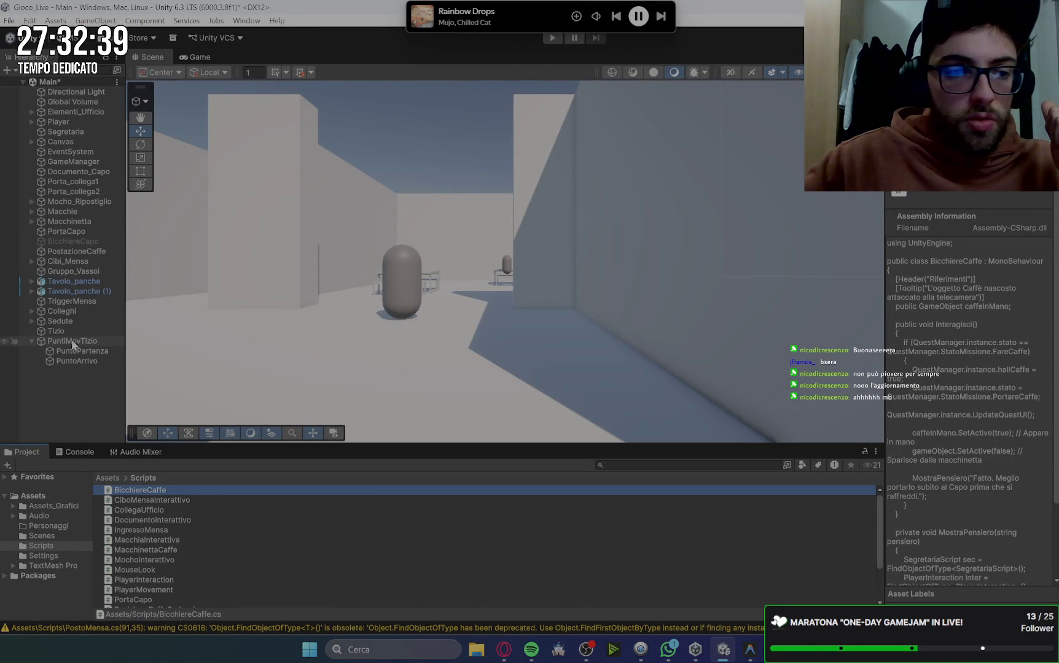
# Expand Sedute and check Seduta1's Posto Mensa: POV2, 3 dialogues, empty Punto Arrivo Tizio.
pyautogui.click(60, 321)
pyautogui.click(32, 322)
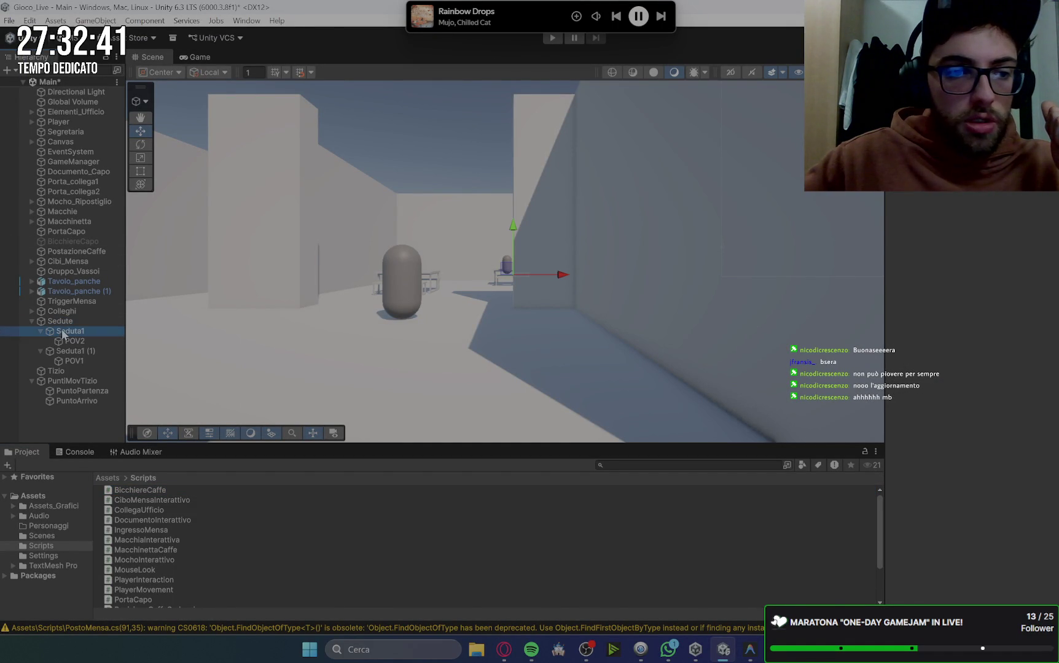
pyautogui.click(70, 331)
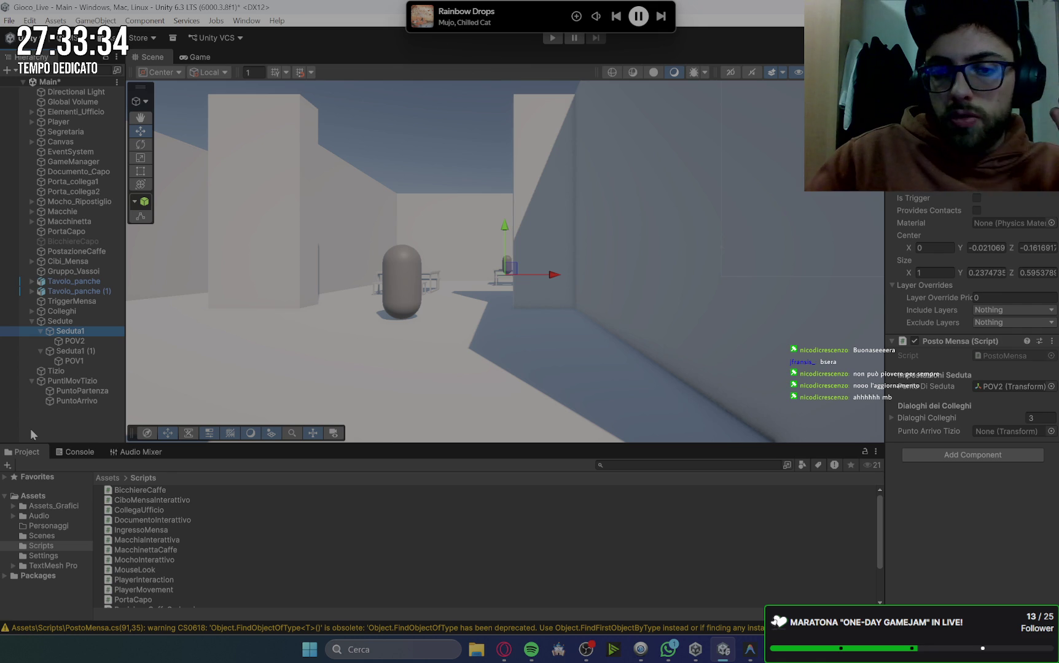
pyautogui.click(82, 353)
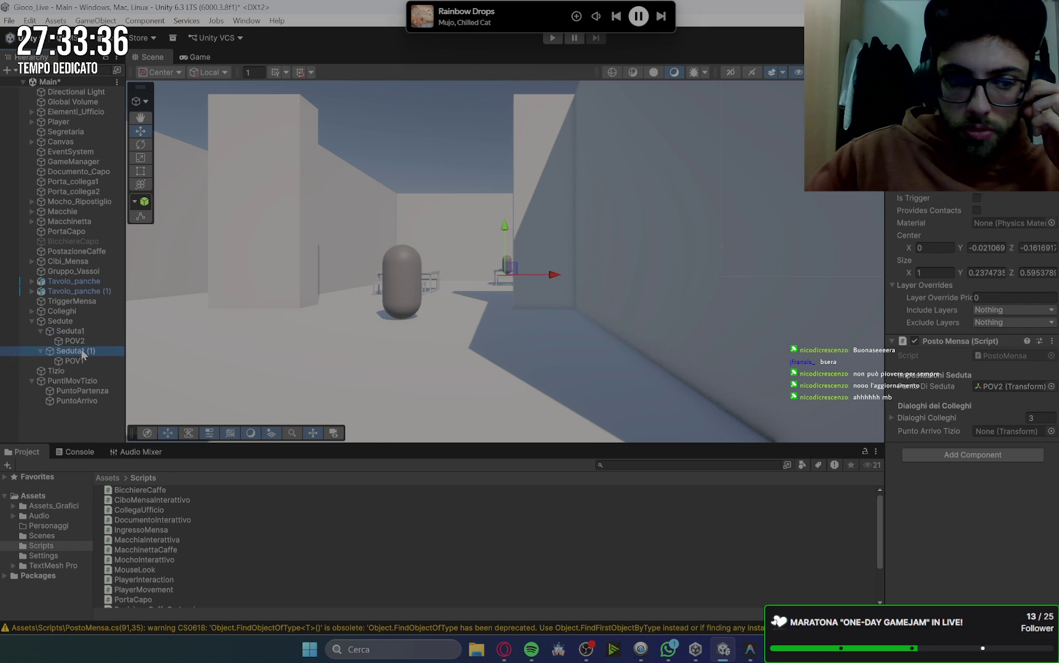
pyautogui.click(80, 332)
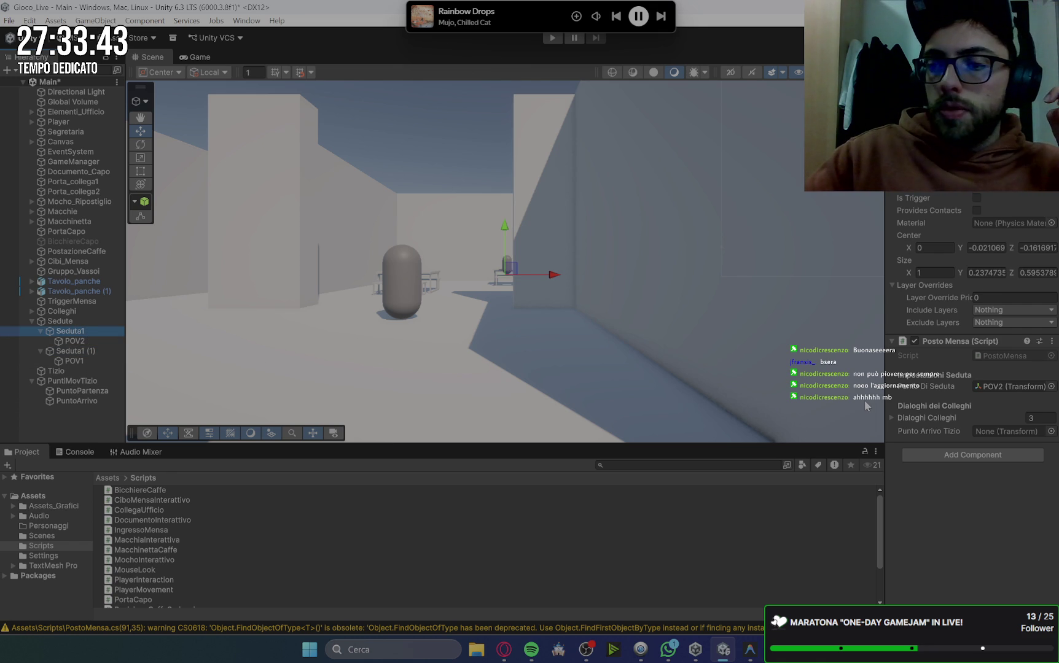
pyautogui.scroll(-2, 792, 419)
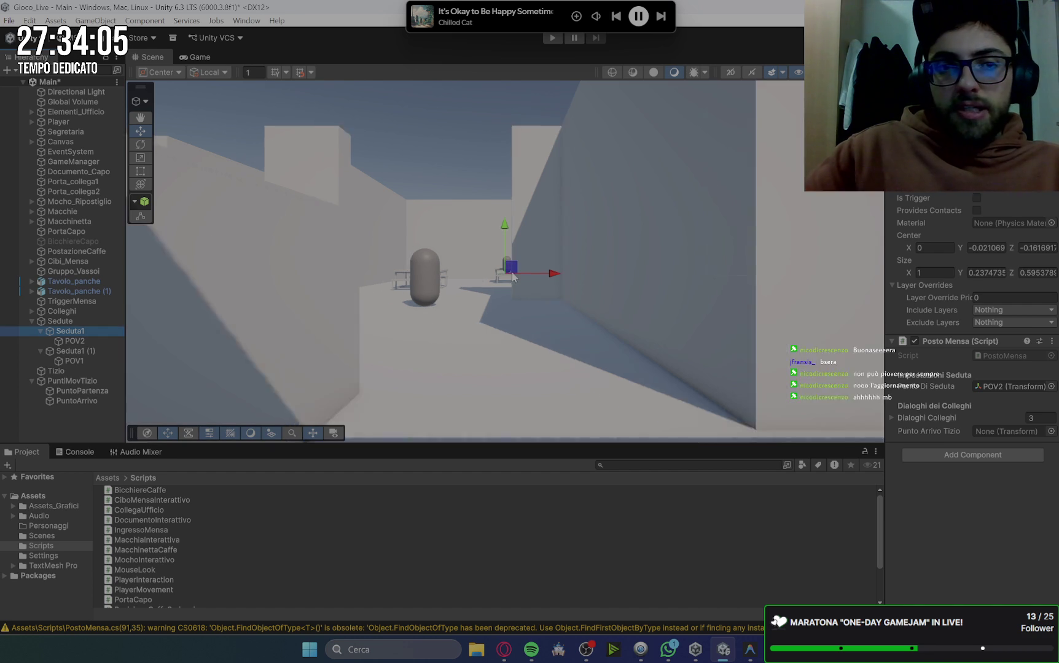
pyautogui.scroll(1, 520, 274)
pyautogui.scroll(1, 521, 273)
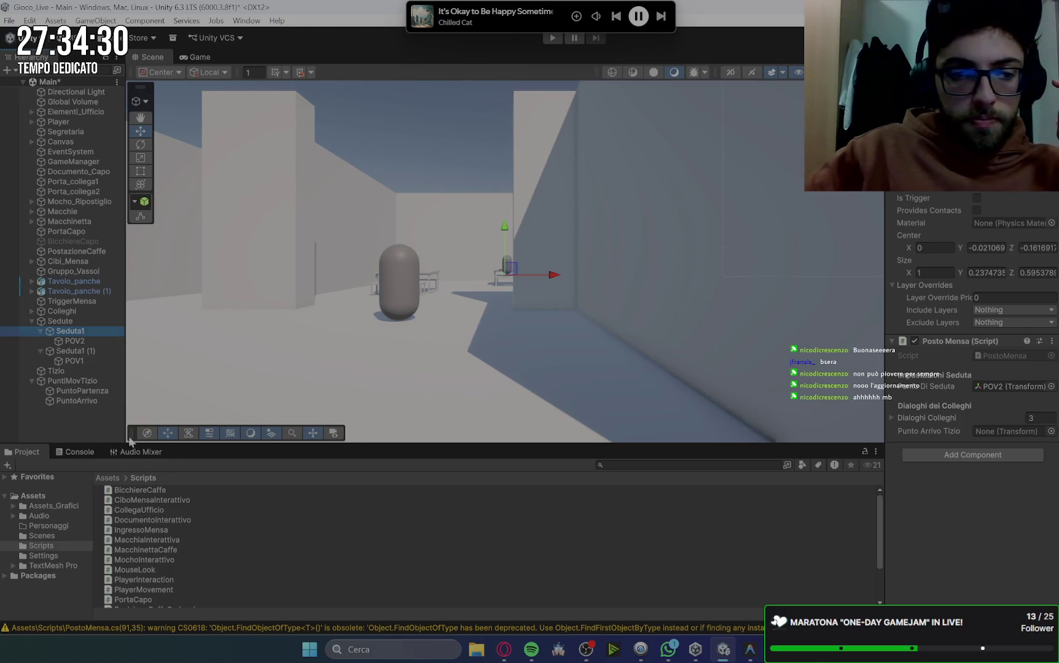
# Assign PuntoArrivo as Seduta1's Punto Arrivo Tizio, undoing an accidental reparent under Seduta1 (1).
pyautogui.moveTo(54, 399)
pyautogui.mouseDown()
pyautogui.moveTo(959, 366)
pyautogui.moveTo(1007, 431)
pyautogui.mouseUp()
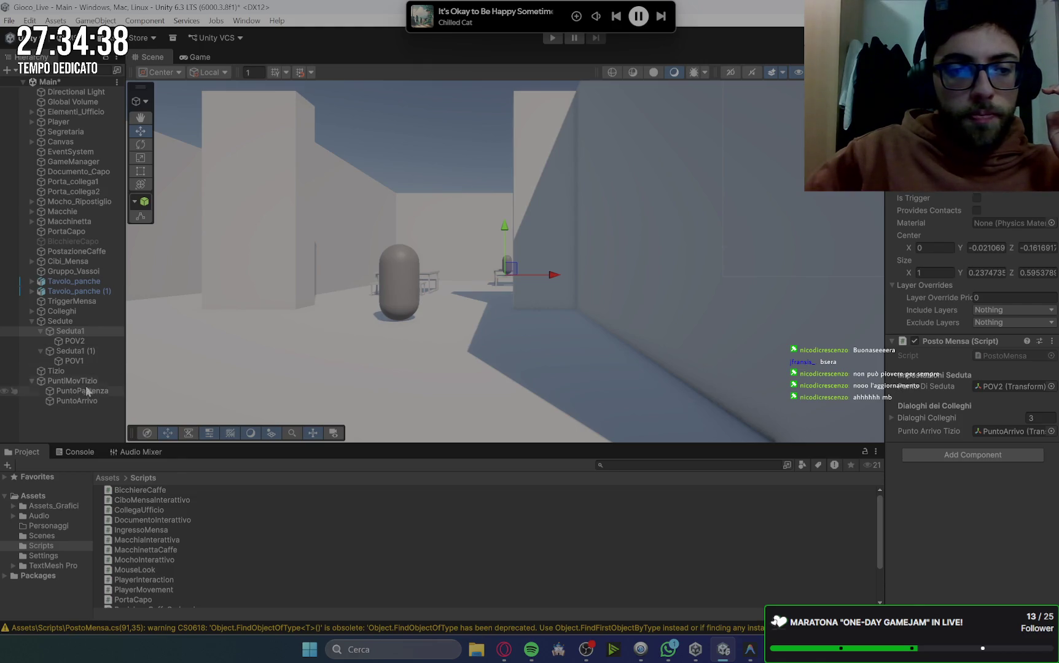
pyautogui.click(69, 351)
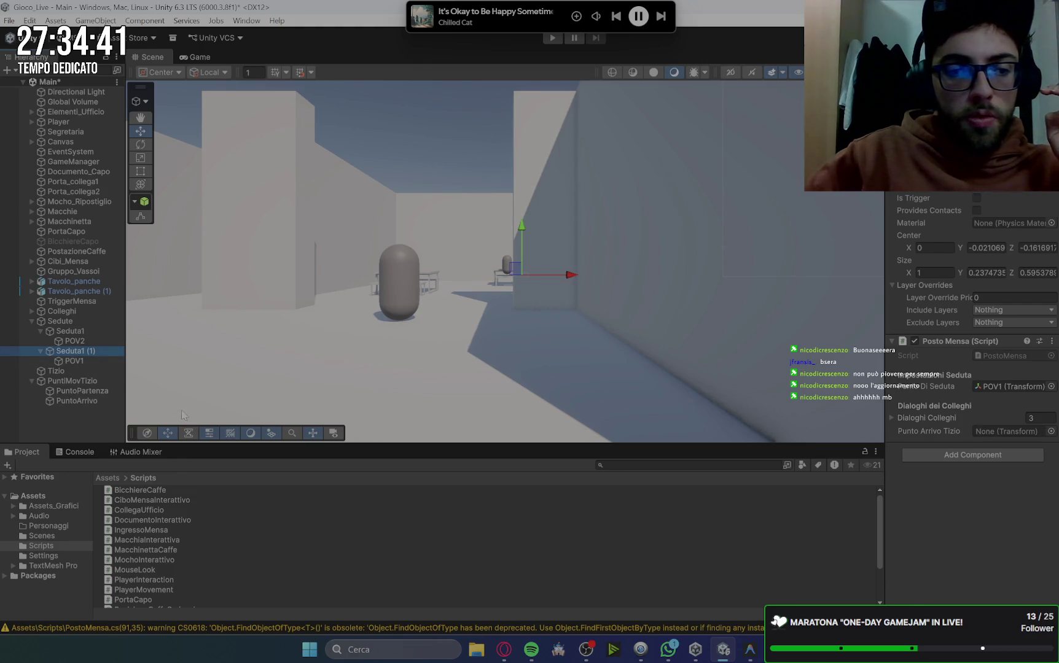
pyautogui.moveTo(73, 401)
pyautogui.mouseDown()
pyautogui.moveTo(1008, 438)
pyautogui.moveTo(106, 385)
pyautogui.moveTo(90, 352)
pyautogui.mouseUp()
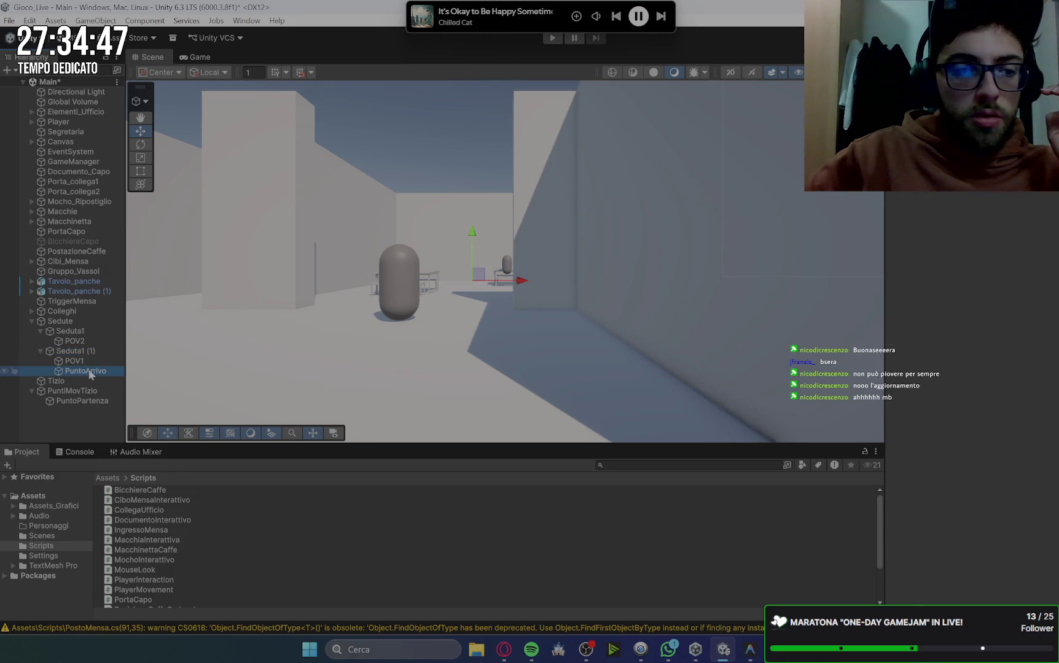
pyautogui.press('Delete')
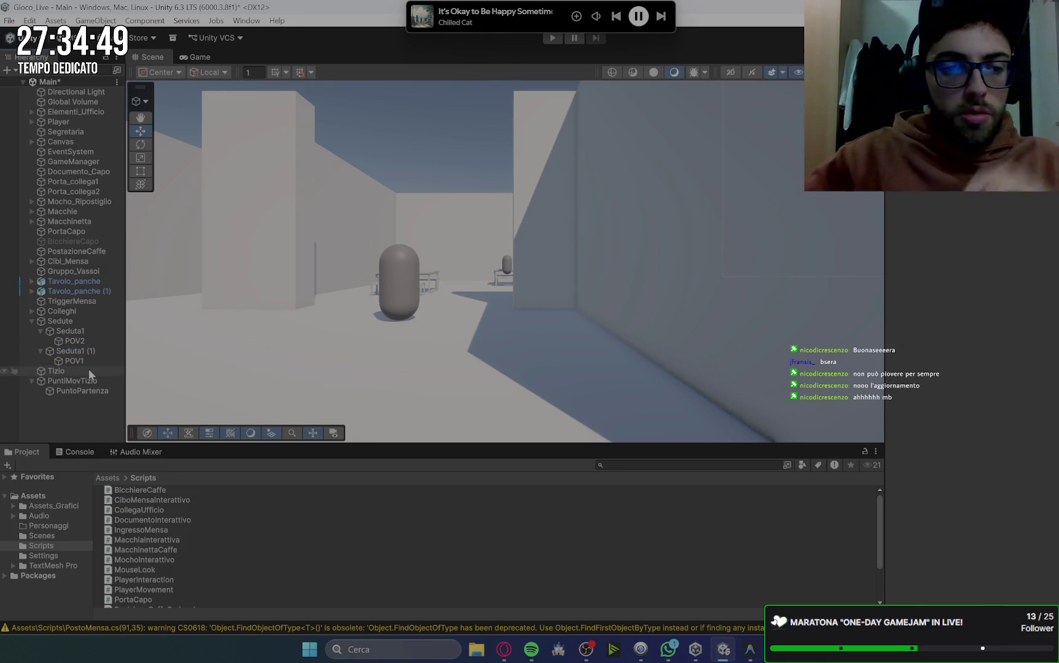
pyautogui.hotkey('ctrl', 'z')
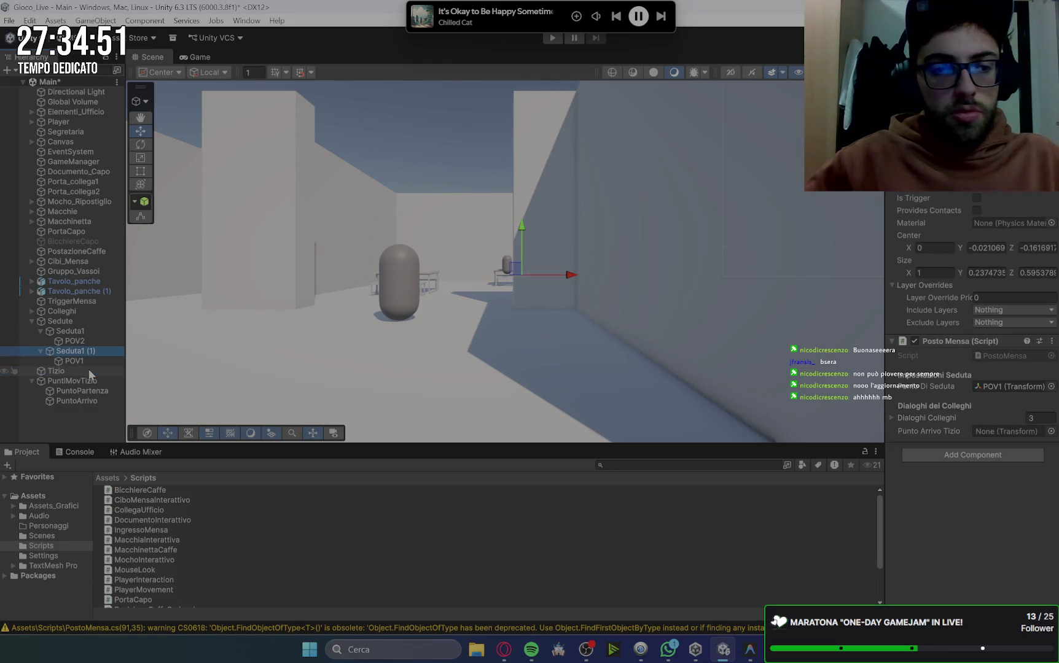
pyautogui.click(83, 343)
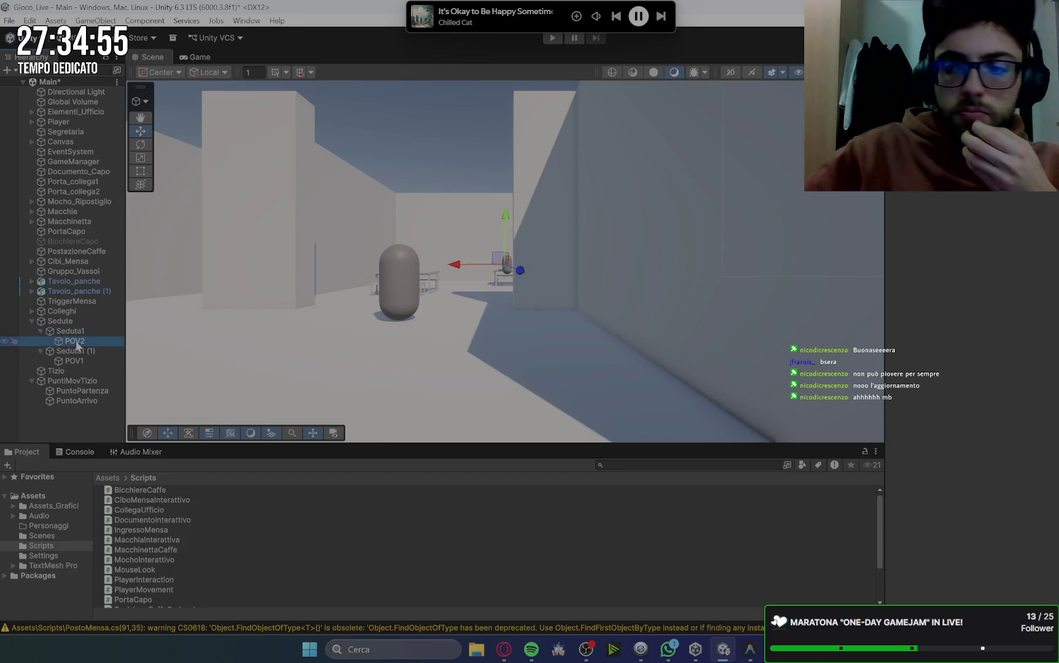
pyautogui.click(69, 331)
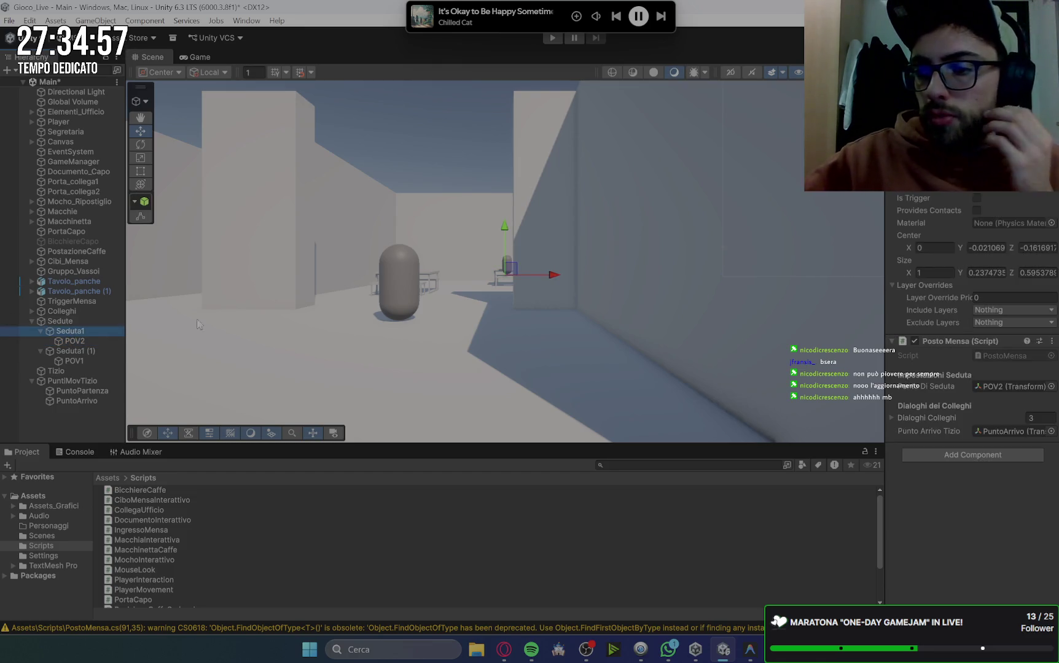
# Rename PuntoArrivo to PuntoArrivo1.
pyautogui.click(97, 401)
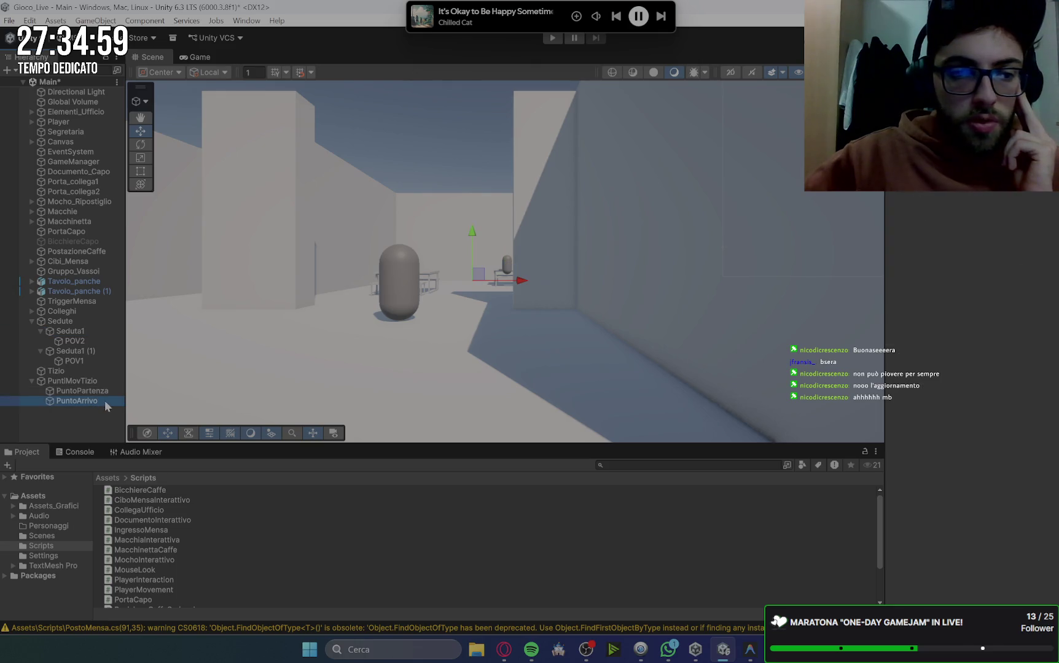
pyautogui.press('F2')
pyautogui.click(112, 402)
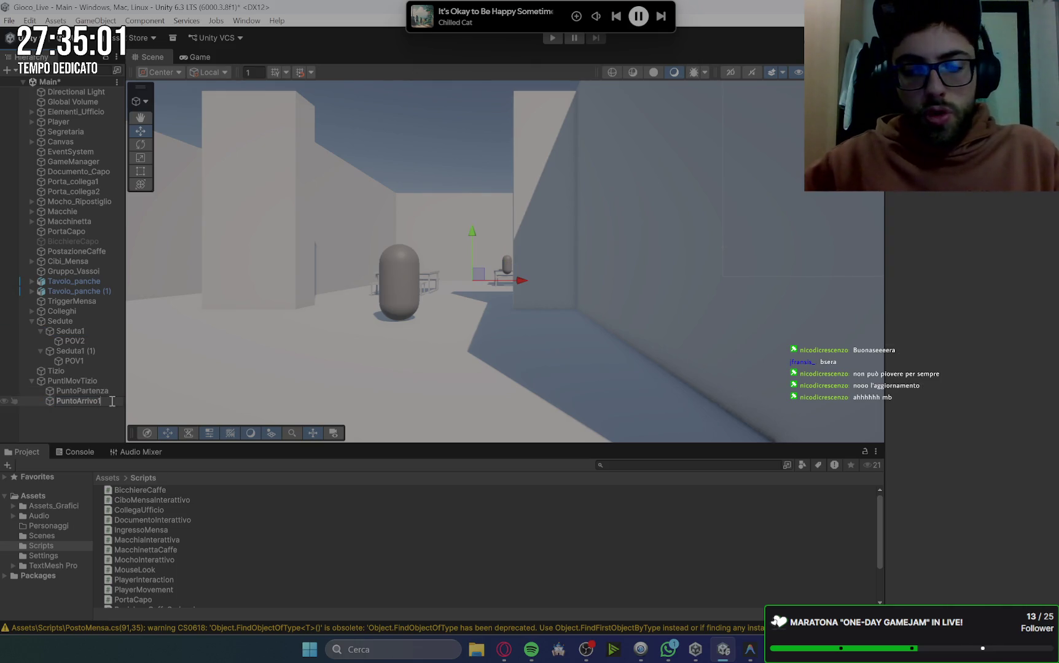
pyautogui.write('1')
pyautogui.press('Return')
# Duplicate it as PuntoArrivo2 and set it as Seduta1 (1)'s Punto Arrivo Tizio.
pyautogui.hotkey('ctrl', 'd')
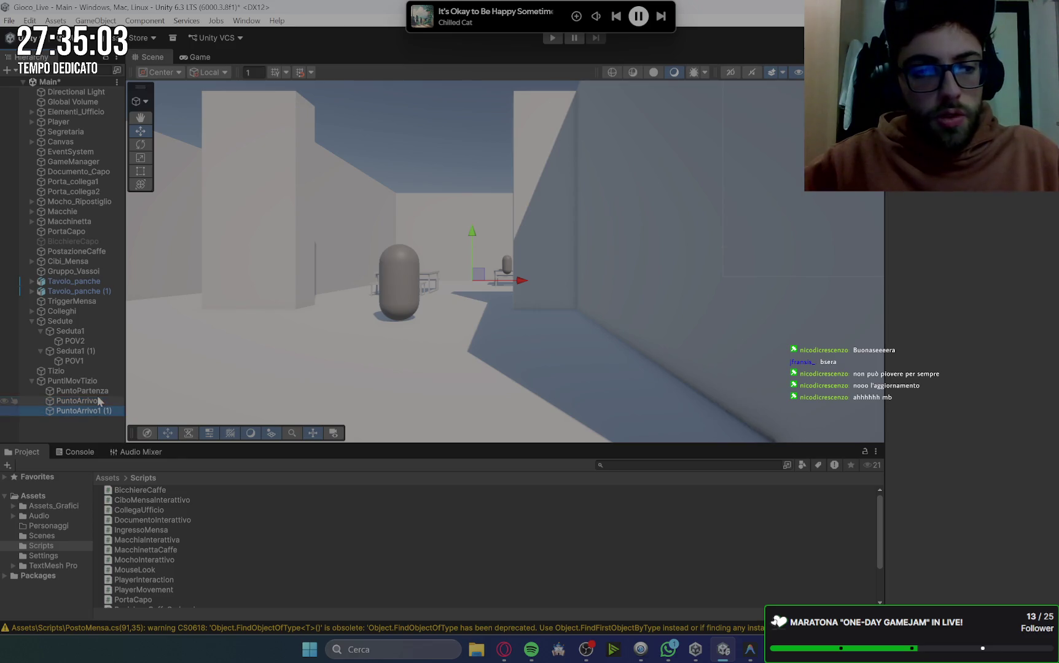
pyautogui.press('F2')
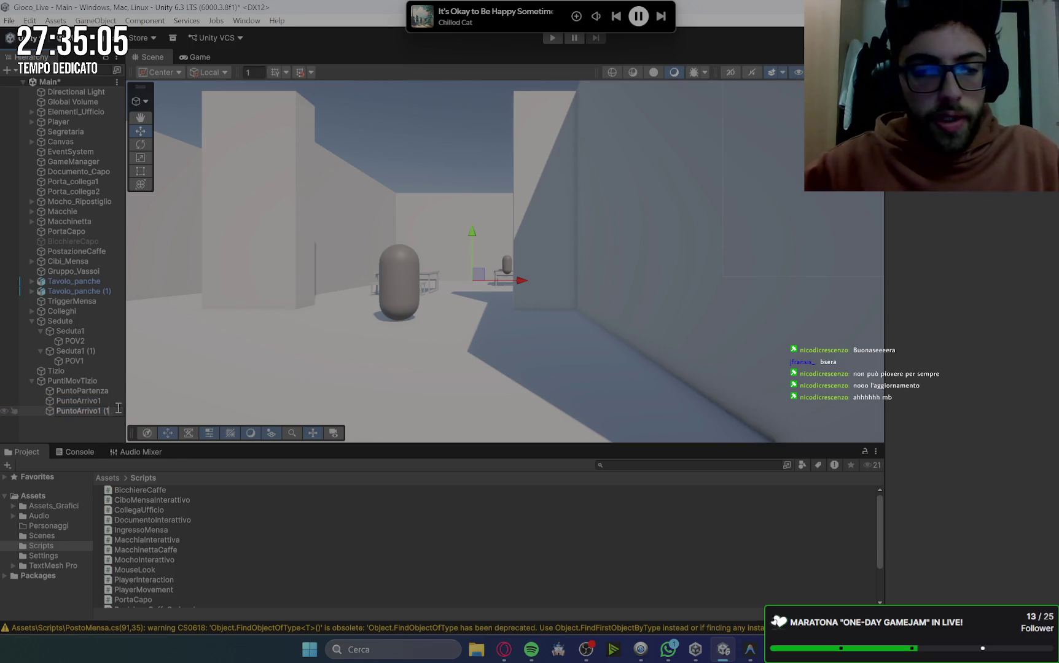
pyautogui.press('BackSpace')
pyautogui.write('2')
pyautogui.press('Return')
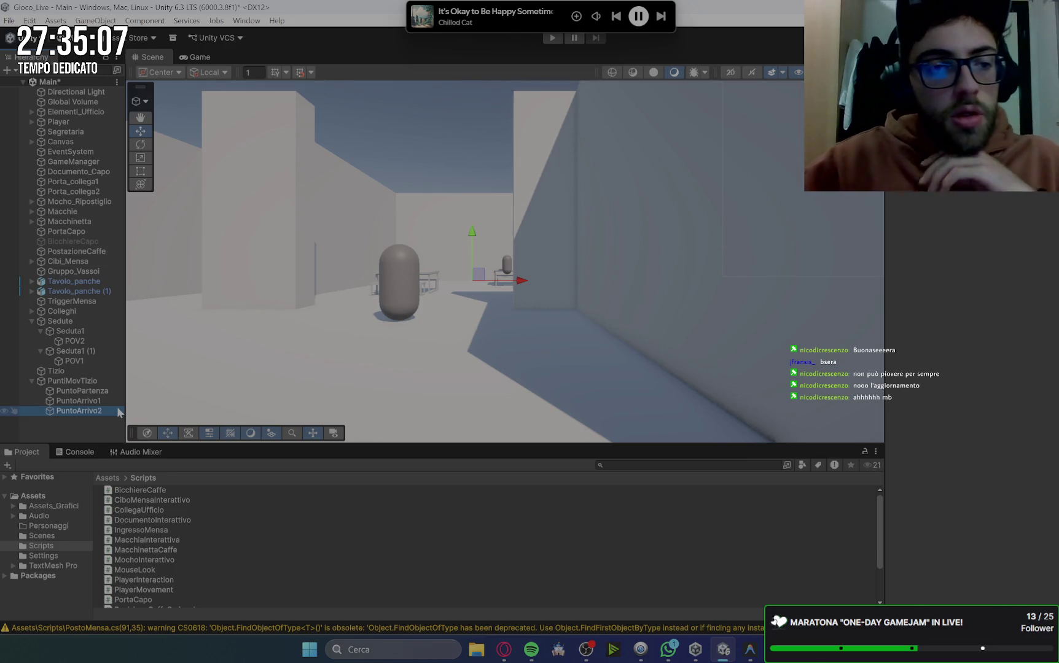
pyautogui.click(84, 351)
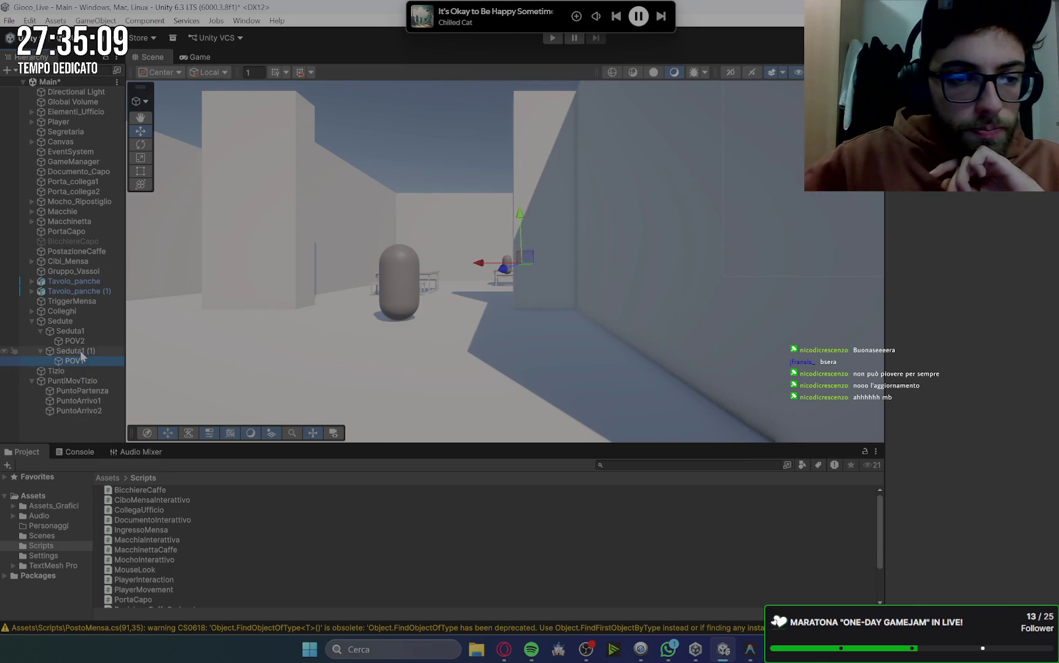
pyautogui.moveTo(74, 416); pyautogui.dragTo(609, 369)
pyautogui.moveTo(955, 419); pyautogui.dragTo(1007, 431)
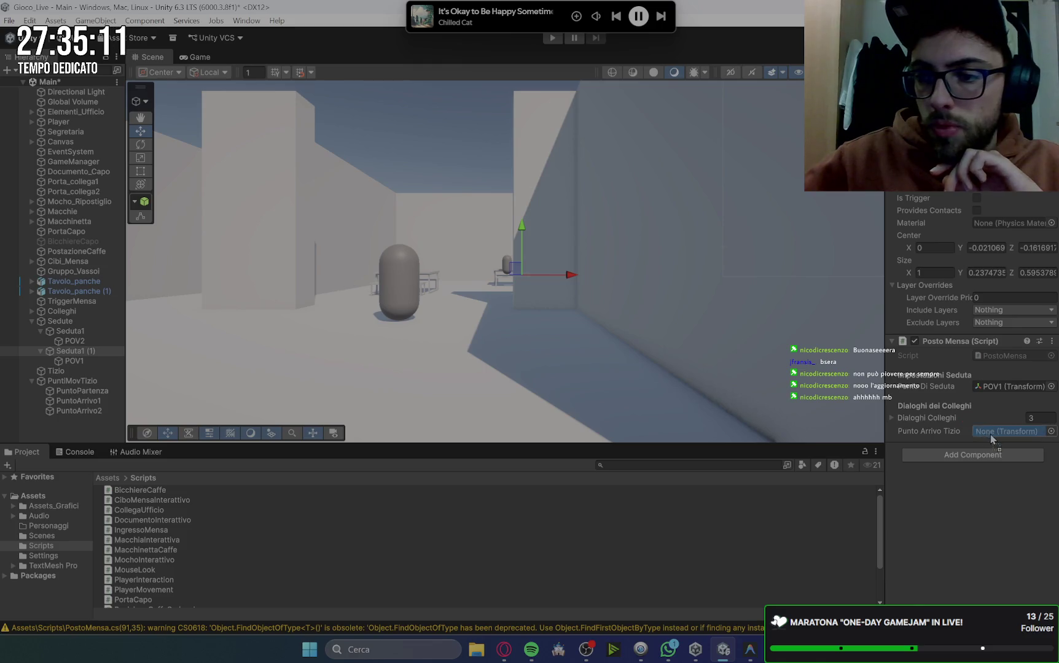
pyautogui.click(79, 411)
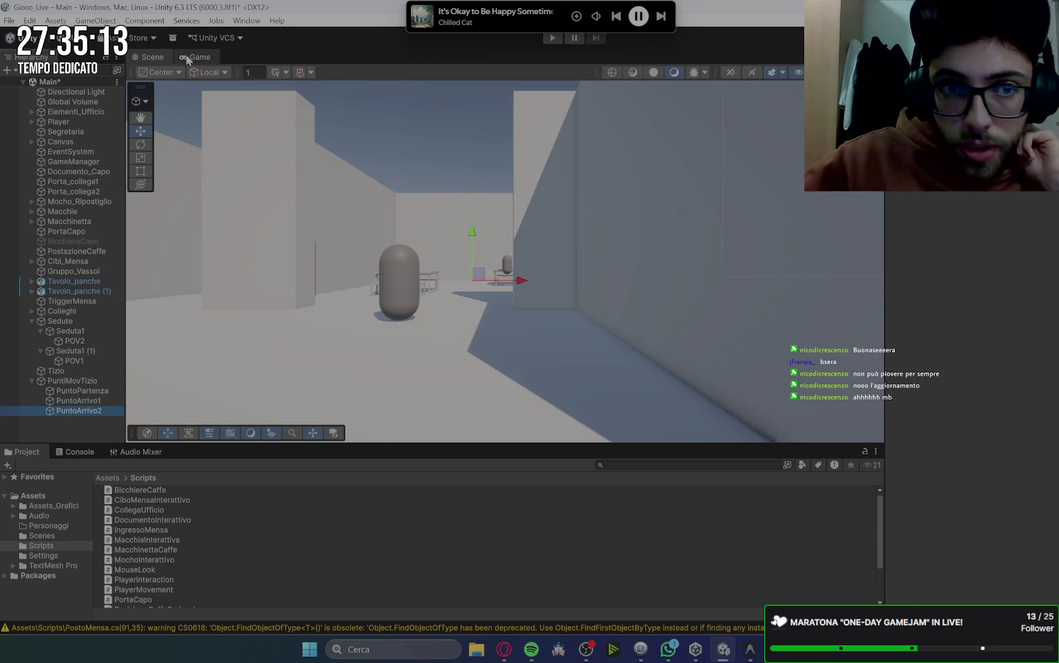
# Frame PuntoArrivo2 and navigate the Scene view down onto the canteen tables and benches.
pyautogui.press('f')
pyautogui.scroll(-10, 783, 222)
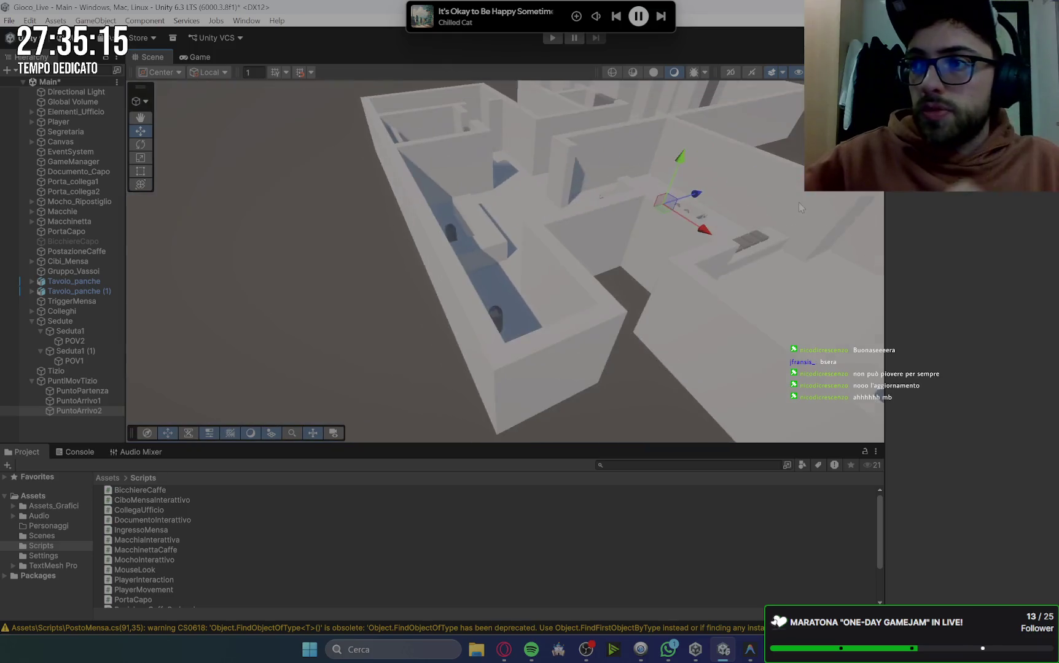
pyautogui.moveTo(843, 228); pyautogui.dragTo(748, 260)
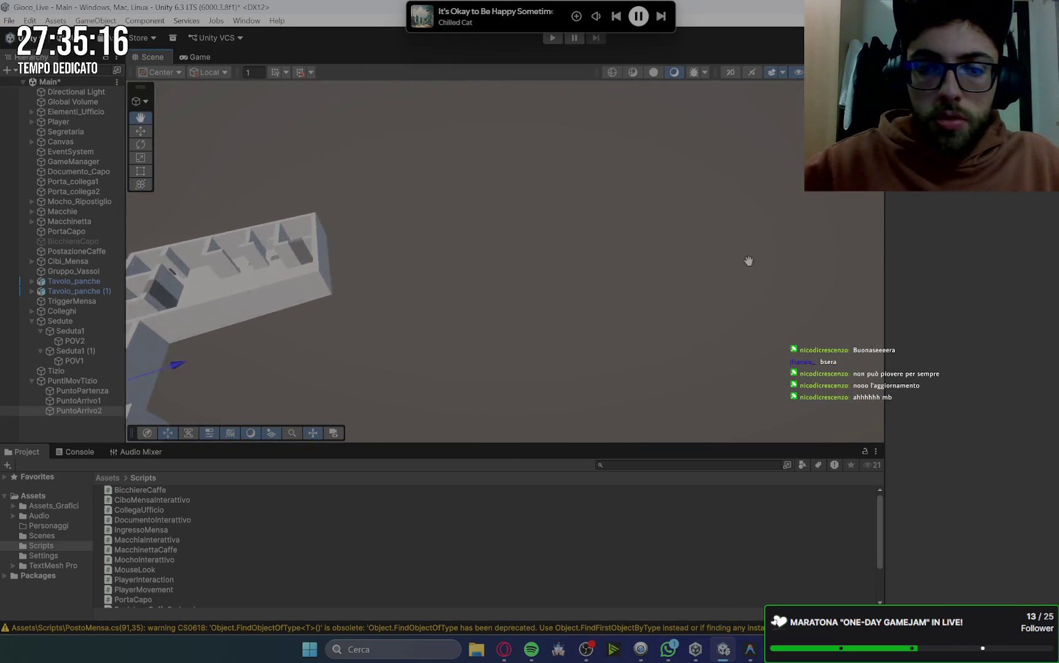
pyautogui.scroll(5, 785, 259)
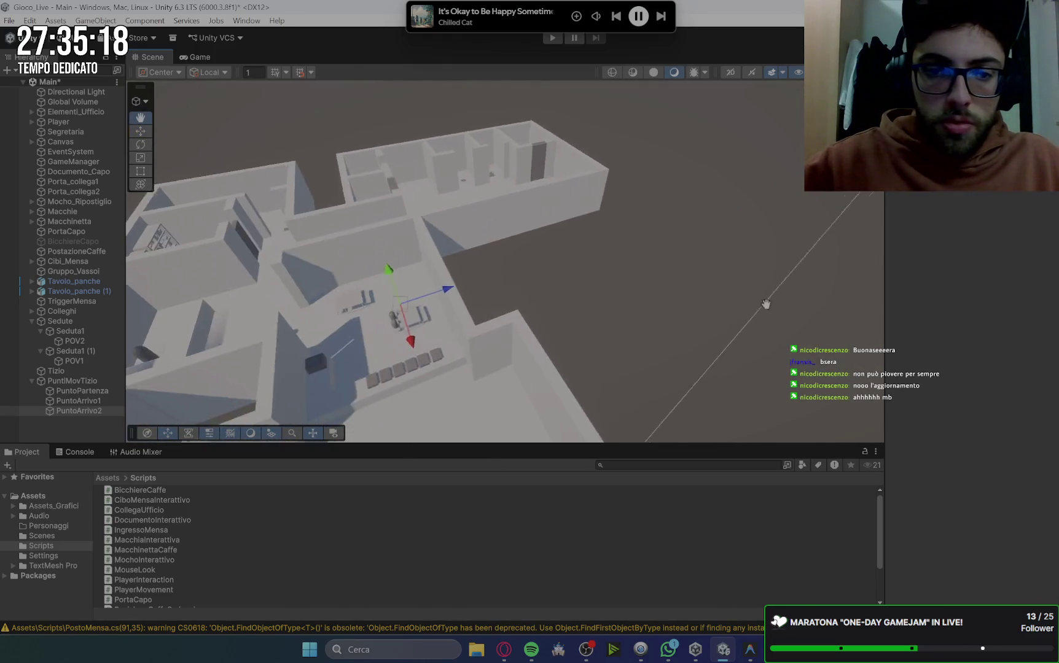
pyautogui.scroll(-3, 765, 303)
pyautogui.moveTo(766, 303)
pyautogui.mouseDown()
pyautogui.moveTo(638, 286)
pyautogui.moveTo(505, 317)
pyautogui.mouseUp()
pyautogui.scroll(5, 730, 326)
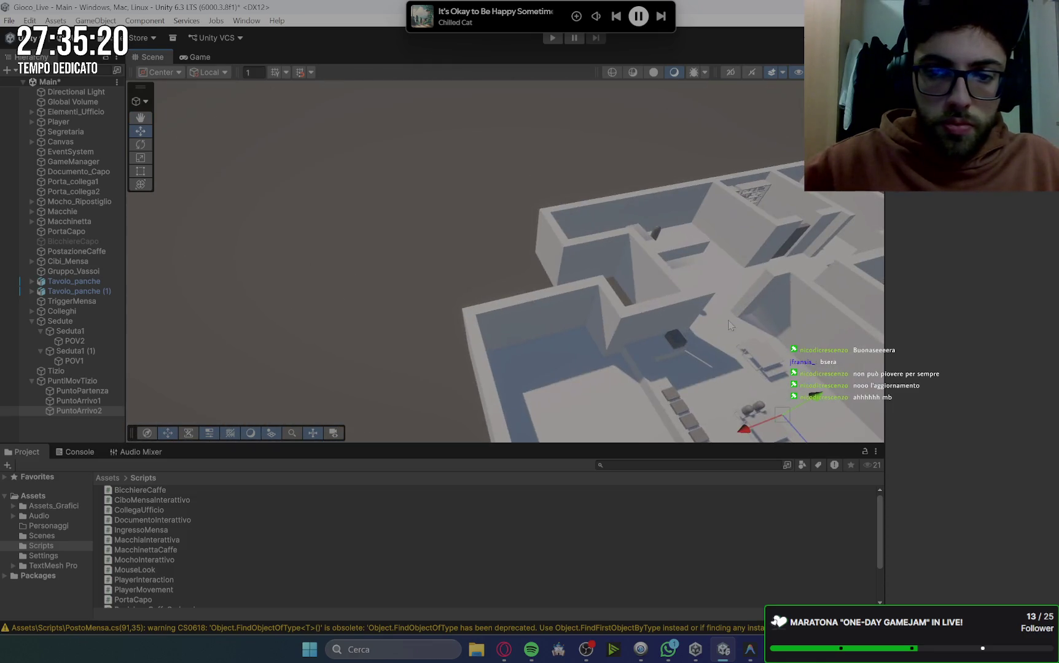
pyautogui.scroll(-5, 730, 325)
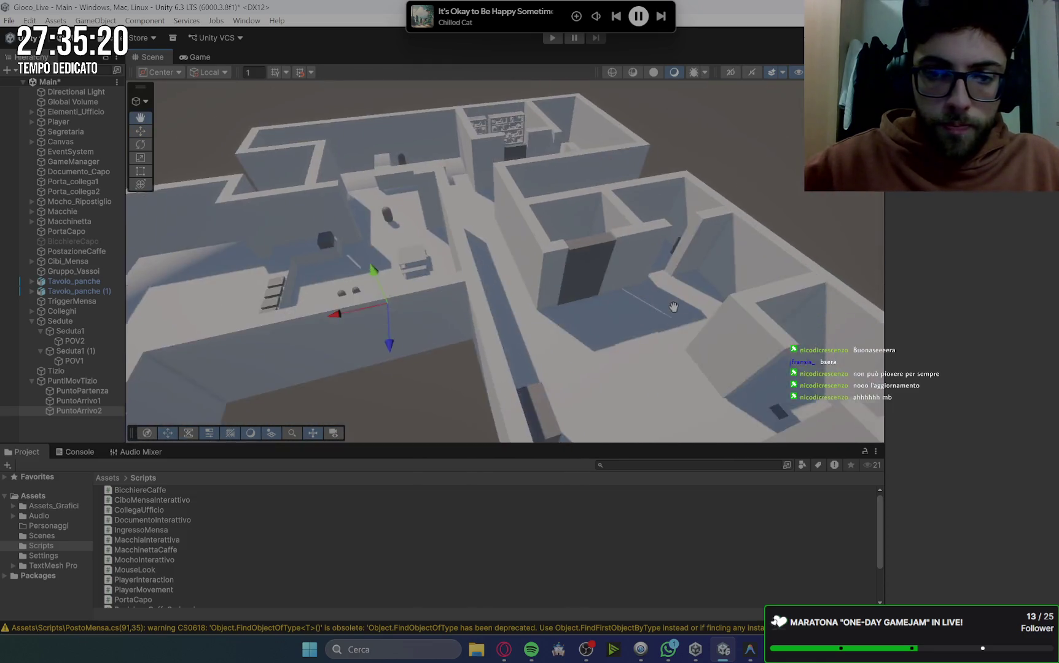
pyautogui.scroll(8, 698, 332)
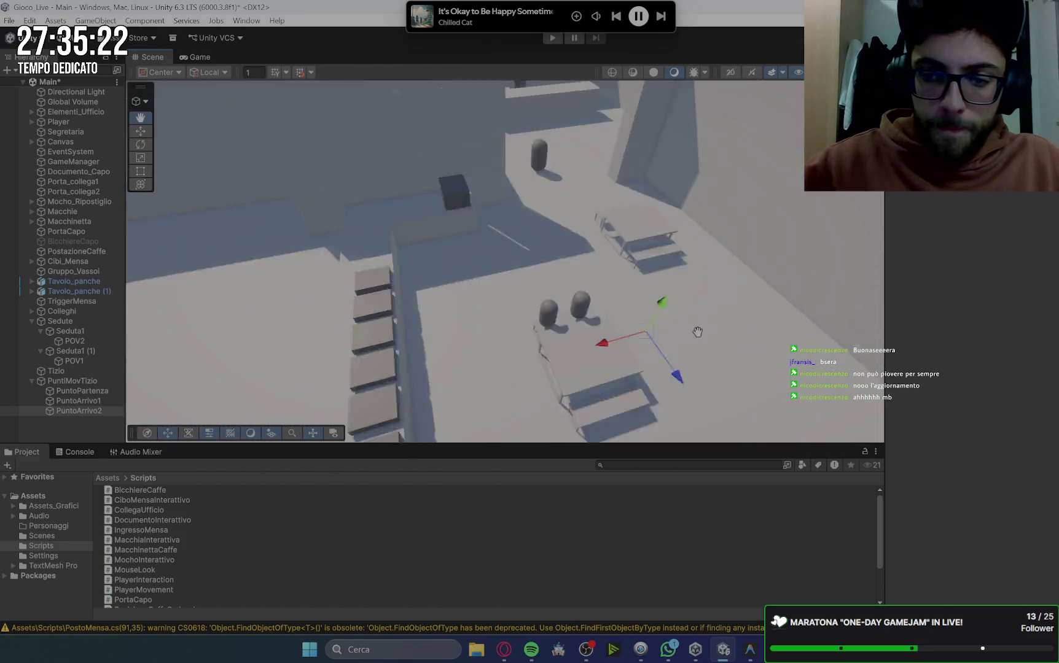
pyautogui.scroll(5, 698, 332)
pyautogui.scroll(-5, 688, 323)
pyautogui.press('w')
pyautogui.moveTo(610, 359); pyautogui.dragTo(434, 418)
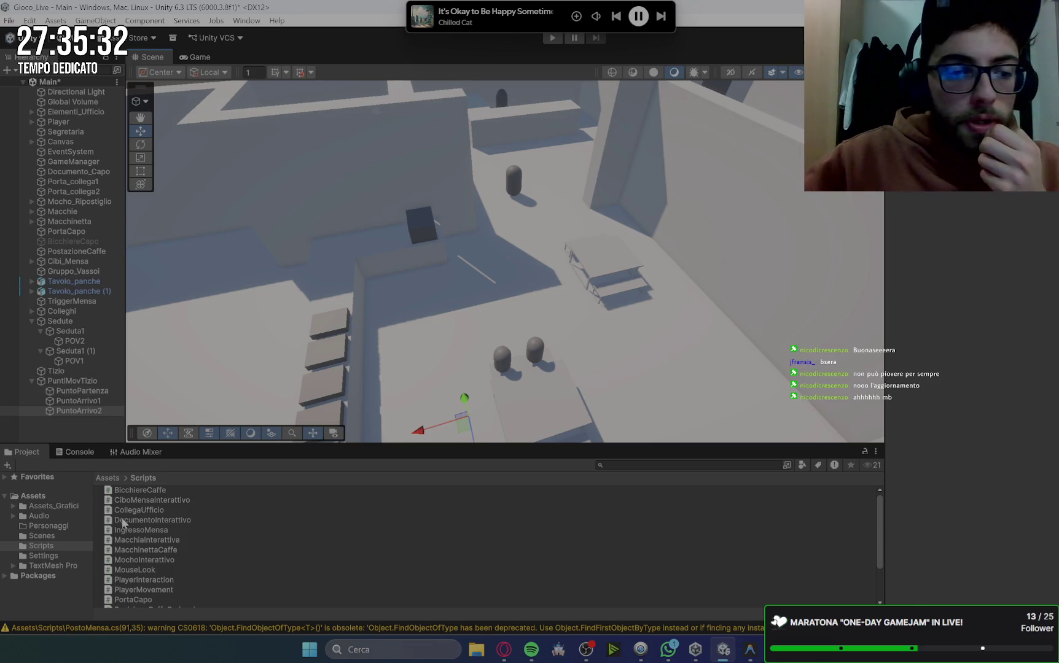
pyautogui.click(503, 649)
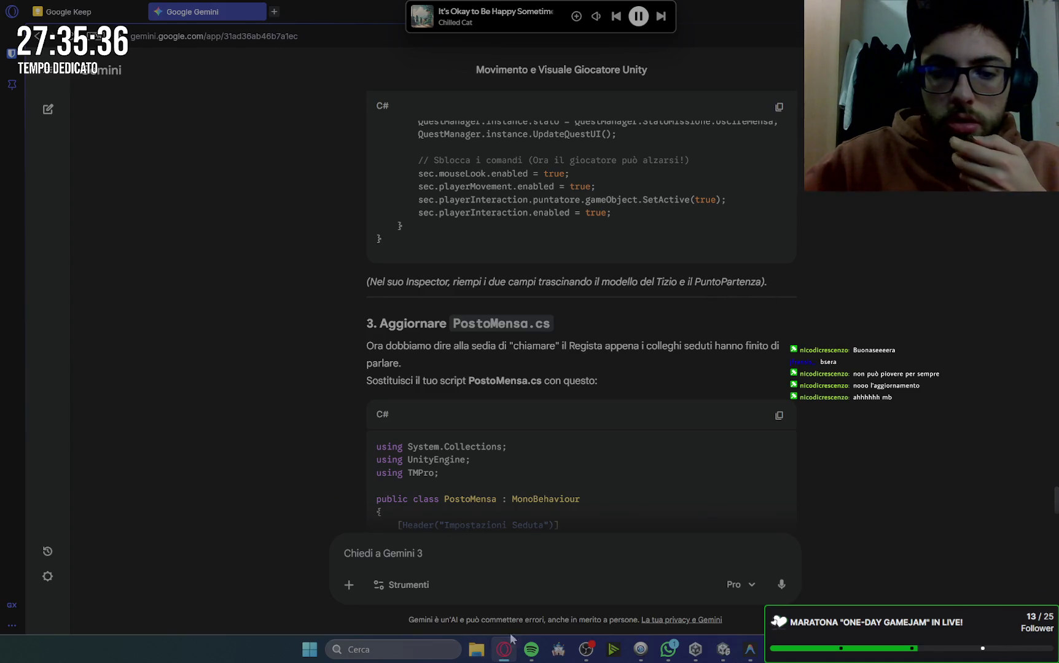
pyautogui.scroll(15, 551, 296)
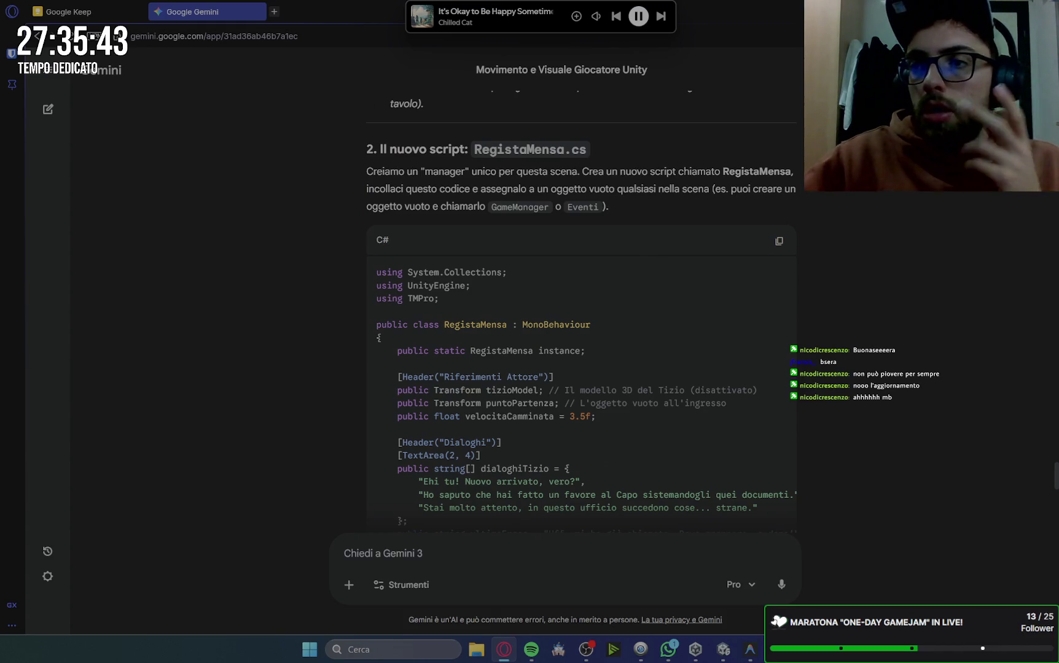
pyautogui.hotkey('alt', 'Tab')
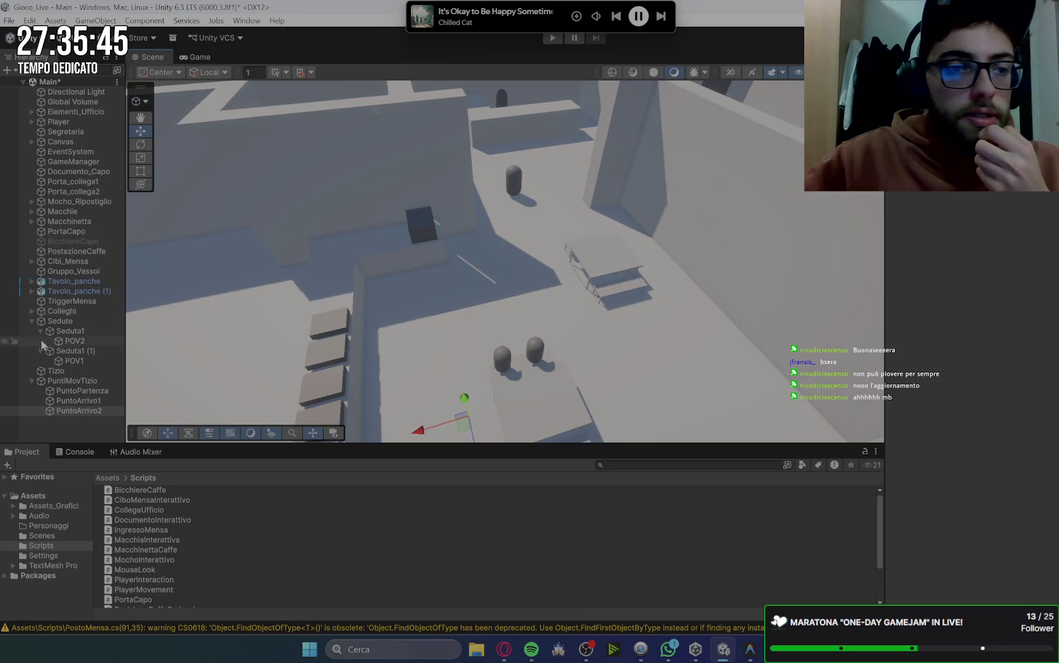
# Collapse Sedute and select GameManager to review its quest components.
pyautogui.click(31, 322)
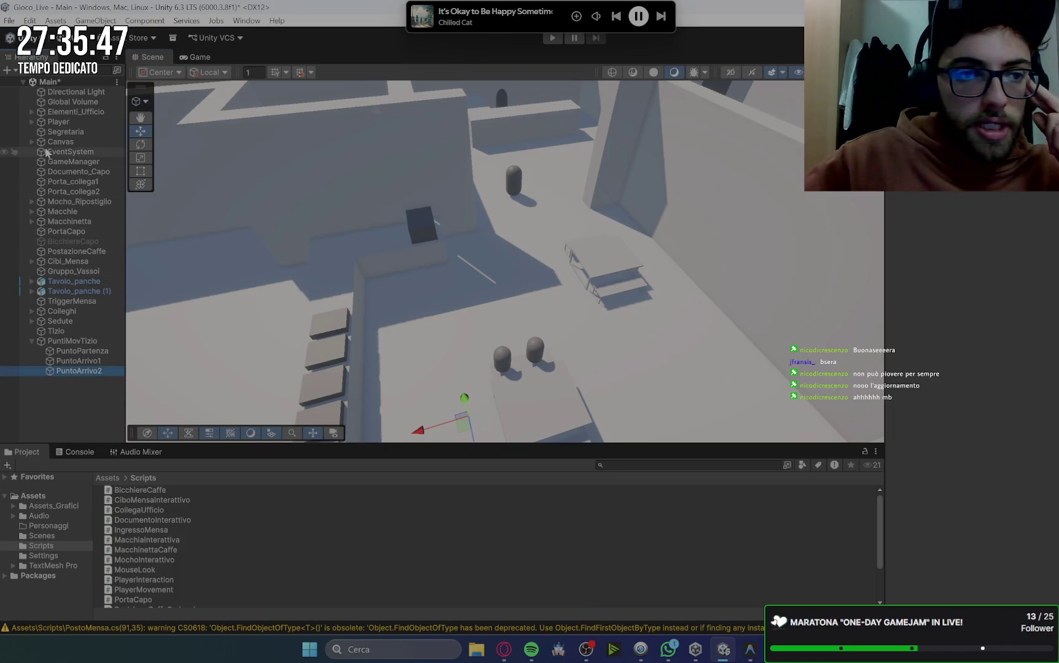
pyautogui.click(77, 162)
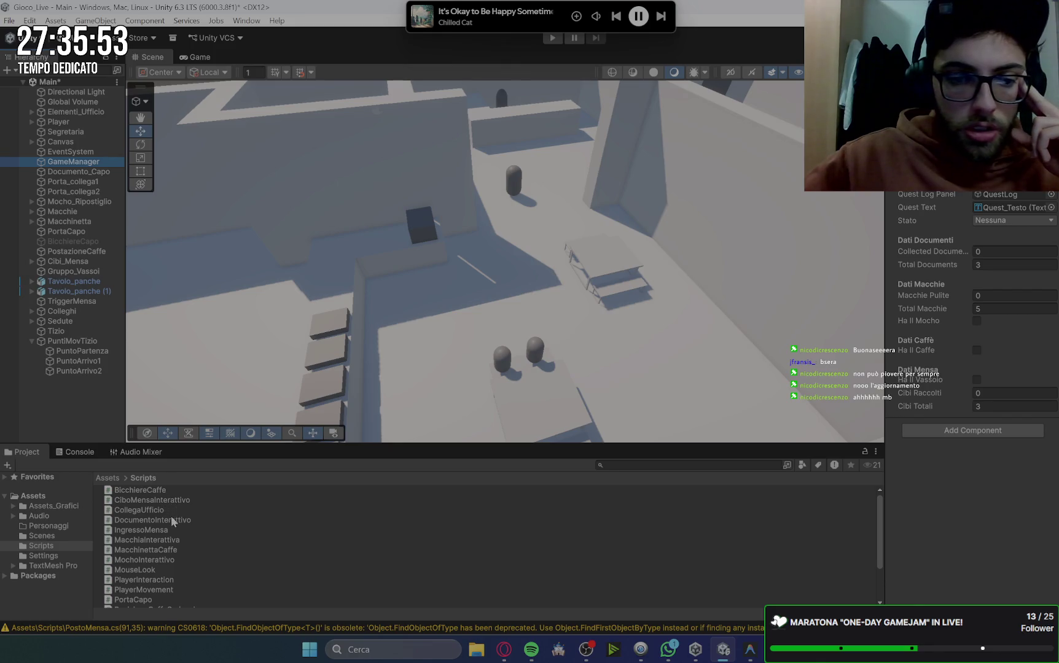
pyautogui.scroll(-3, 170, 515)
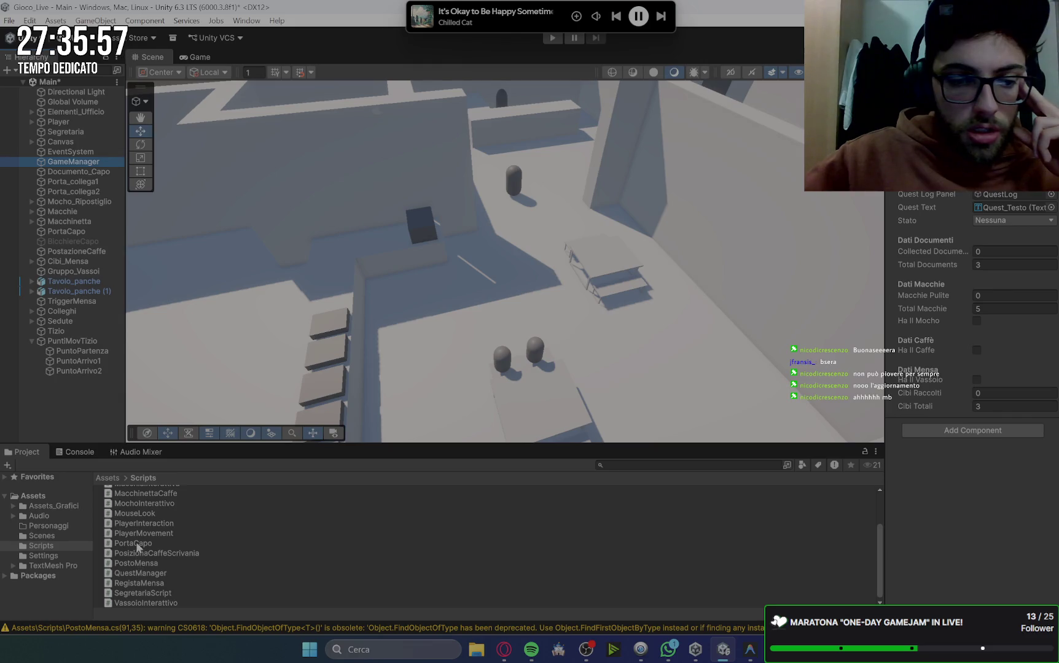
pyautogui.scroll(1, 155, 568)
# Add the RegistaMensa script to GameManager and review its three Dialoghi Tizio lines.
pyautogui.moveTo(147, 583)
pyautogui.mouseDown()
pyautogui.moveTo(138, 586)
pyautogui.moveTo(909, 370)
pyautogui.mouseUp()
pyautogui.moveTo(972, 433); pyautogui.dragTo(1001, 469)
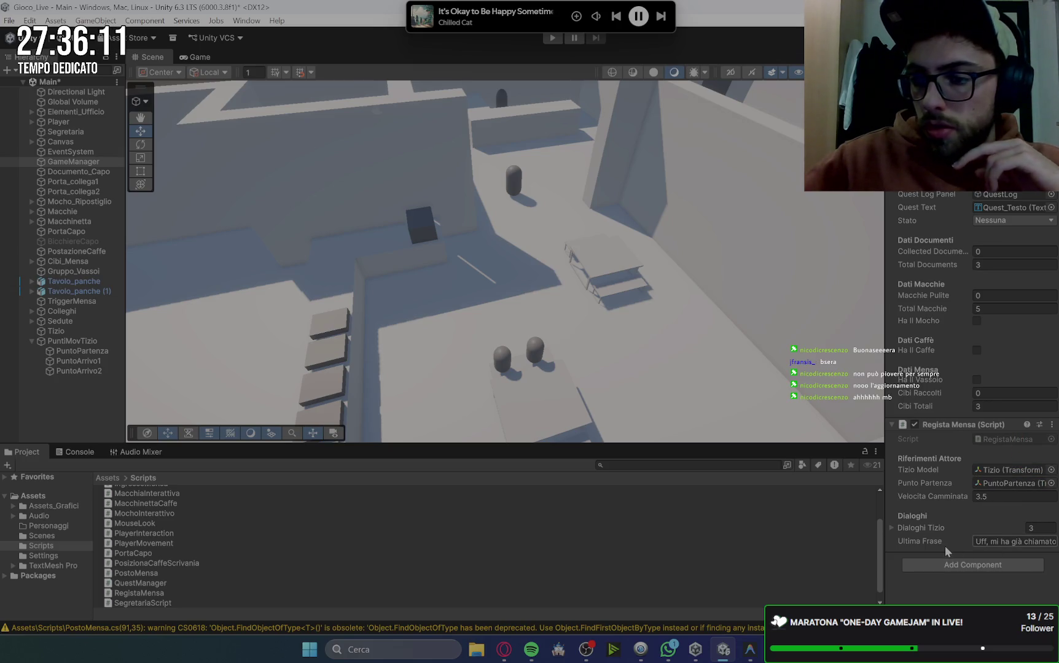
pyautogui.click(890, 528)
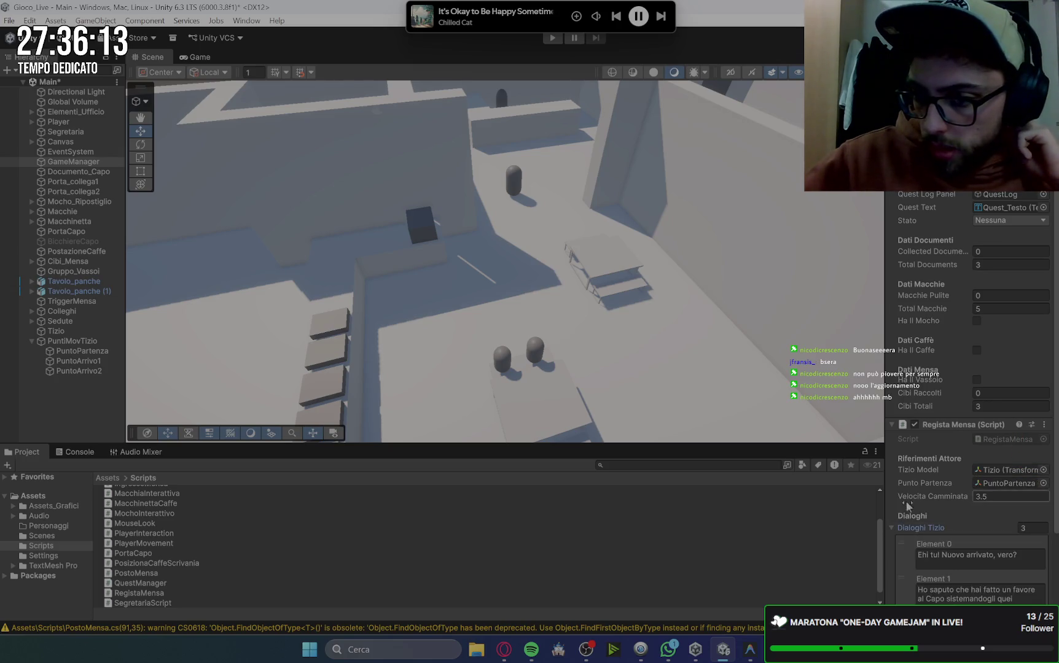
pyautogui.scroll(-2, 892, 469)
pyautogui.click(892, 469)
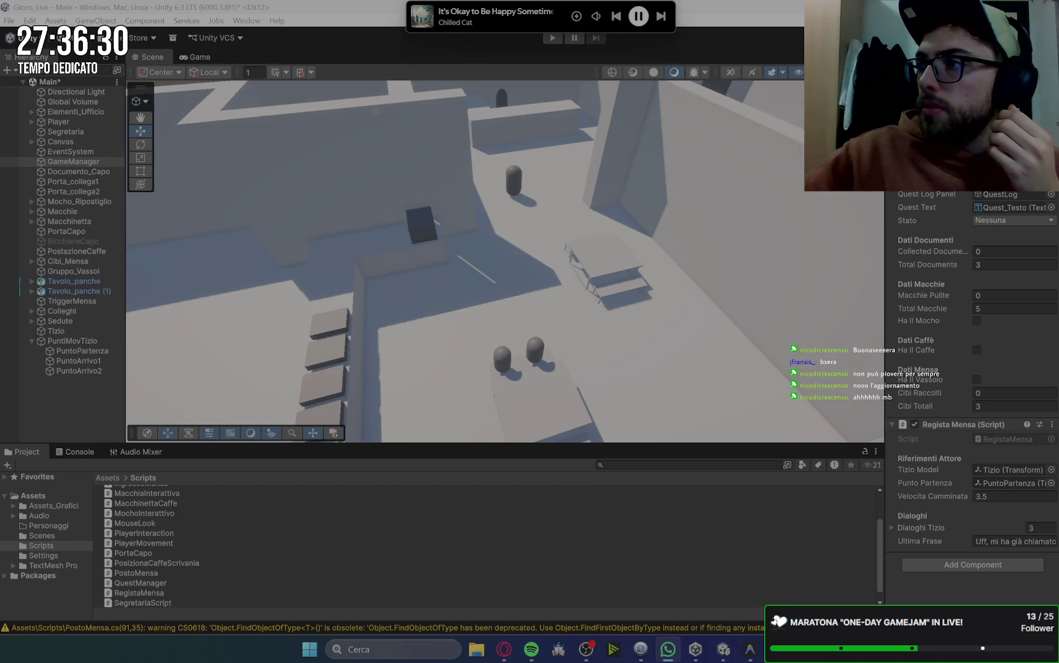
pyautogui.click(503, 650)
pyautogui.scroll(-15, 696, 379)
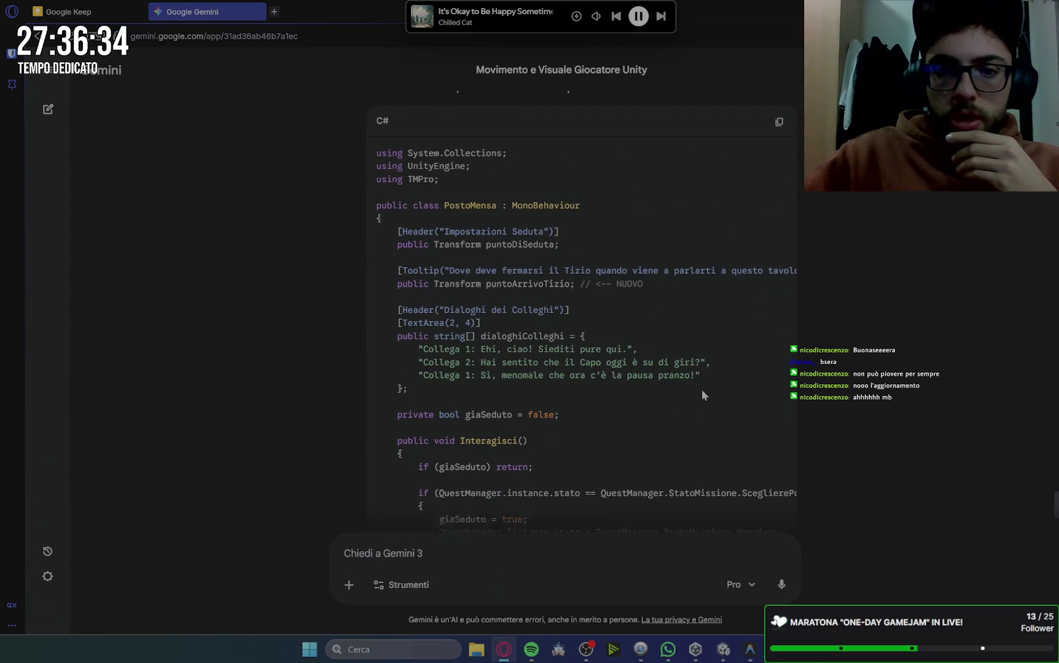
pyautogui.scroll(5, 703, 390)
pyautogui.scroll(-6, 703, 391)
pyautogui.scroll(-10, 701, 389)
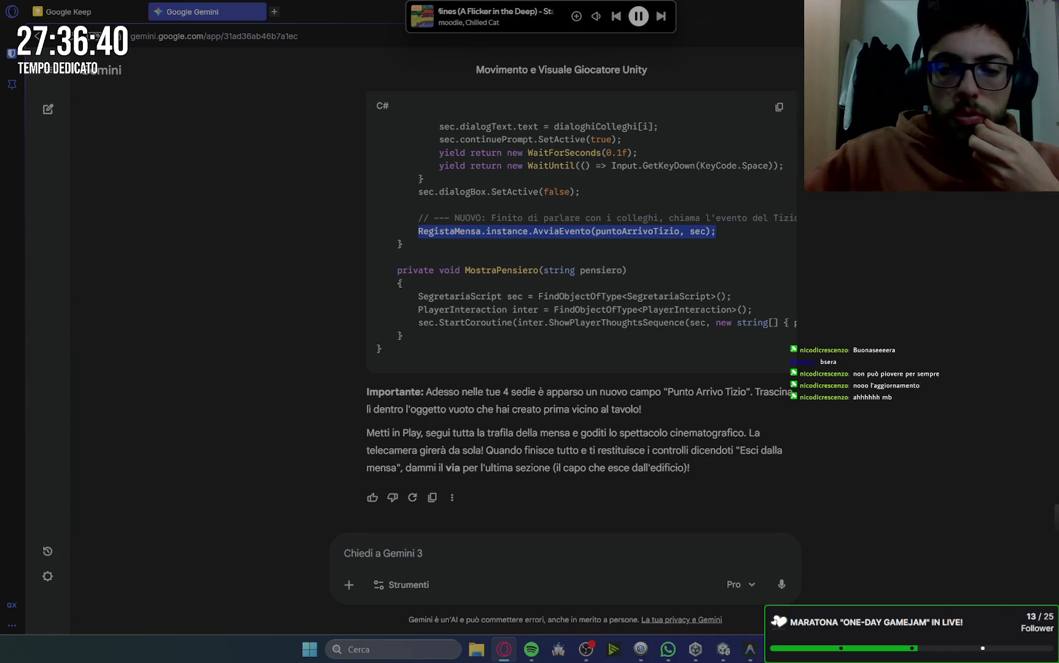
pyautogui.hotkey('alt', 'Tab')
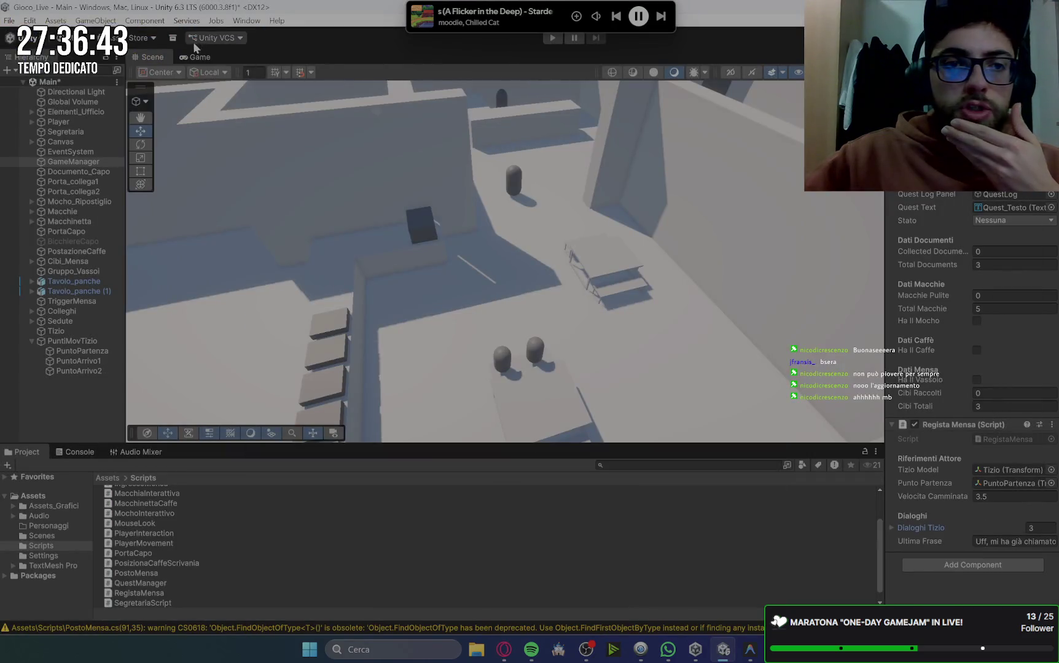
# Play-test the game, restarting it with Player Movement Speed set to 20.
pyautogui.click(552, 38)
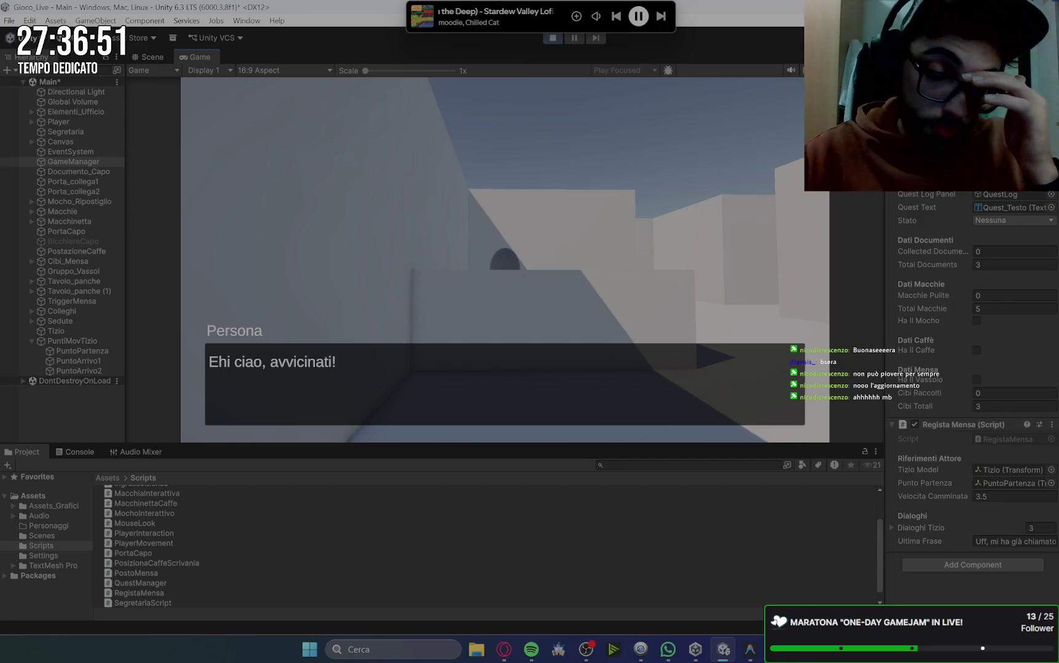
pyautogui.press('w')
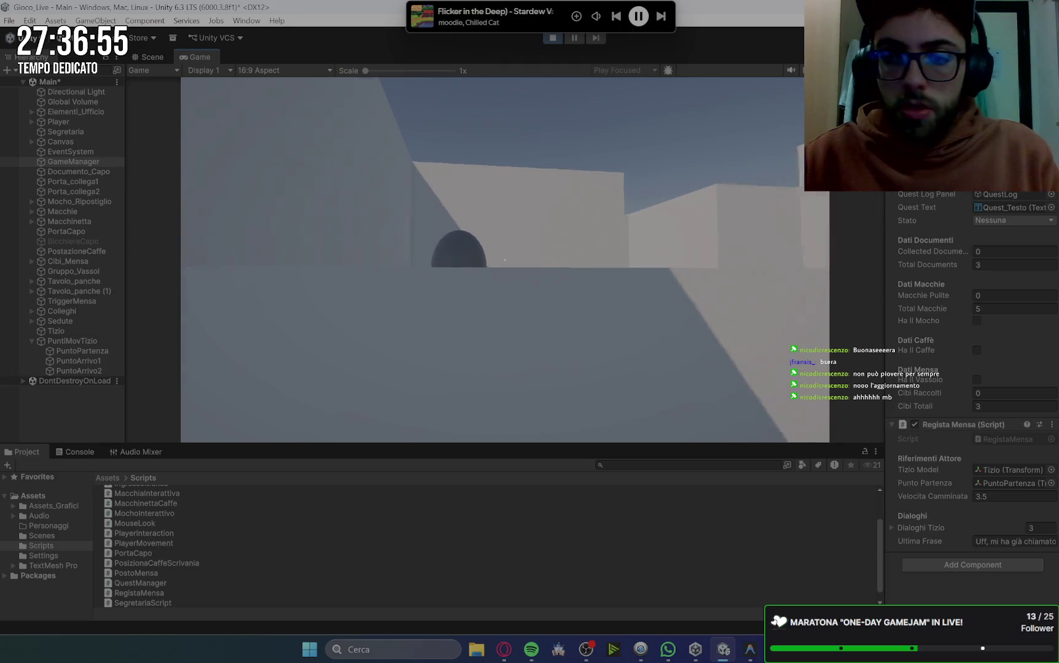
pyautogui.press('Escape')
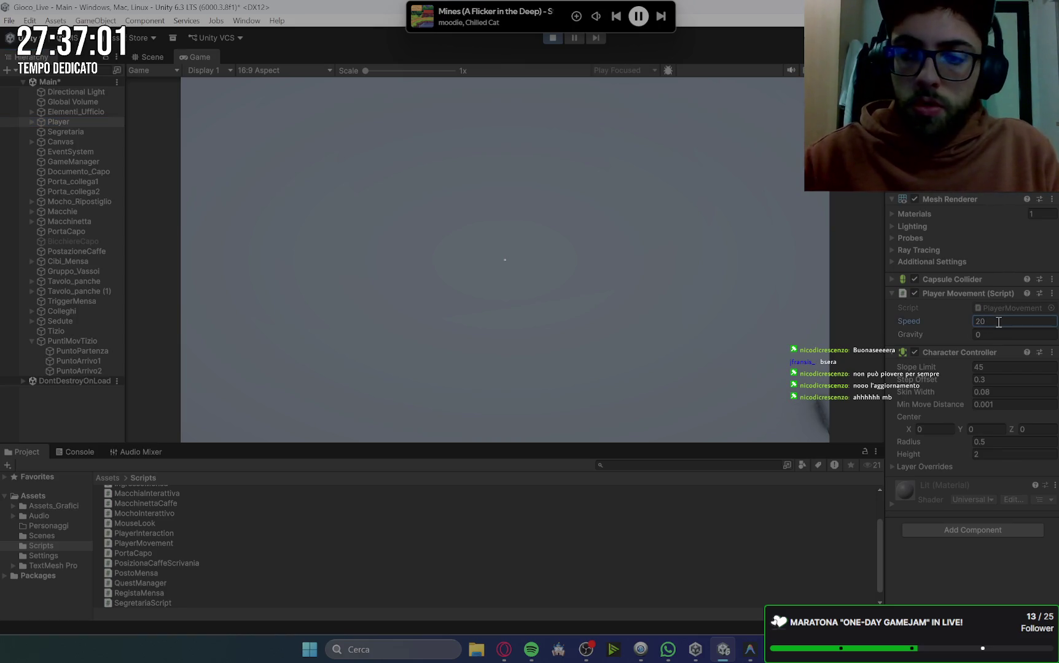
pyautogui.click(547, 39)
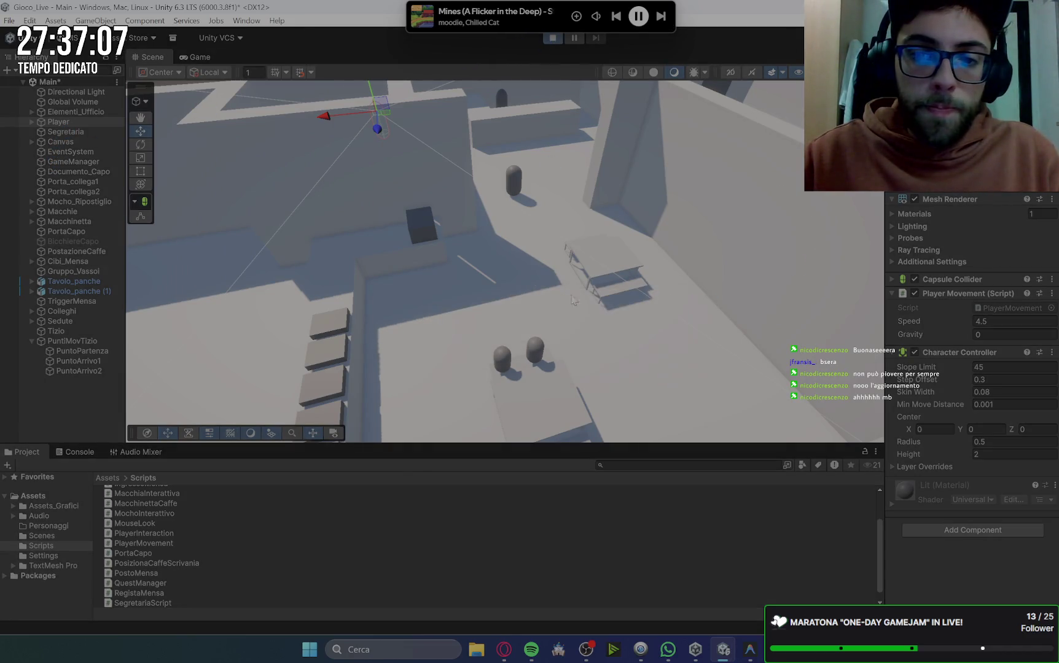
pyautogui.hotkey('ctrl', 'p')
pyautogui.click(991, 321)
pyautogui.write('20')
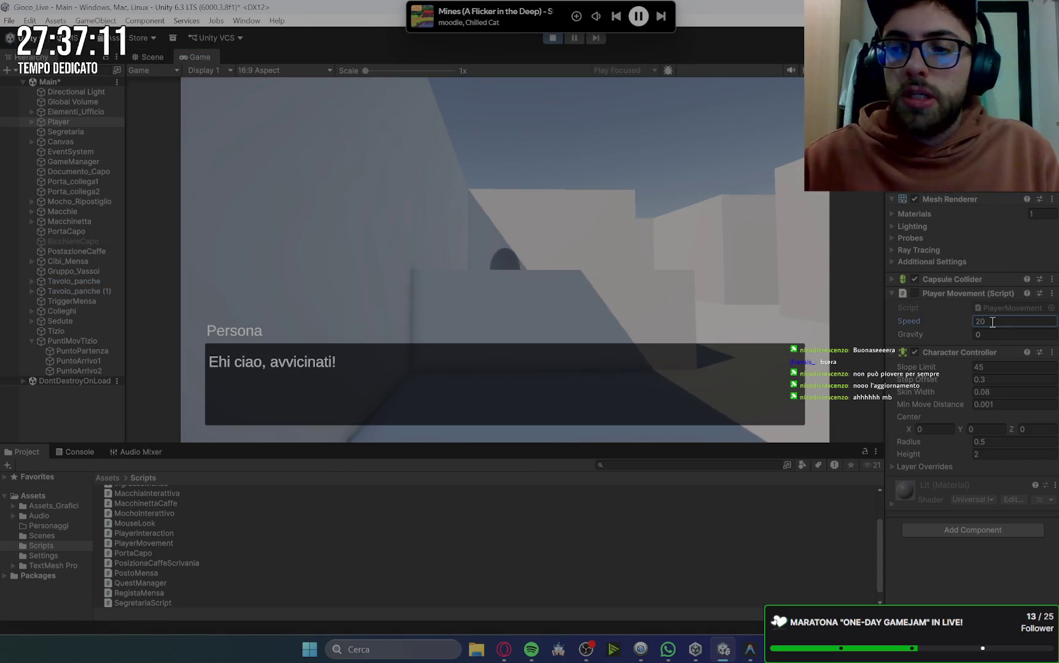
pyautogui.click(602, 260)
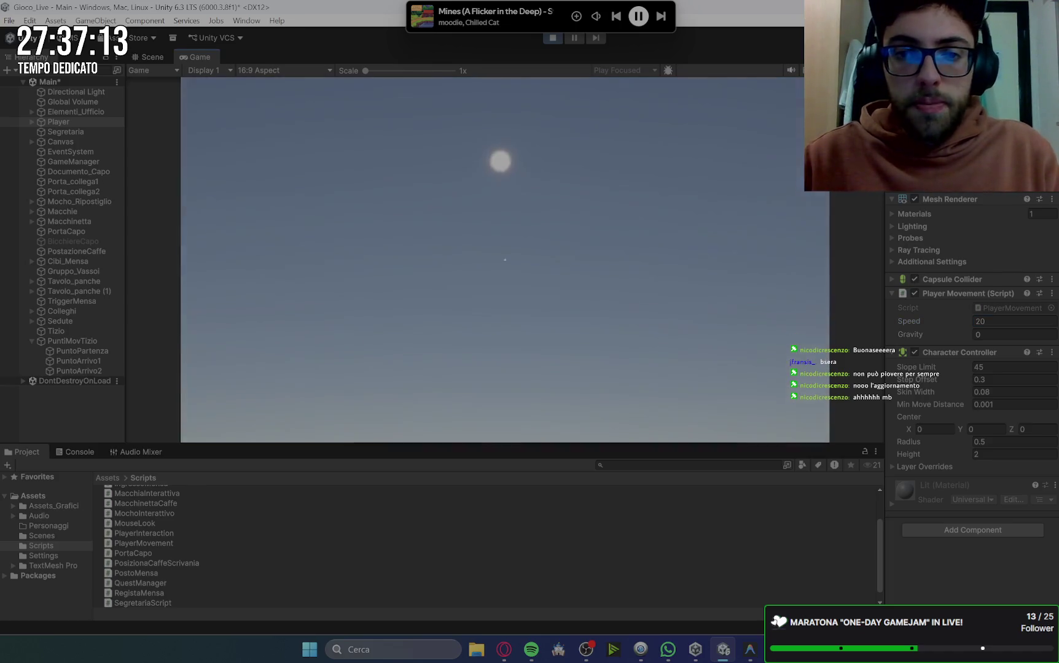
# Take the document quest and pick up the document at the boss's desk.
pyautogui.press('w')
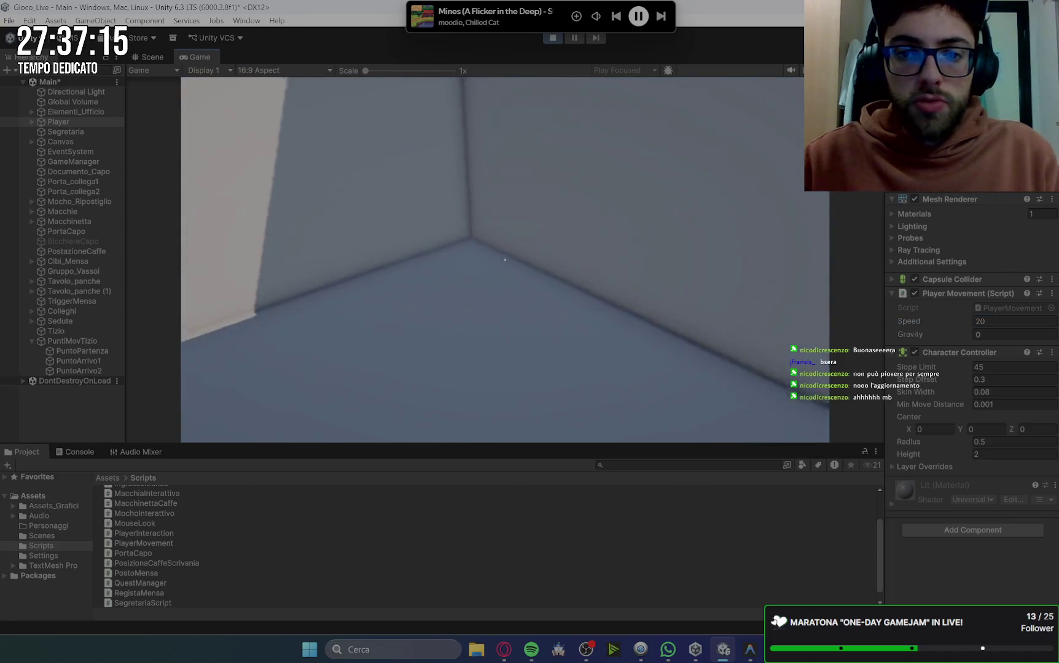
pyautogui.press('w')
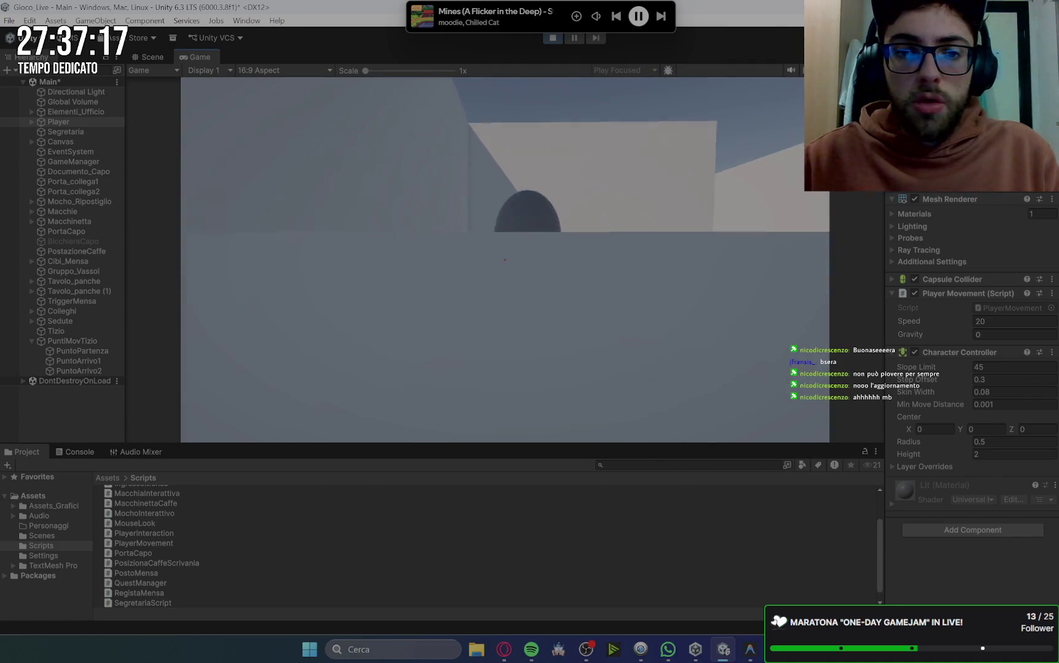
pyautogui.press('s')
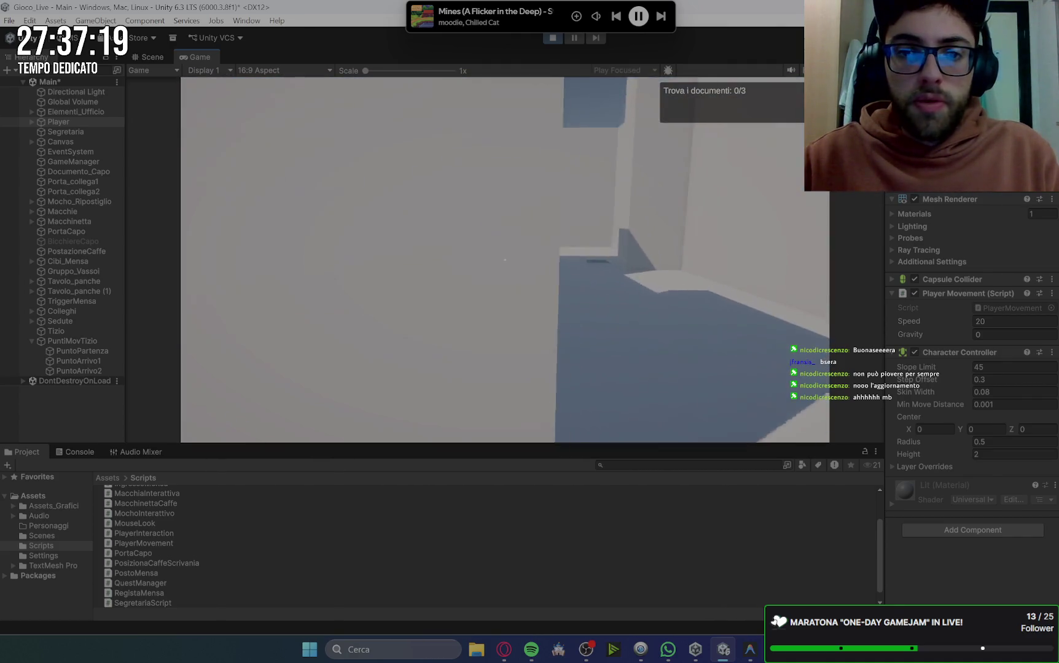
pyautogui.press('e')
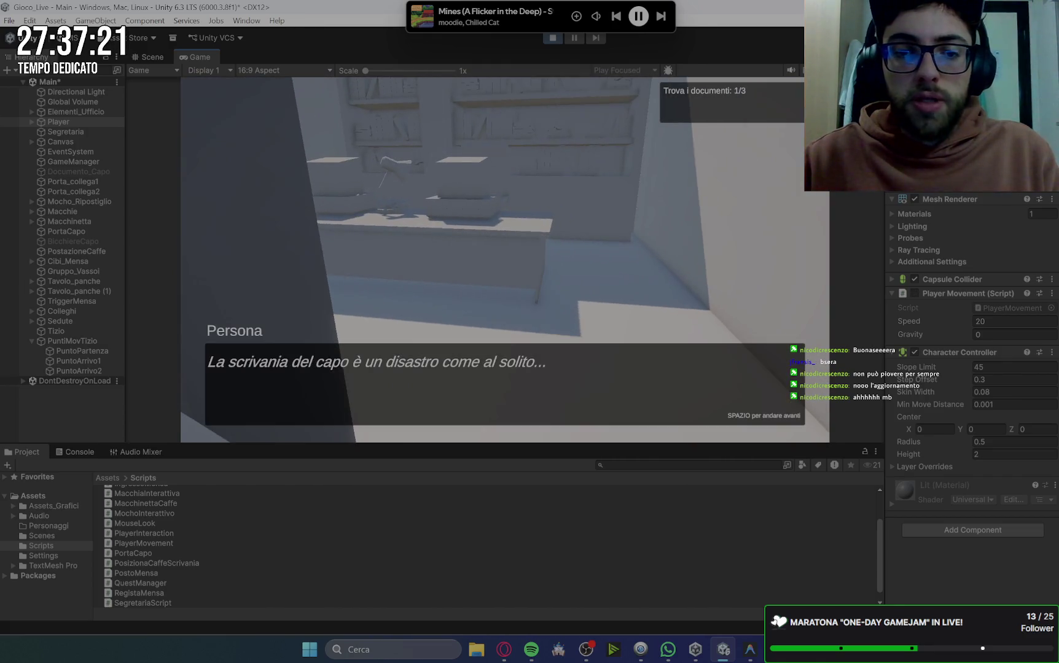
pyautogui.press('space')
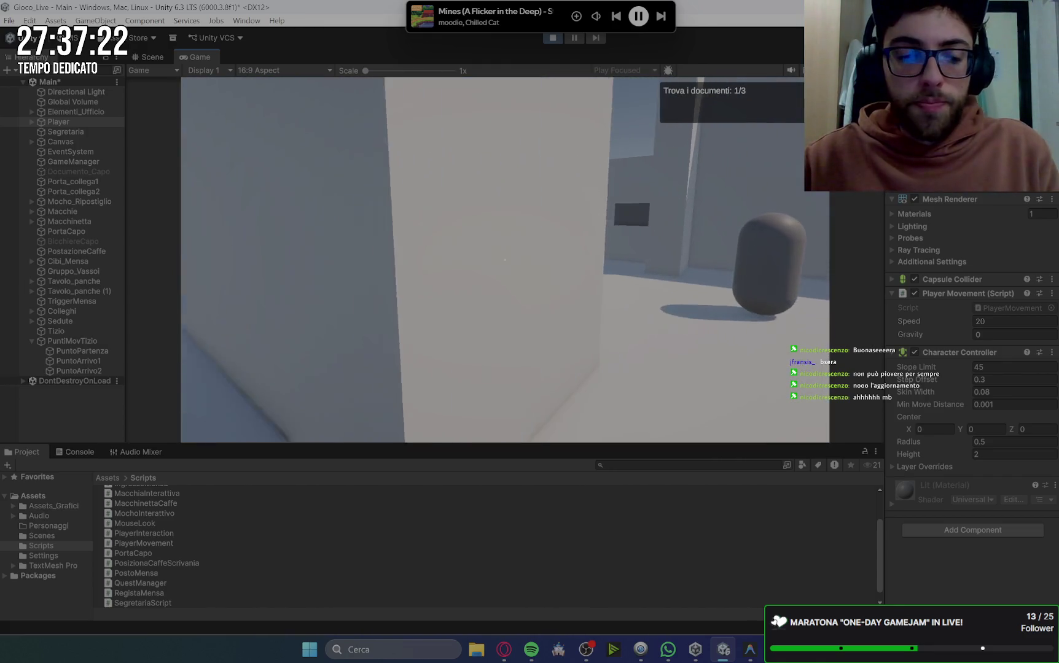
# Collect the remaining documents from colleagues, reaching Documenti 3/3.
pyautogui.click(73, 329)
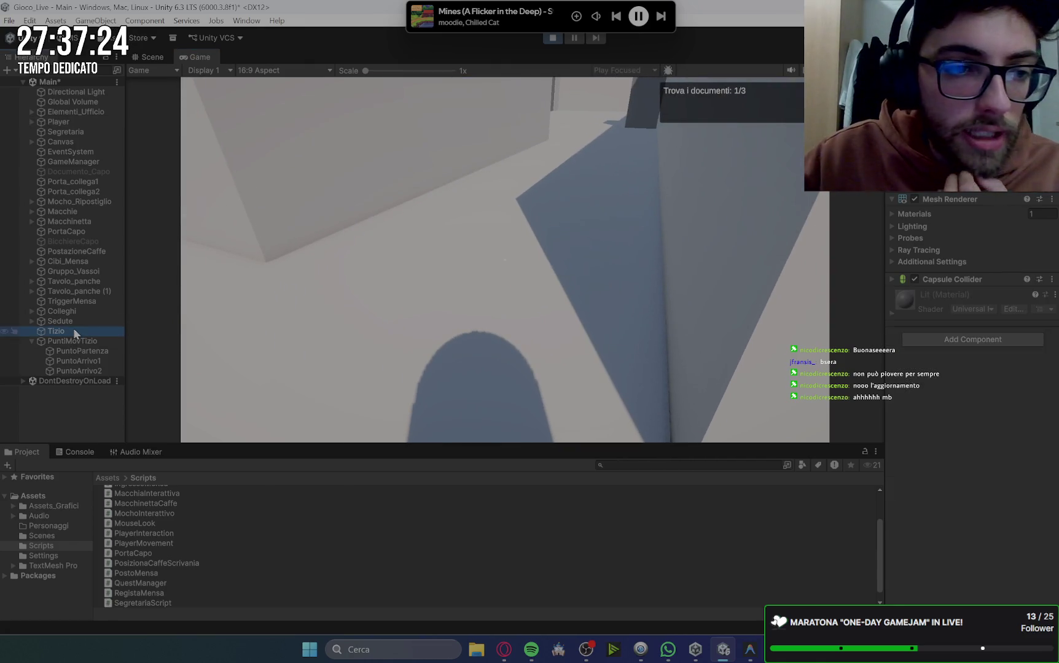
pyautogui.click(576, 171)
pyautogui.press('w')
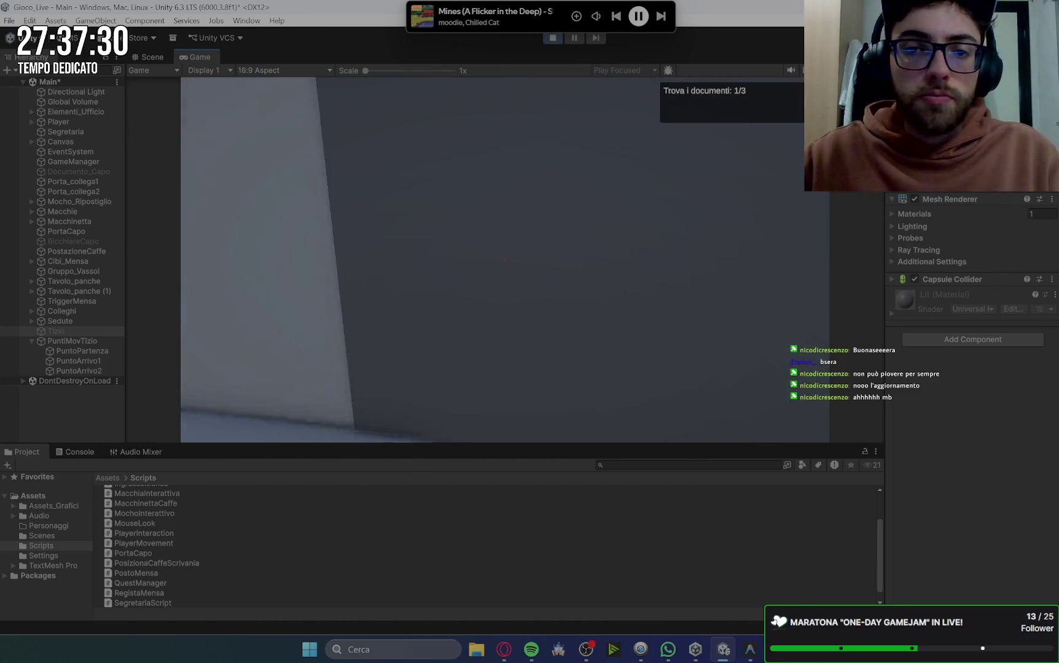
pyautogui.press('e')
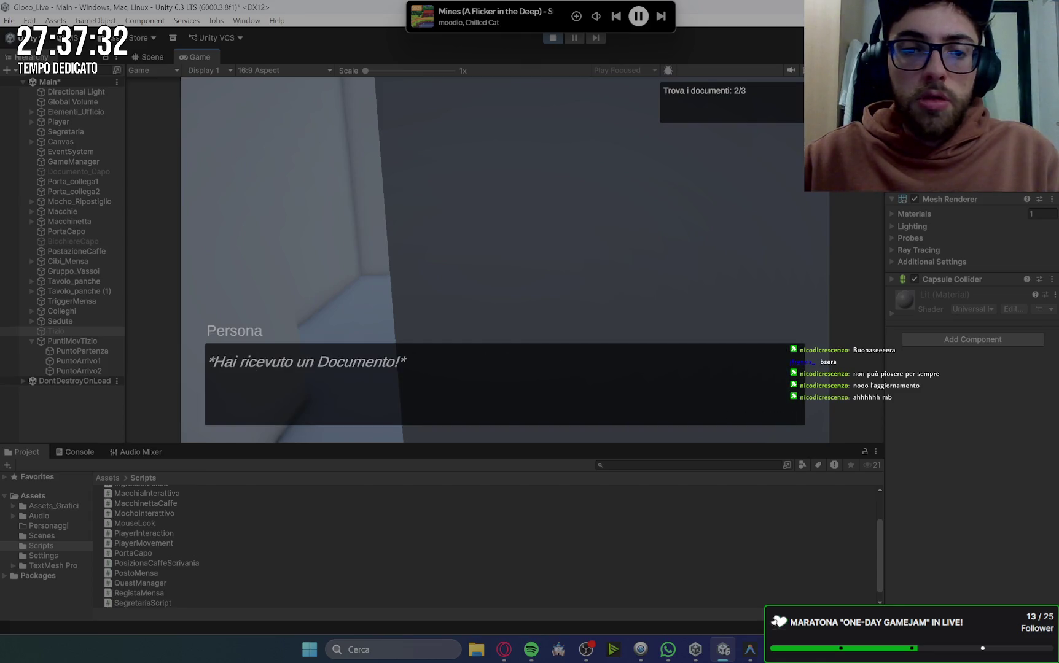
pyautogui.press('e')
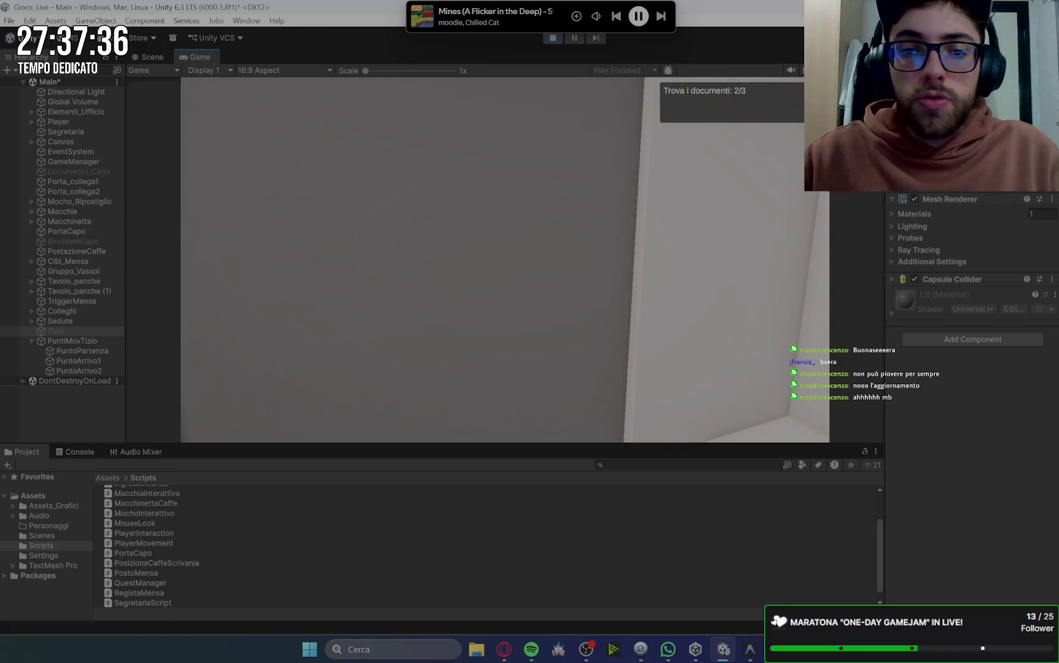
pyautogui.press('e')
pyautogui.press('e')
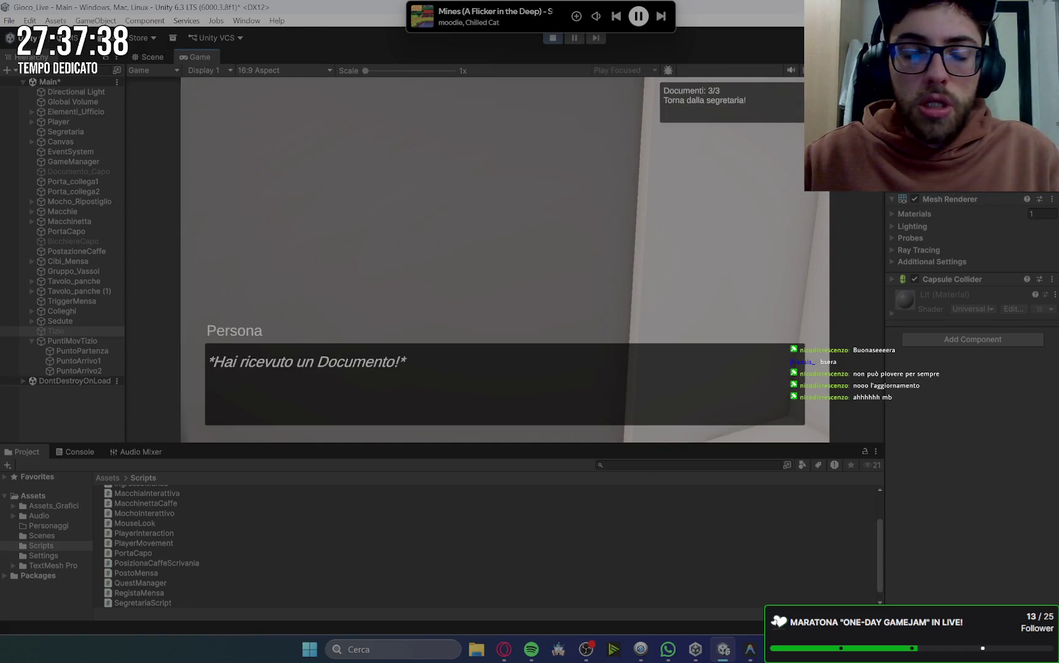
pyautogui.press('e')
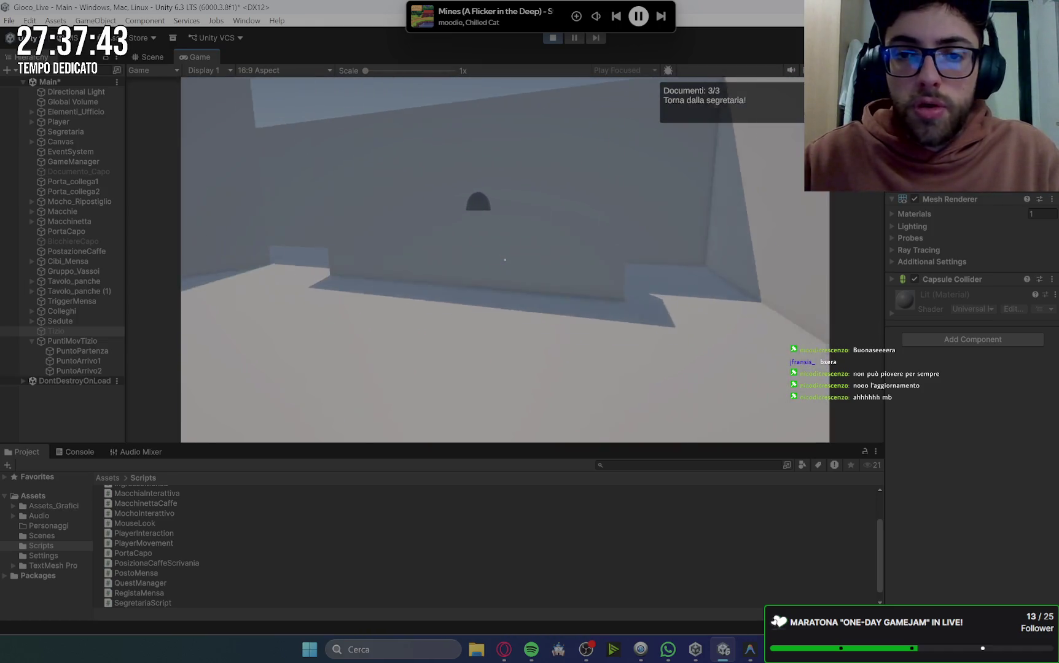
# Hand the documents to the secretary and pick up the mop in the storeroom.
pyautogui.press('e')
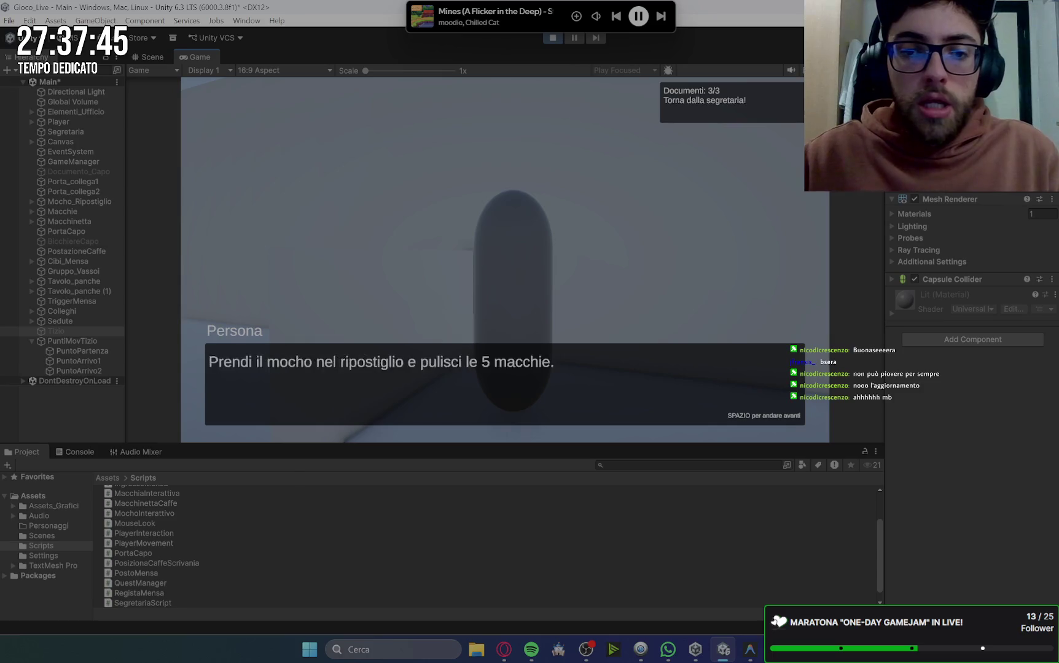
pyautogui.press('space')
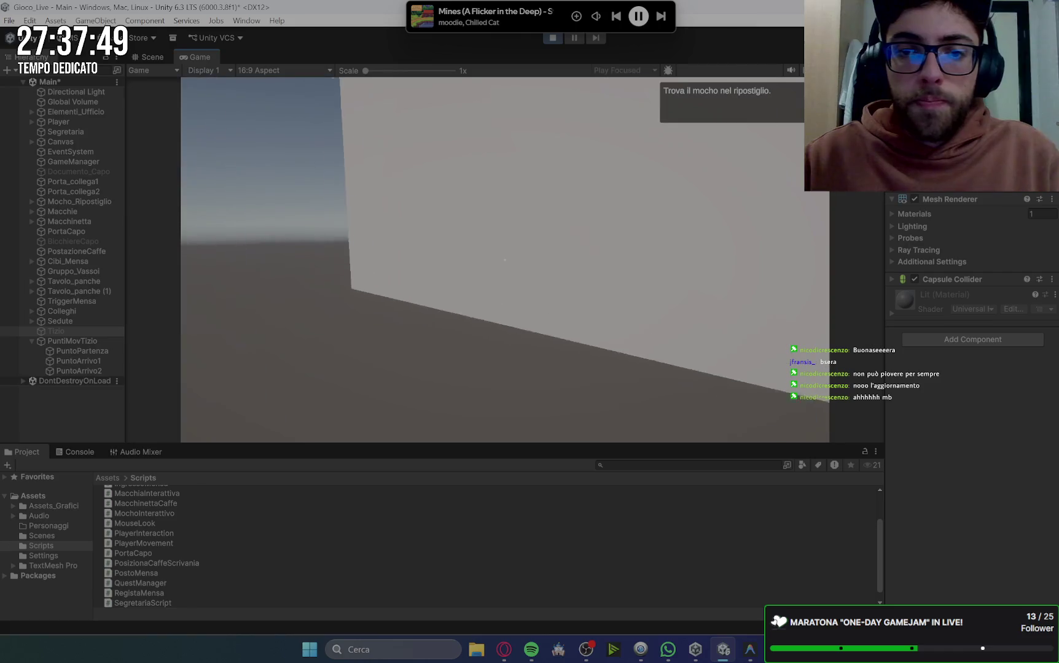
pyautogui.press('e')
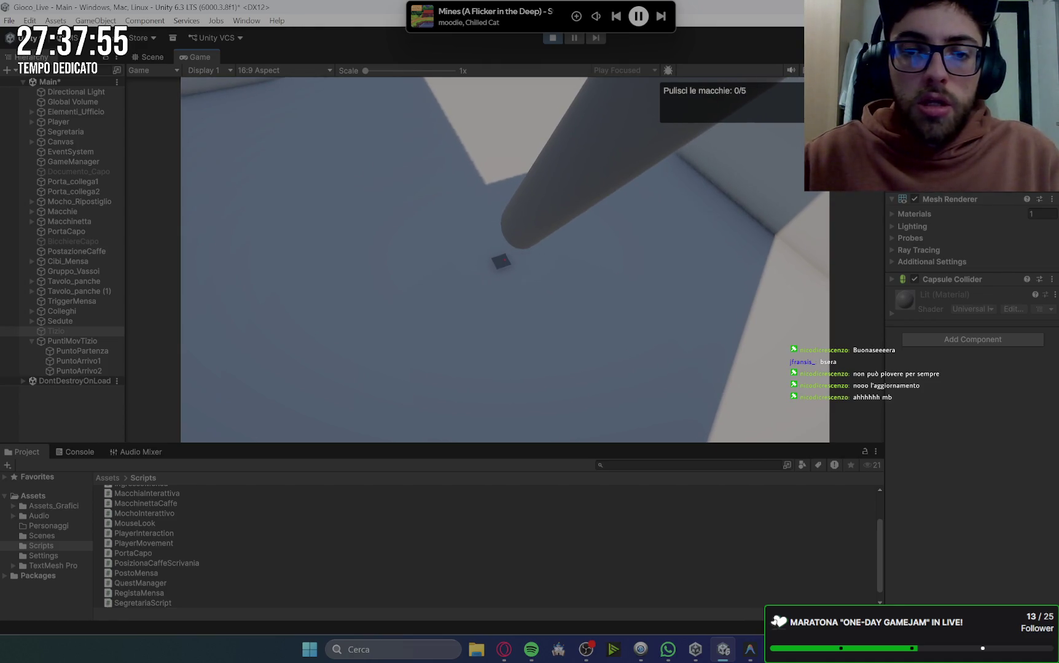
# Clean every bathroom floor stain and put the mop back.
pyautogui.press('w')
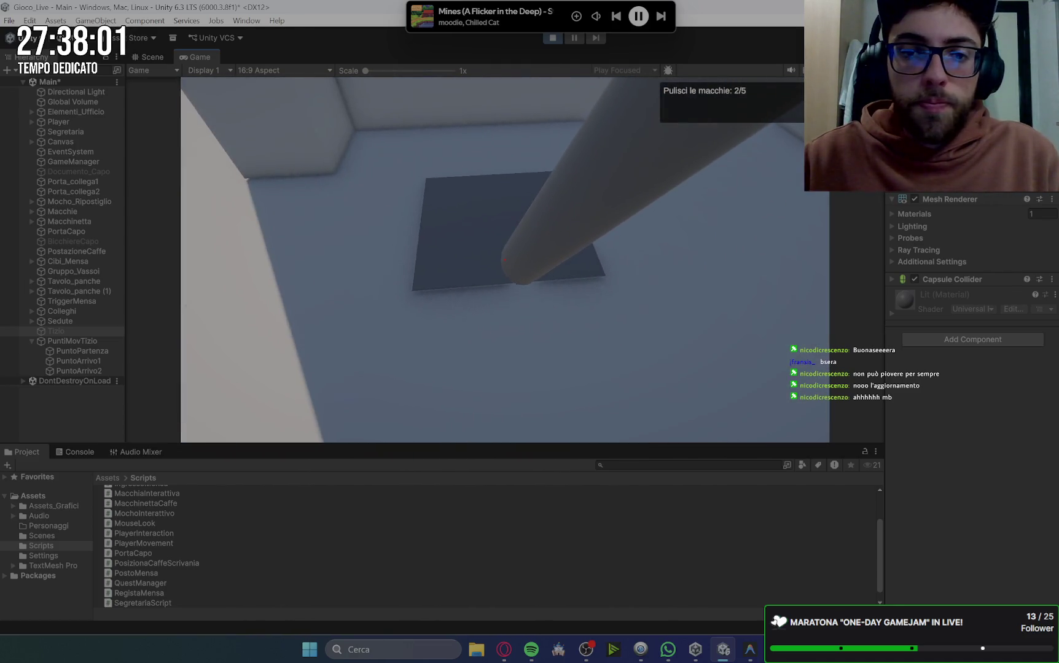
pyautogui.press('s')
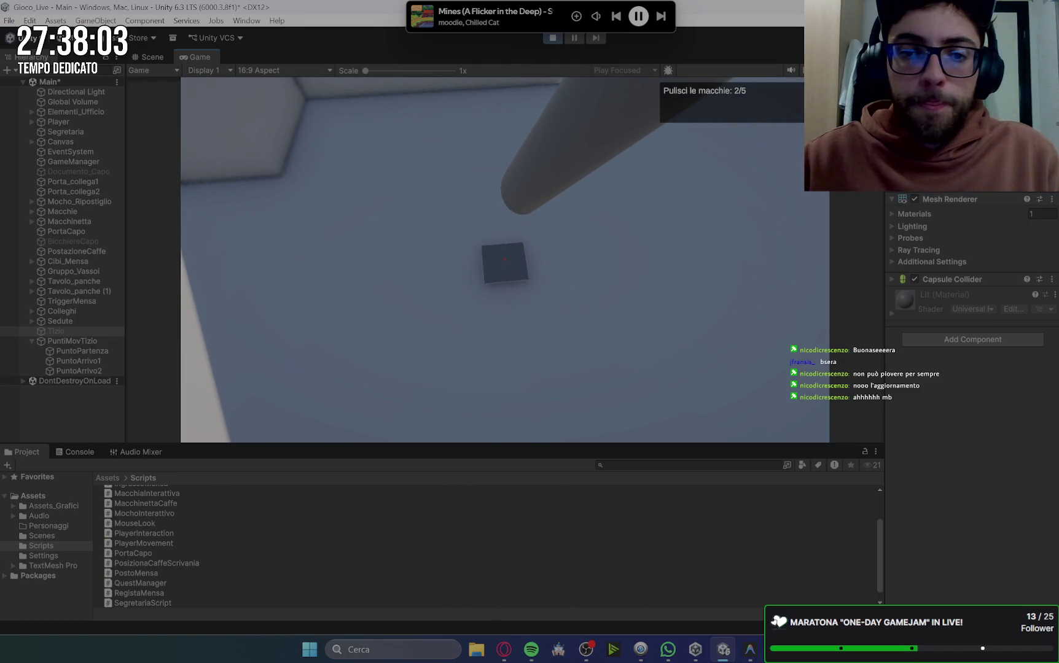
pyautogui.press('e')
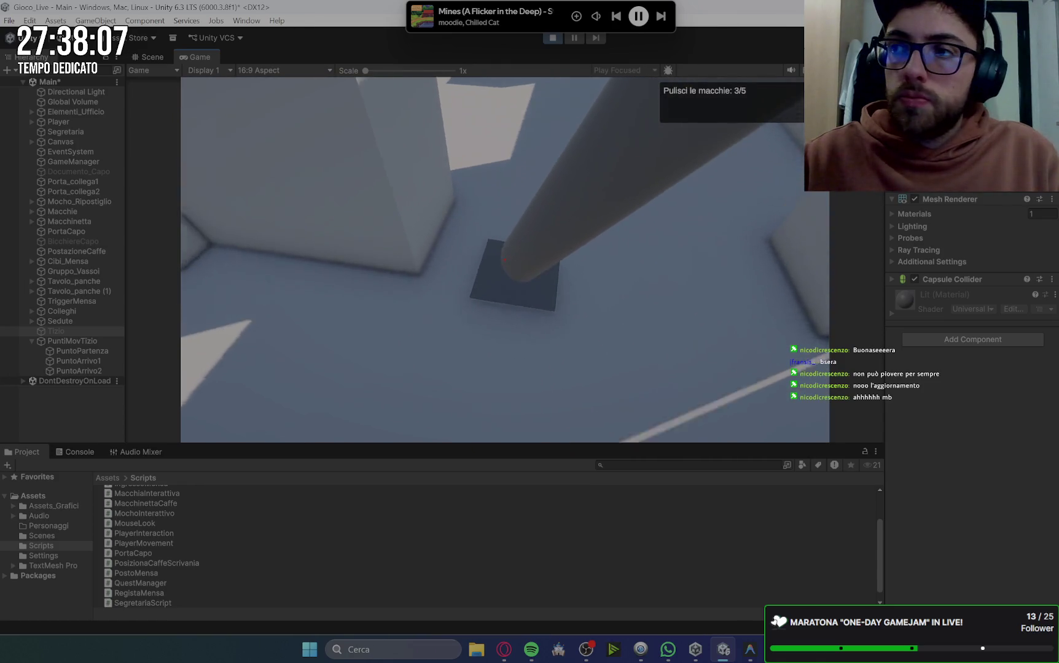
pyautogui.press('s')
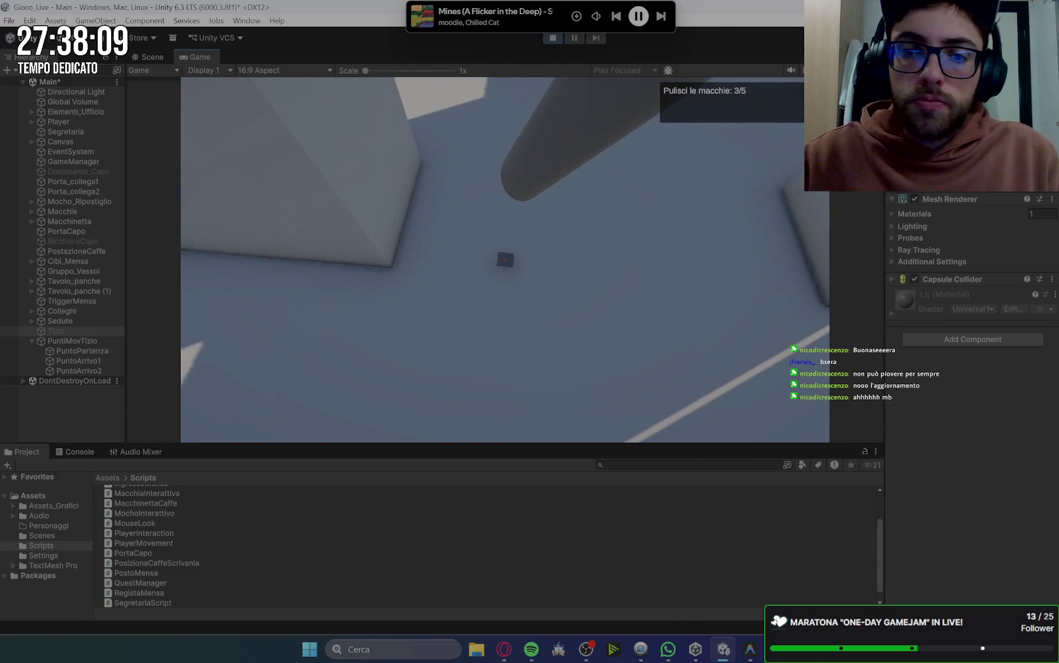
pyautogui.press('w')
pyautogui.press('e')
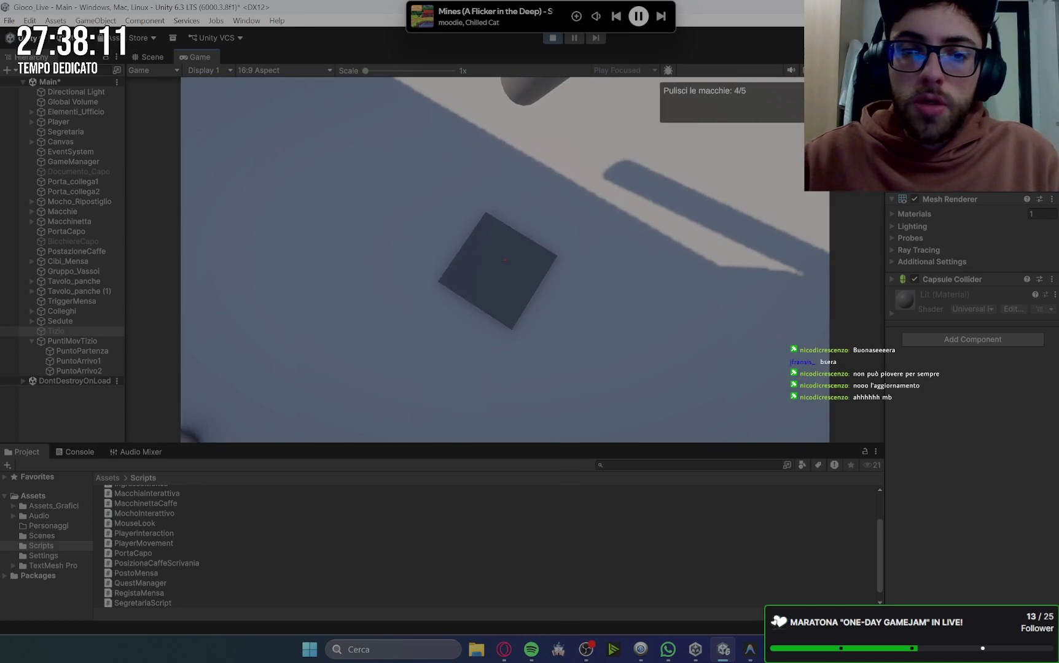
pyautogui.press('s')
pyautogui.press('e')
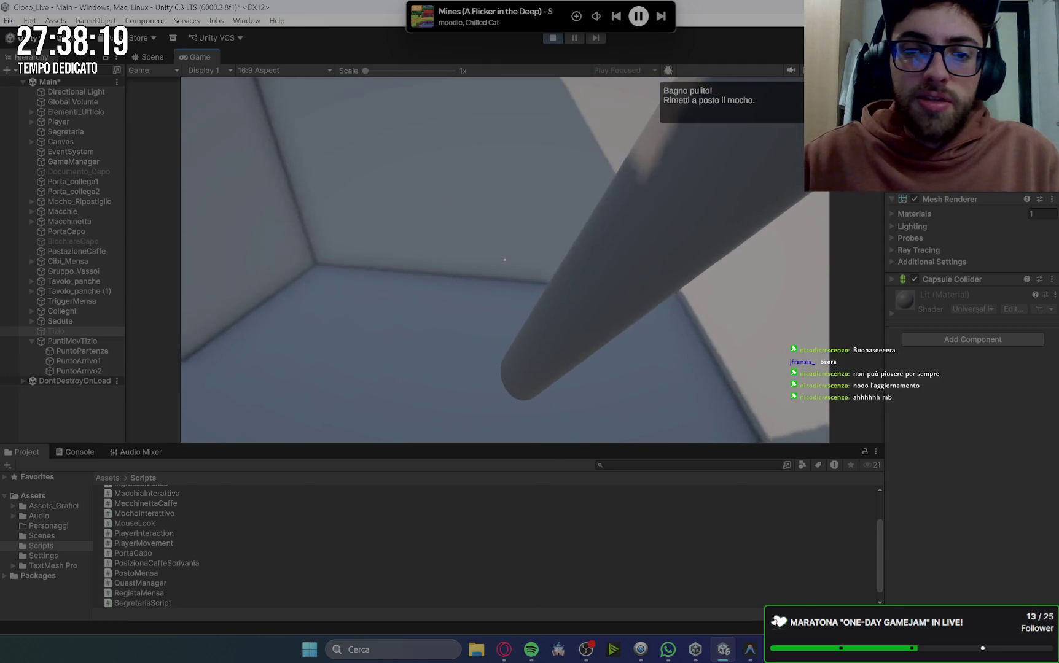
pyautogui.press('e')
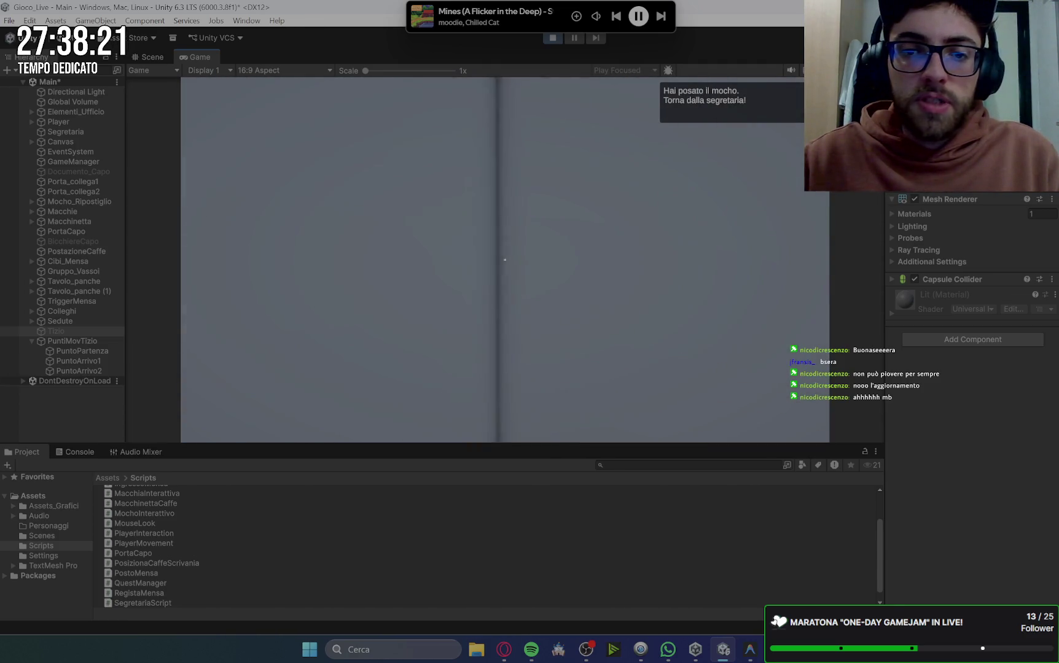
# Get coffee from the machine and deliver it to the boss after knocking.
pyautogui.press('e')
pyautogui.press('space')
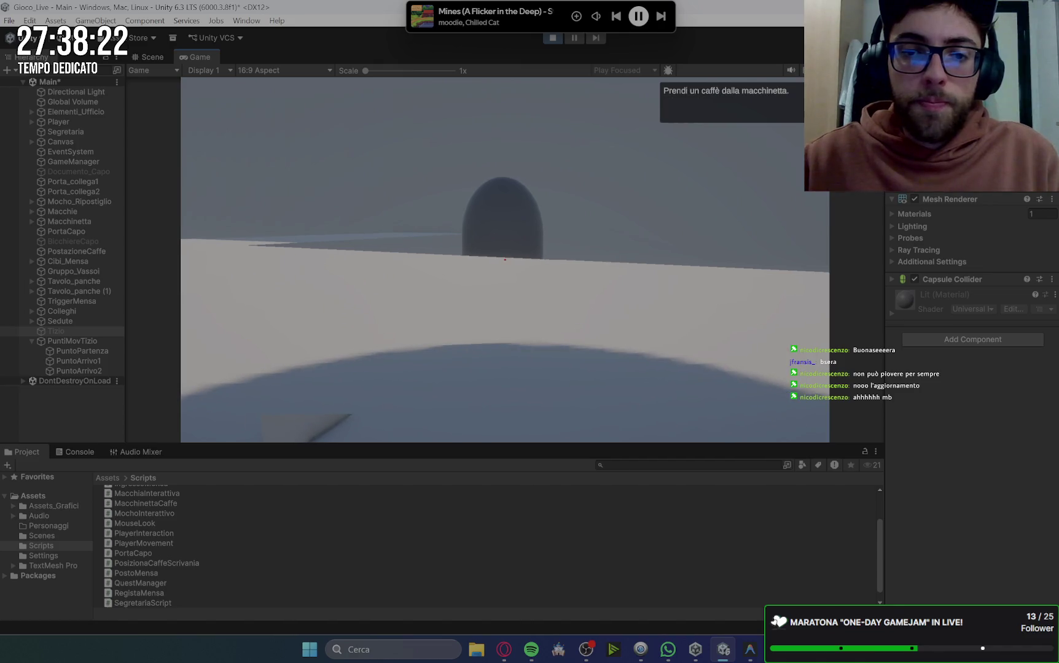
pyautogui.press('w')
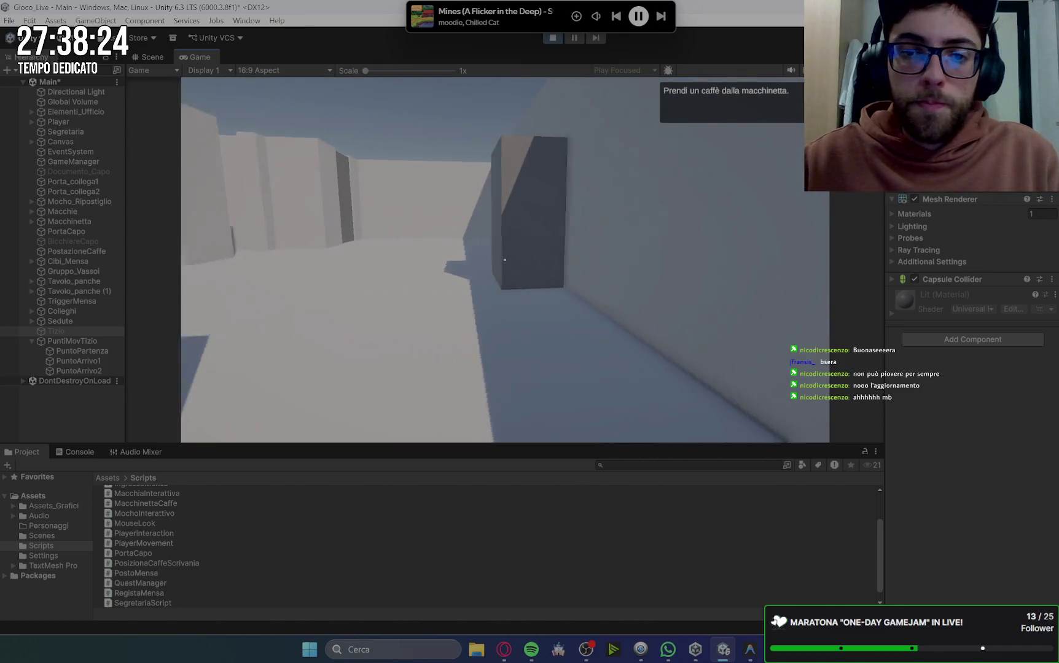
pyautogui.press('e')
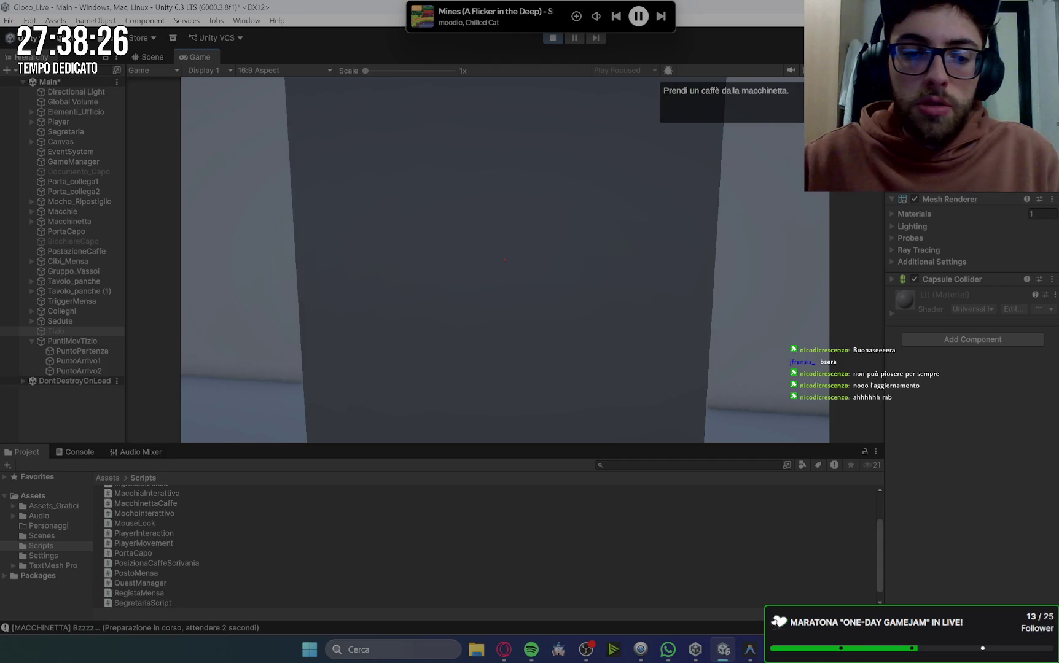
pyautogui.press('s')
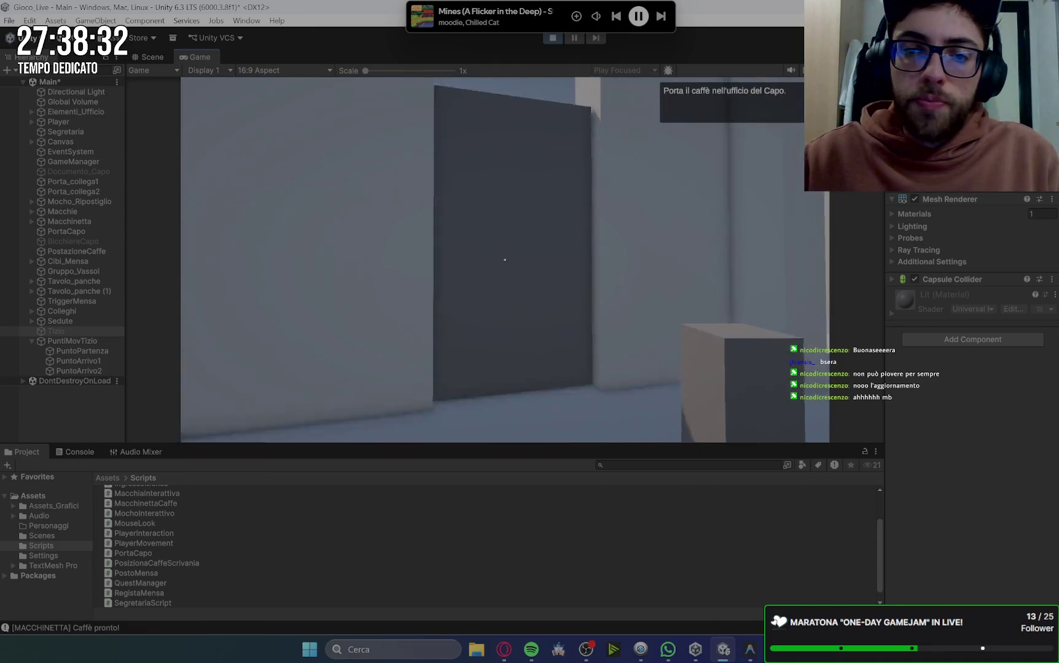
pyautogui.press('e')
pyautogui.press('space')
pyautogui.press('w')
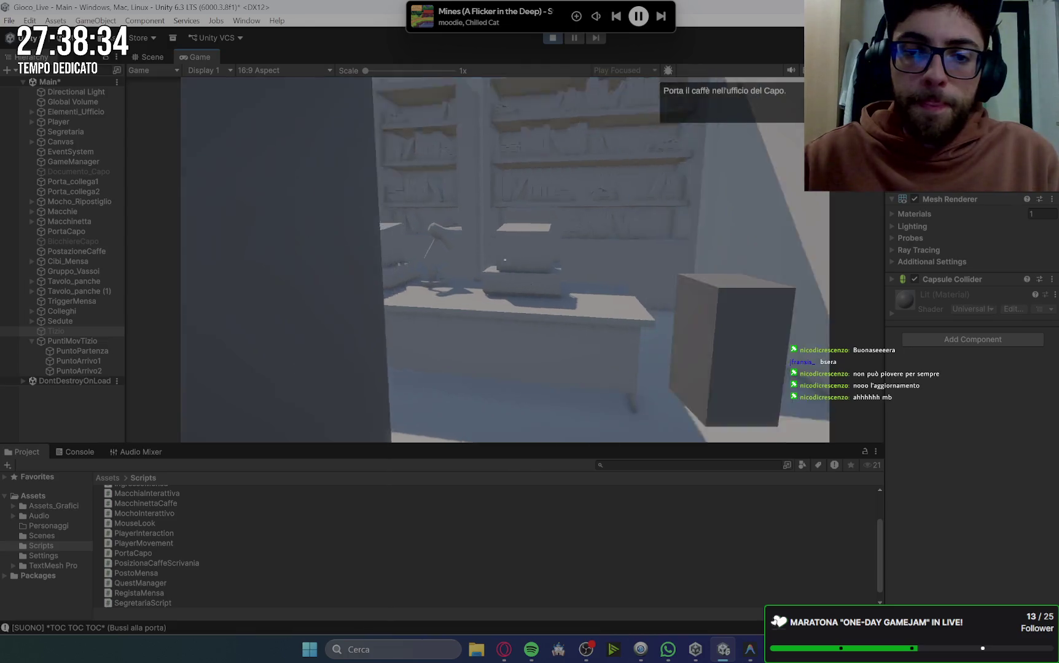
pyautogui.press('space')
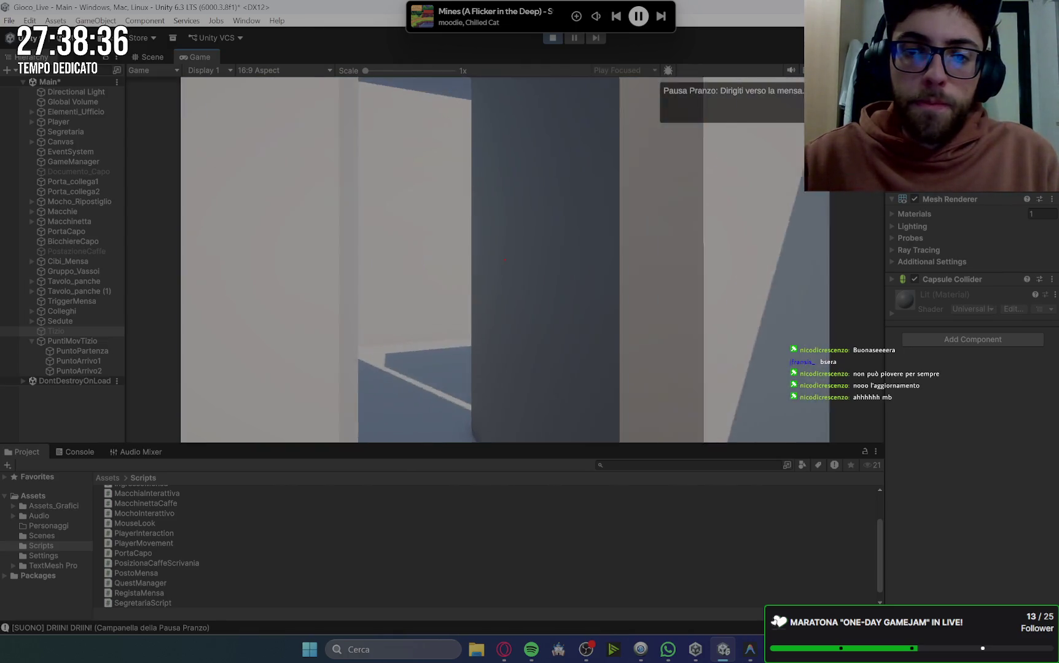
# Fill the canteen tray with three food items and sit at the table.
pyautogui.press('w')
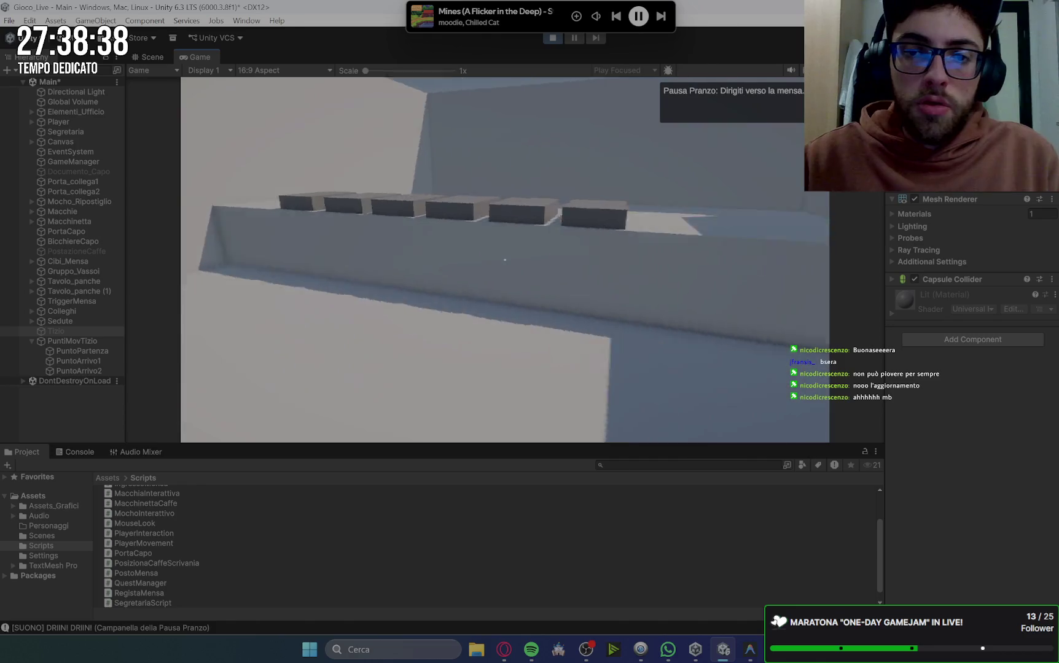
pyautogui.press('e')
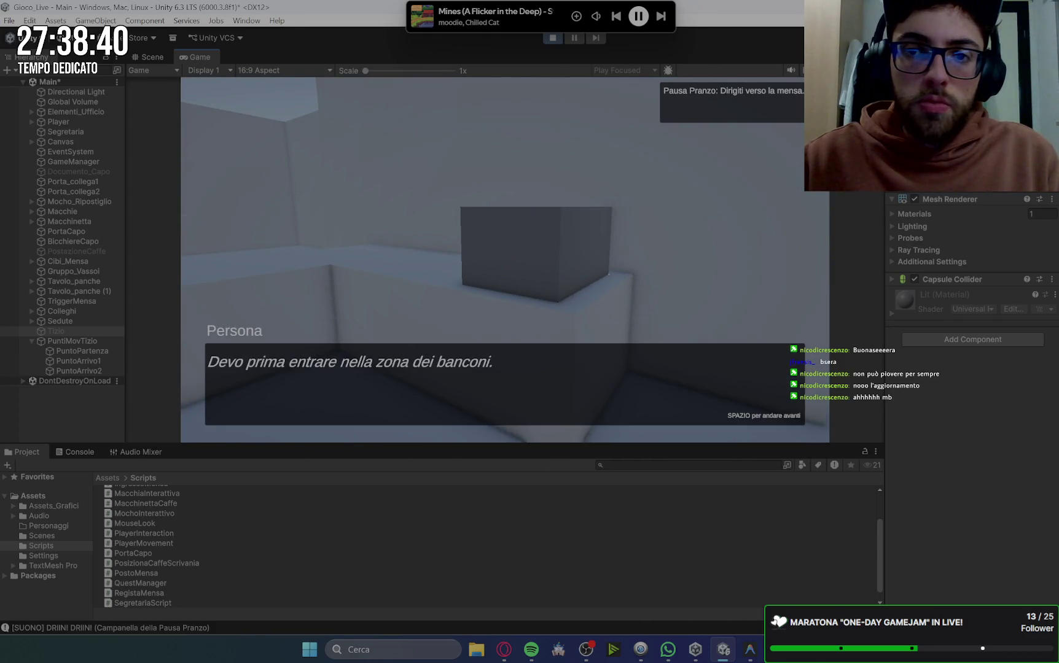
pyautogui.press('space')
pyautogui.press('w')
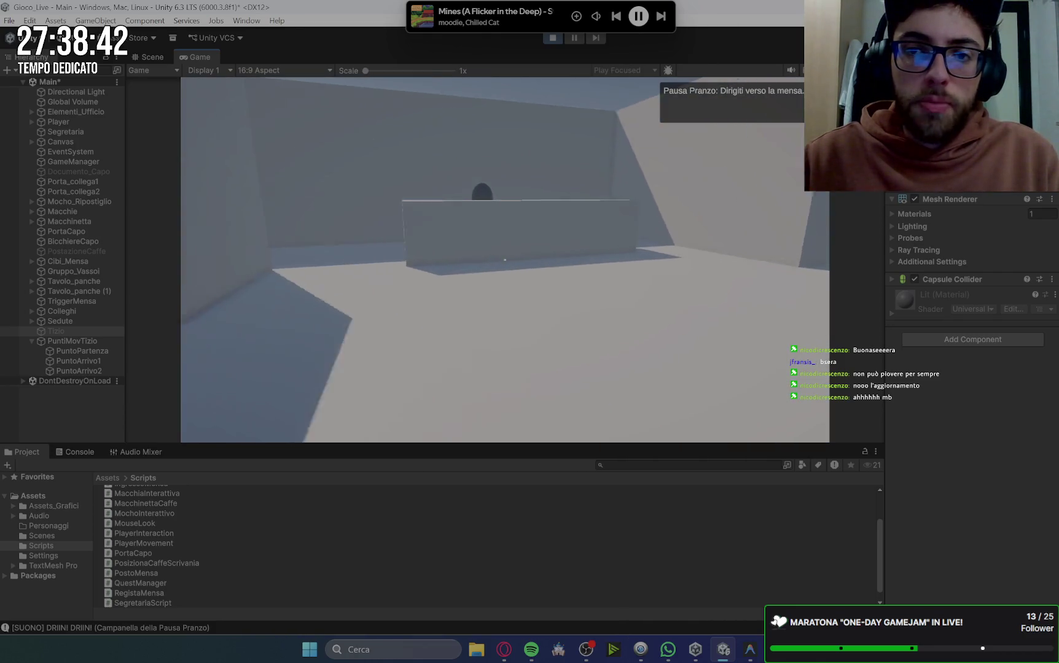
pyautogui.press('space')
pyautogui.press('e')
pyautogui.press('s')
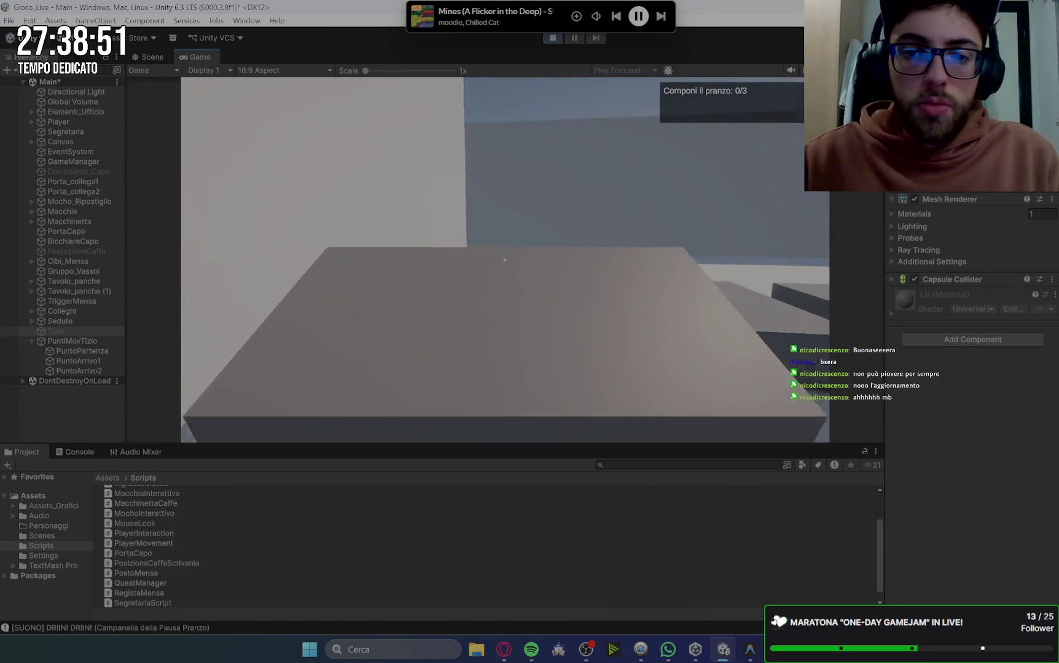
pyautogui.press('e')
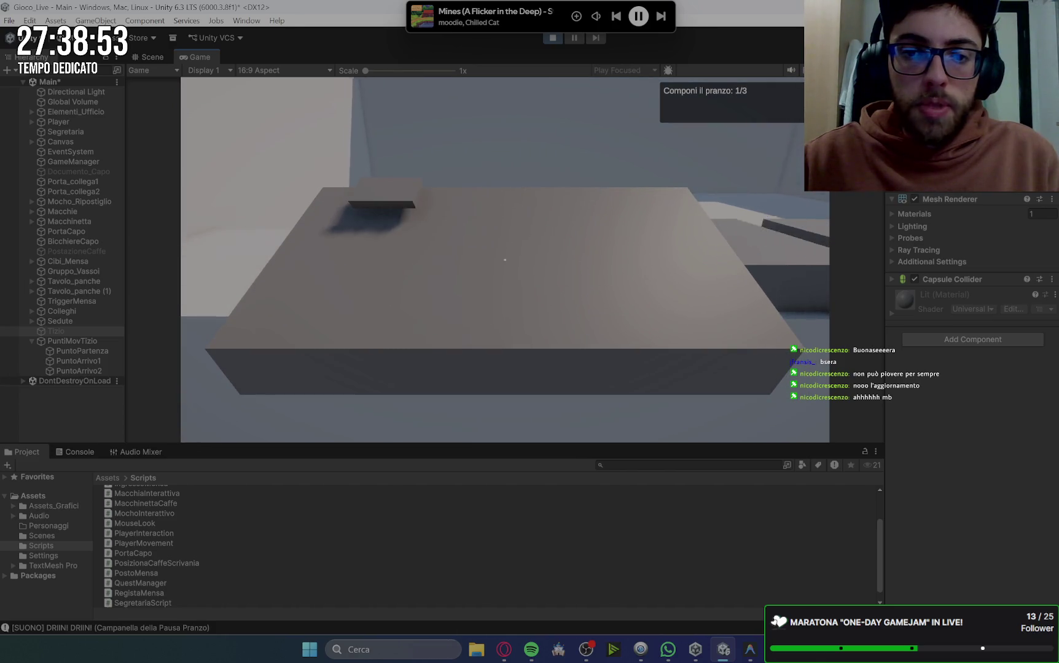
pyautogui.press('w')
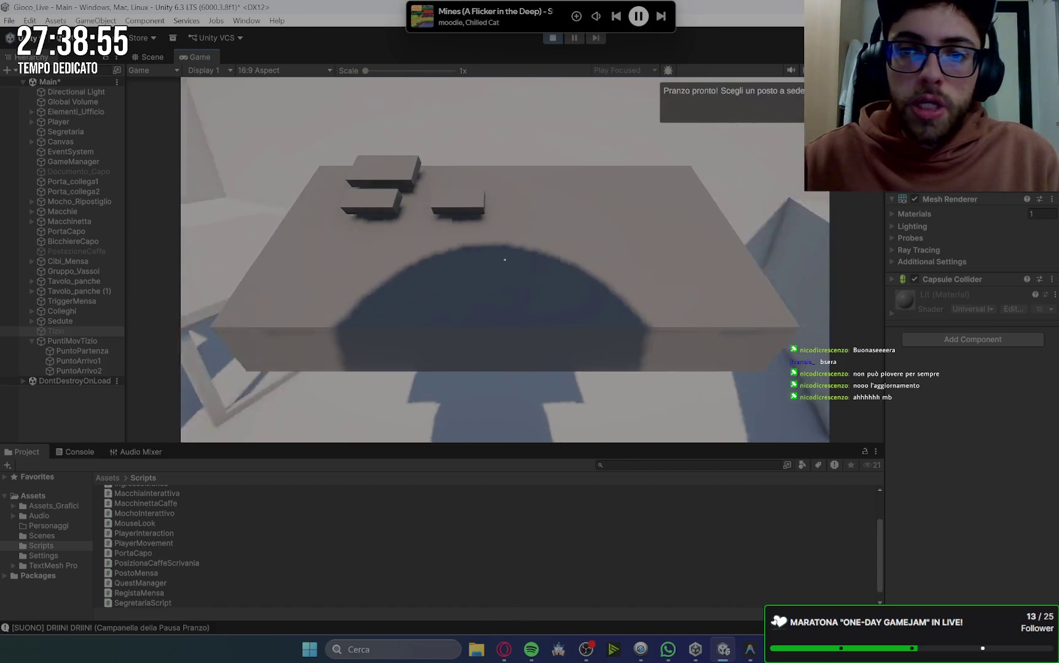
pyautogui.press('w')
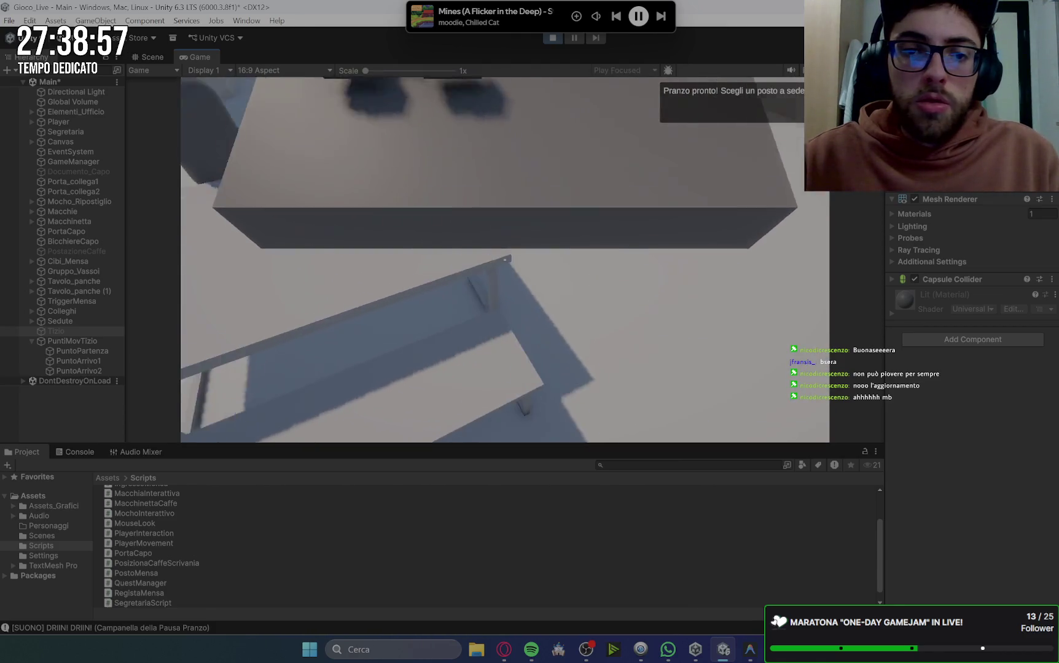
pyautogui.press('w')
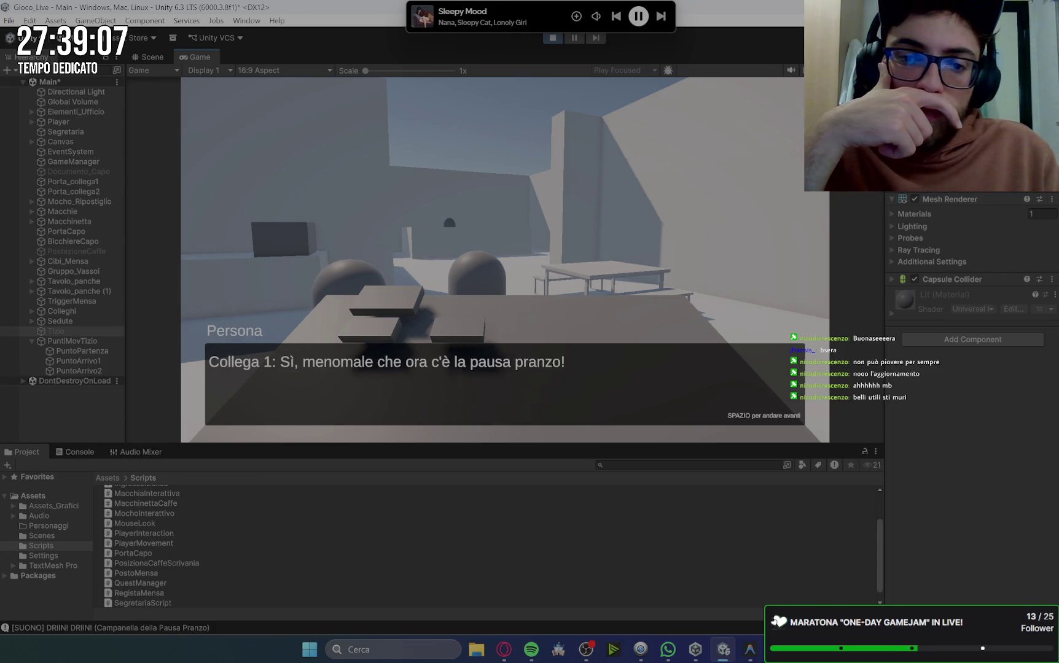
# Advance the Collega Misterioso's lunch dialogue to his farewell and show the Console log.
pyautogui.press('space')
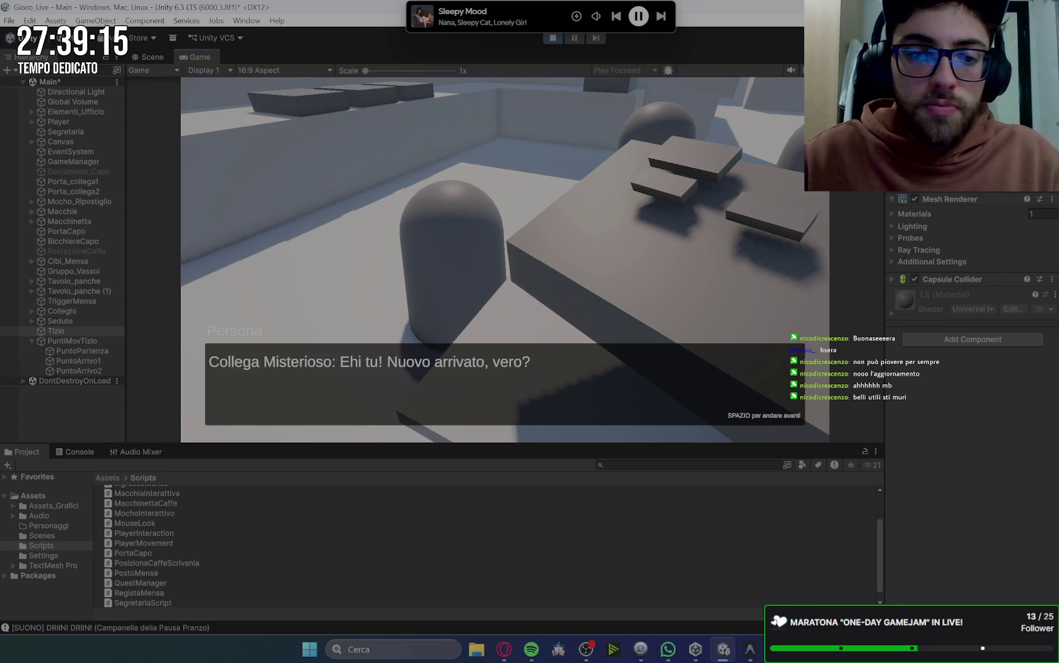
pyautogui.press('space')
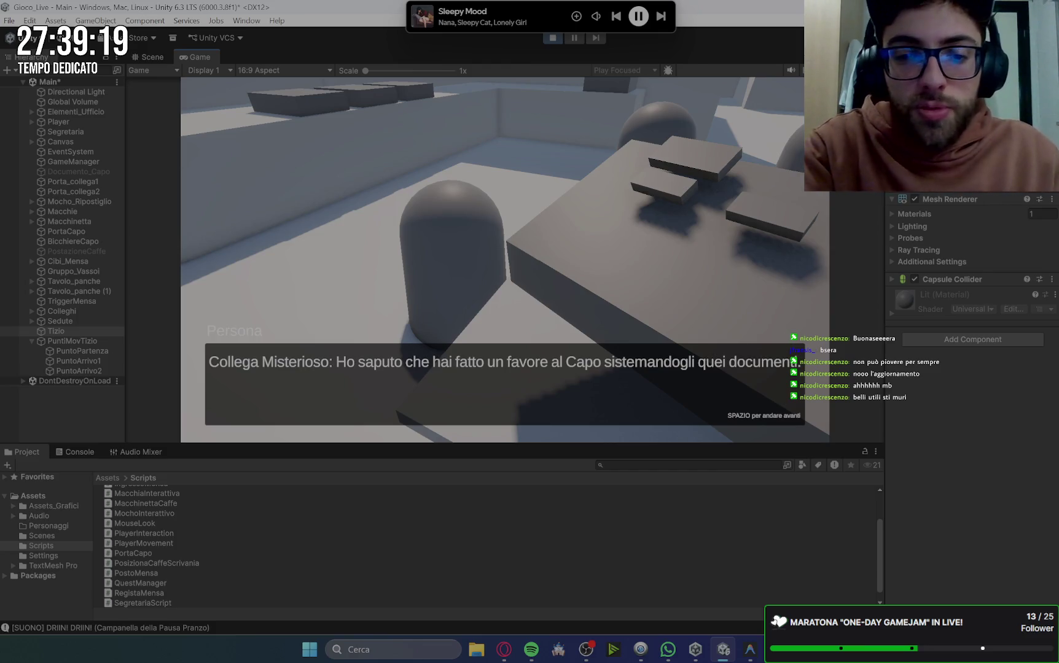
pyautogui.press('space')
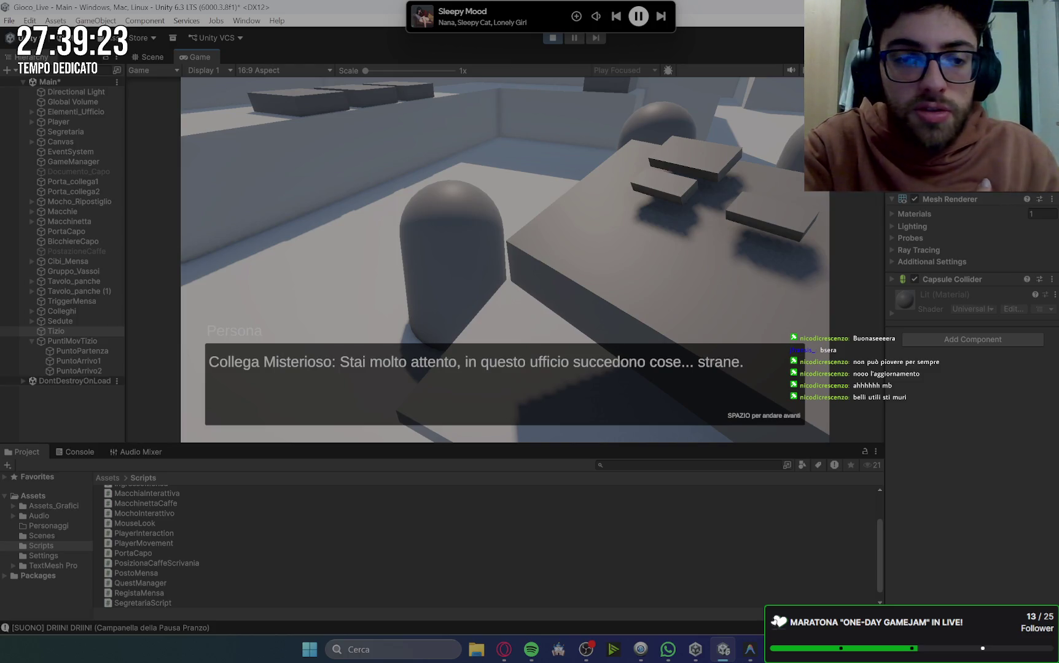
pyautogui.press('space')
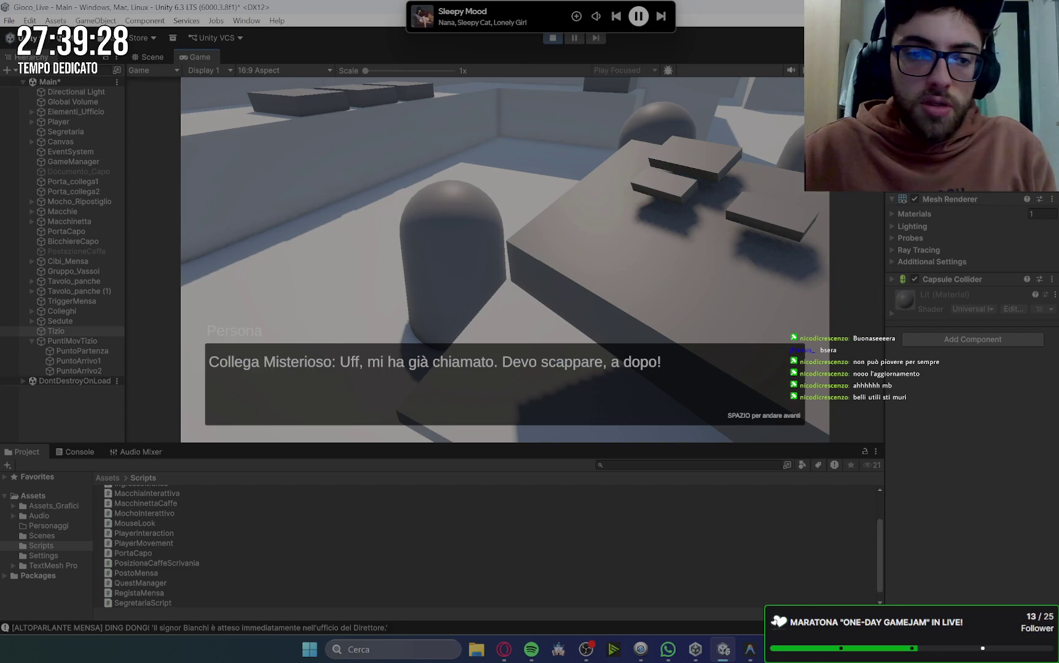
pyautogui.click(68, 452)
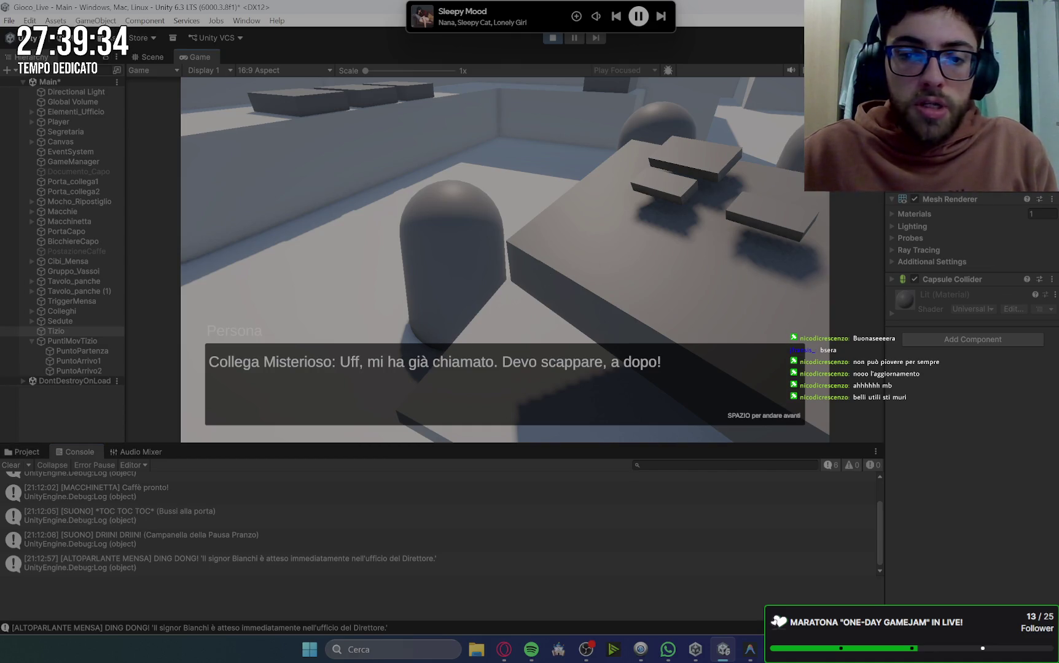
pyautogui.press('space')
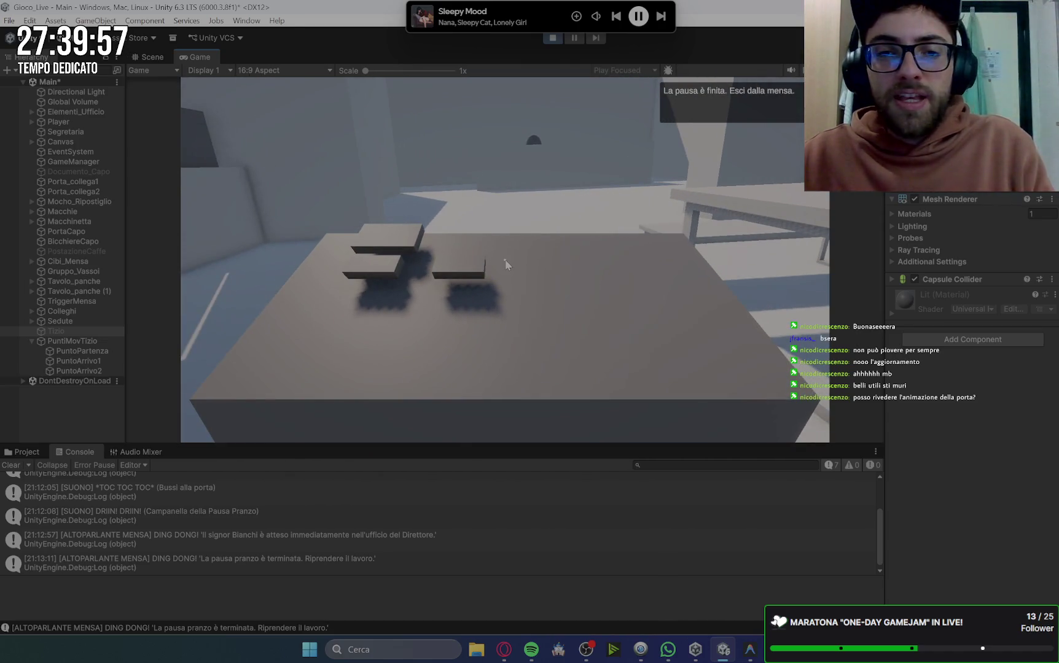
# Stop Play mode once the lunch-break-over message appears.
pyautogui.click(552, 38)
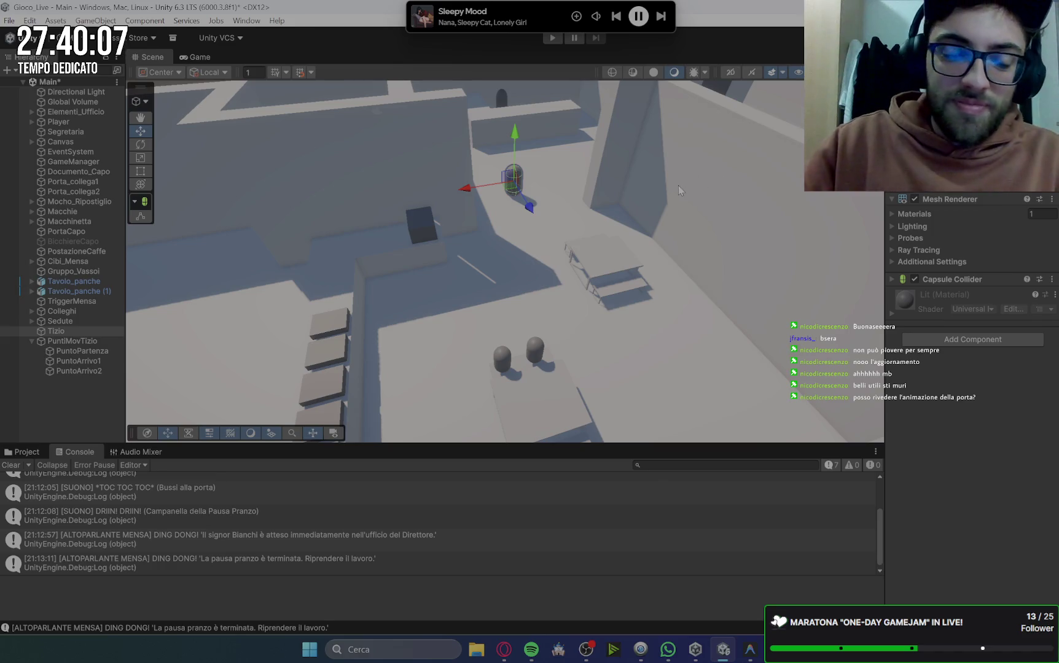
# Clear all earlier debug messages from the Console.
pyautogui.hotkey('alt', 'Tab')
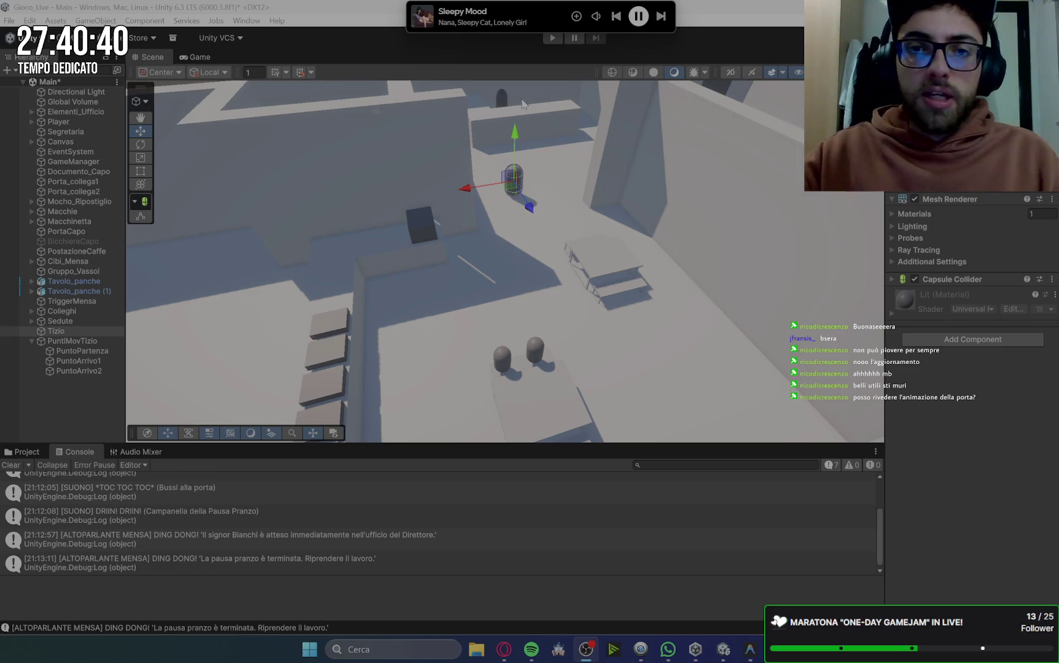
pyautogui.click(11, 465)
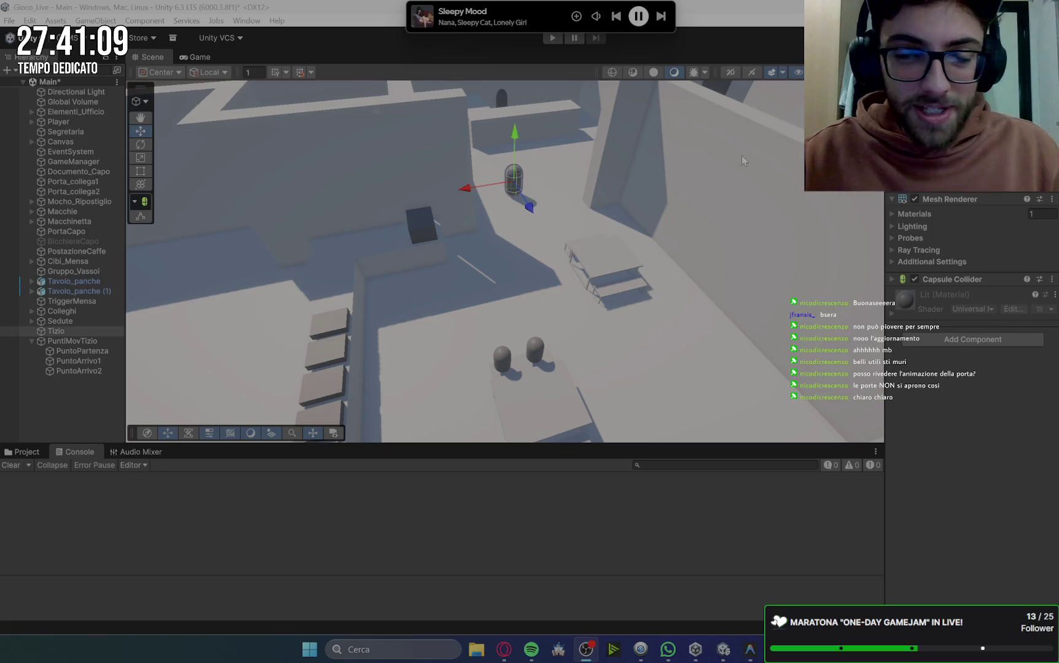
pyautogui.moveTo(722, 154)
pyautogui.mouseDown()
pyautogui.moveTo(674, 184)
pyautogui.moveTo(728, 187)
pyautogui.mouseUp()
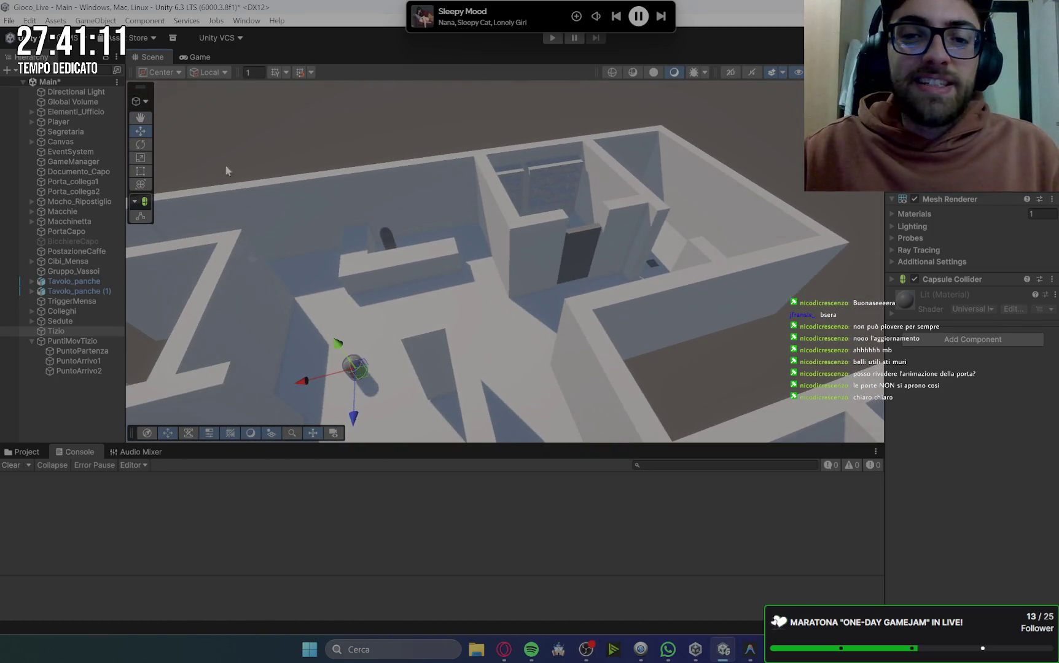
# Nudge the PuntoPartenza waypoint along its vertical axis.
pyautogui.press('w')
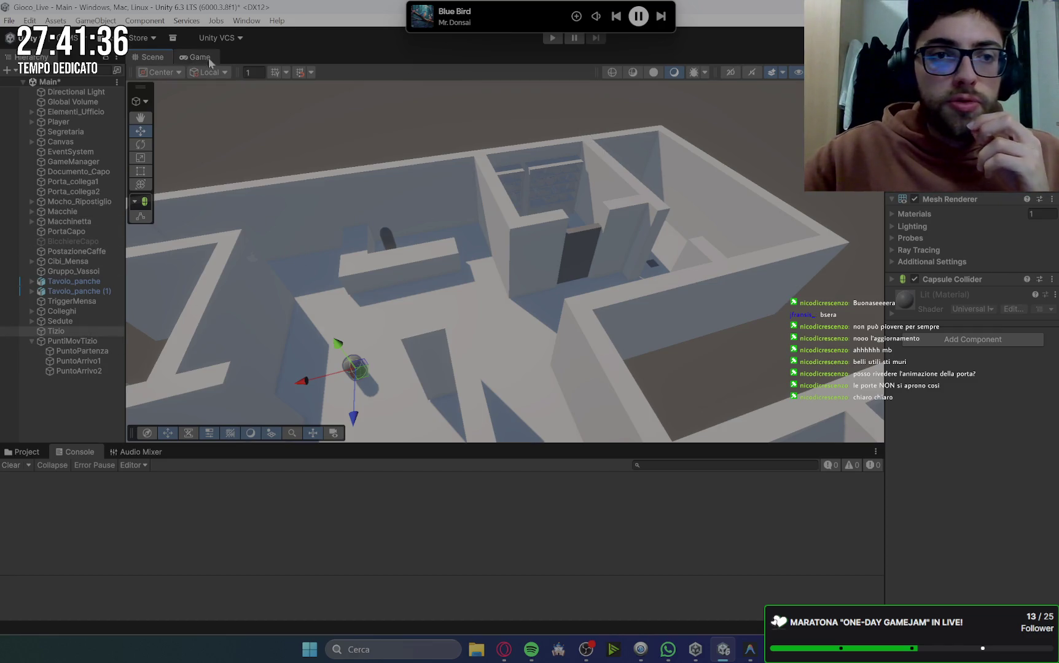
pyautogui.click(108, 351)
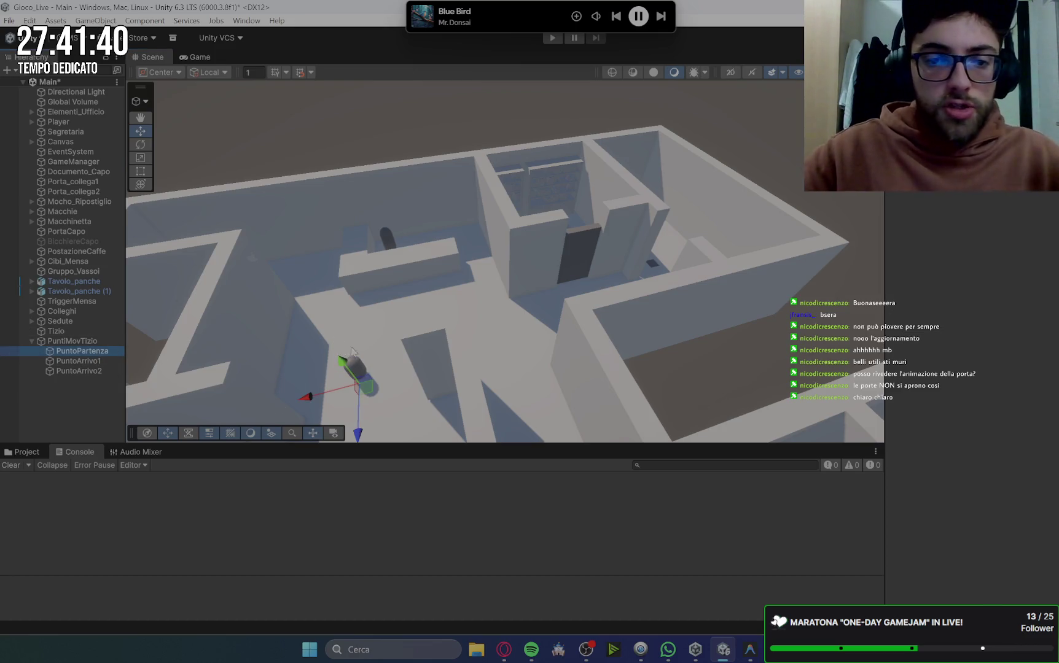
pyautogui.press('f')
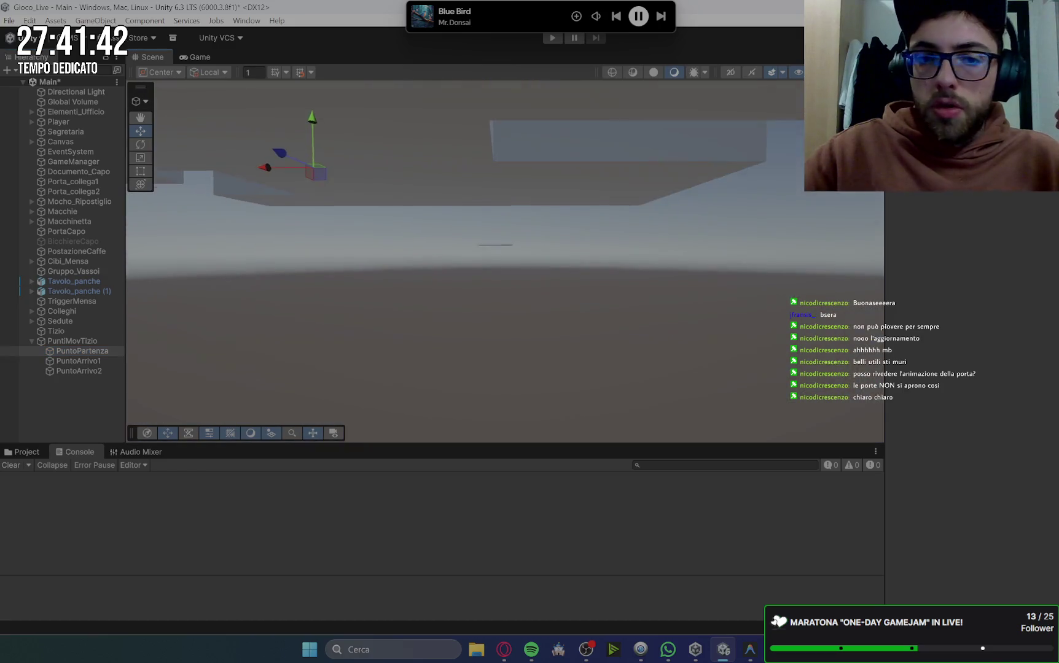
pyautogui.moveTo(420, 206)
pyautogui.mouseDown()
pyautogui.moveTo(365, 217)
pyautogui.moveTo(458, 161)
pyautogui.moveTo(425, 195)
pyautogui.moveTo(425, 184)
pyautogui.moveTo(504, 300)
pyautogui.mouseUp()
pyautogui.moveTo(536, 219); pyautogui.dragTo(532, 200)
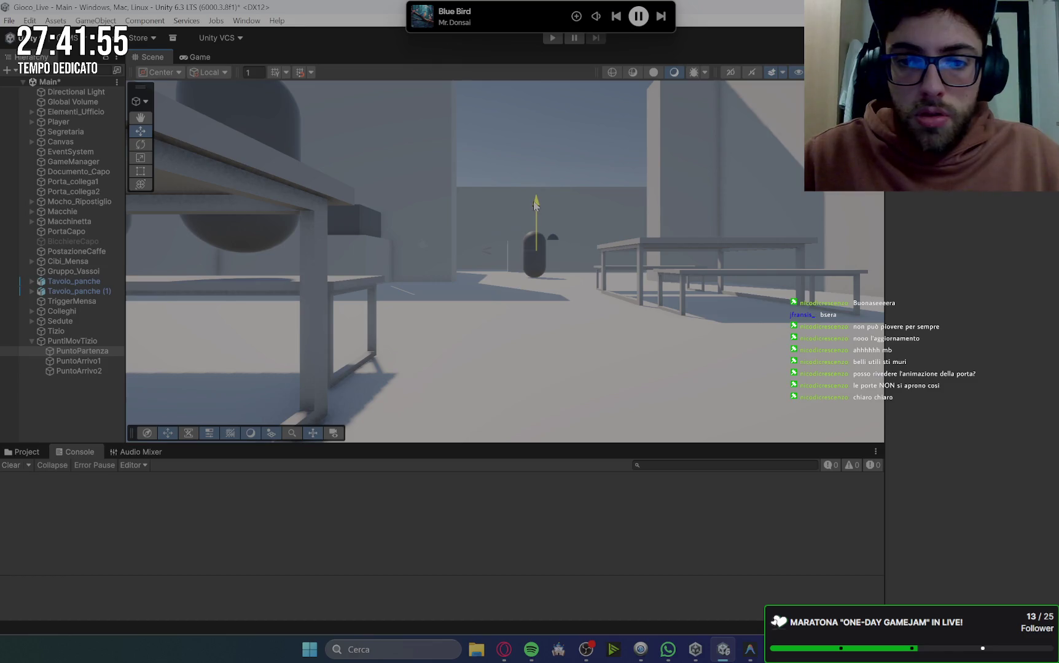
pyautogui.moveTo(607, 260)
pyautogui.mouseDown()
pyautogui.moveTo(588, 264)
pyautogui.moveTo(560, 227)
pyautogui.moveTo(547, 236)
pyautogui.moveTo(484, 227)
pyautogui.moveTo(556, 248)
pyautogui.moveTo(577, 284)
pyautogui.mouseUp()
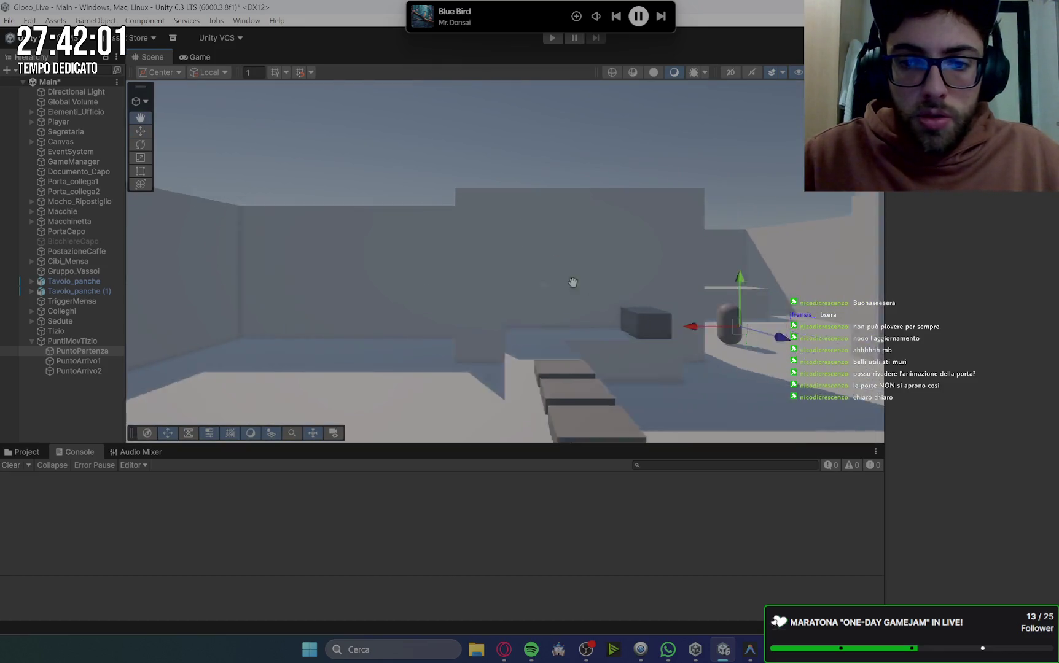
pyautogui.press('f')
# Move PuntoArrivo1 and PuntoArrivo2 together closer to the canteen tables.
pyautogui.click(102, 360)
pyautogui.click(93, 352)
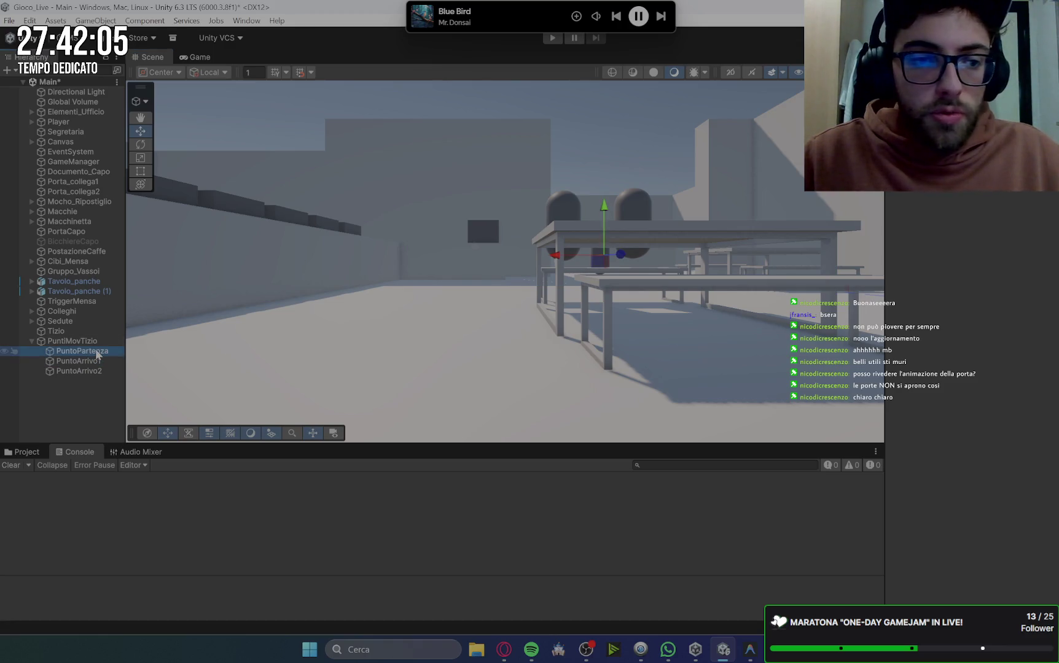
pyautogui.click(917, 198)
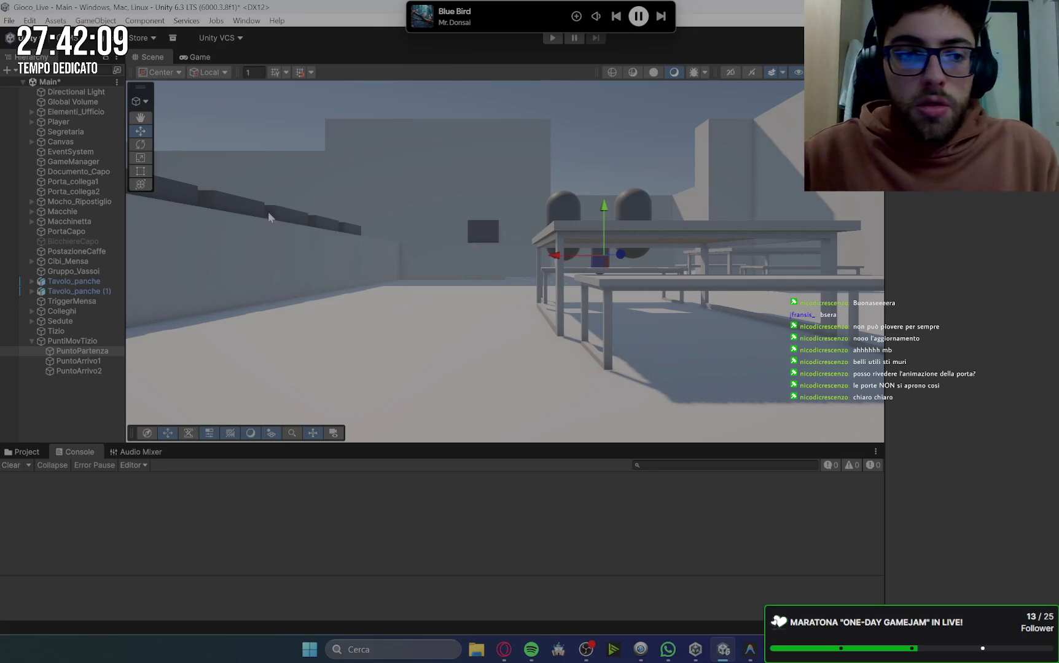
pyautogui.click(84, 362)
pyautogui.keyDown('shift'); pyautogui.click(86, 372); pyautogui.keyUp('shift')
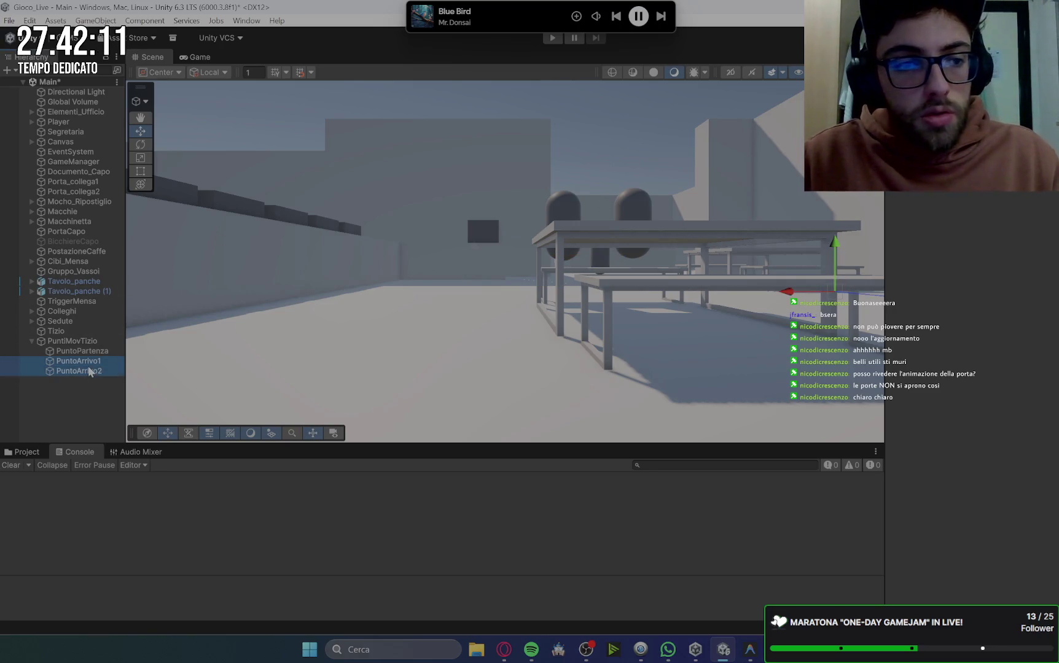
pyautogui.moveTo(651, 265); pyautogui.dragTo(652, 212)
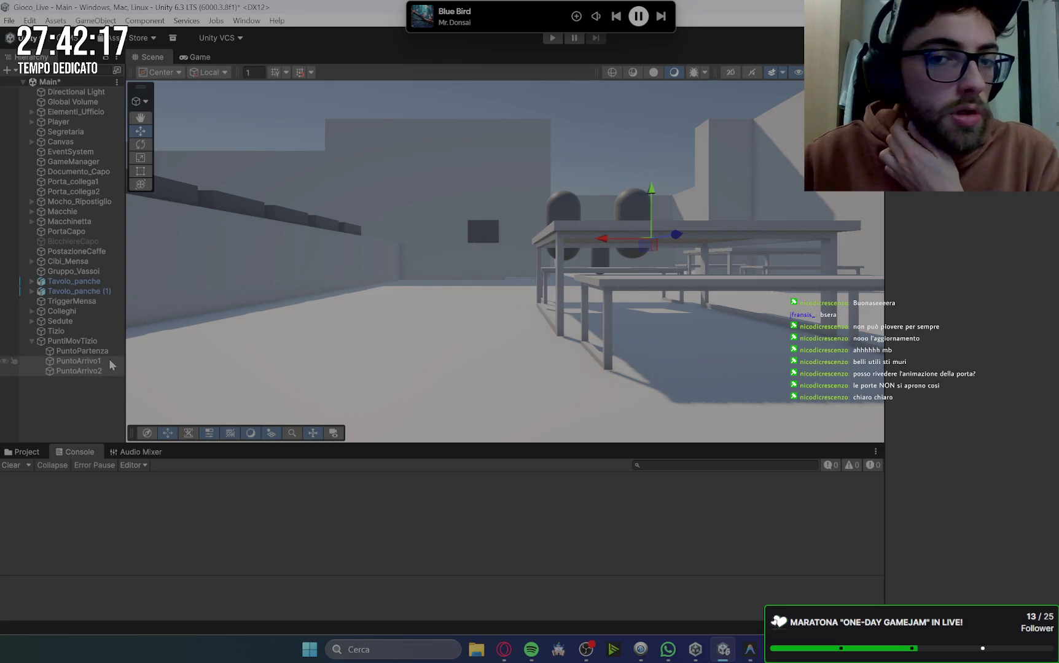
# Select PuntoArrivo1 and orbit to an aerial view over the office.
pyautogui.click(355, 343)
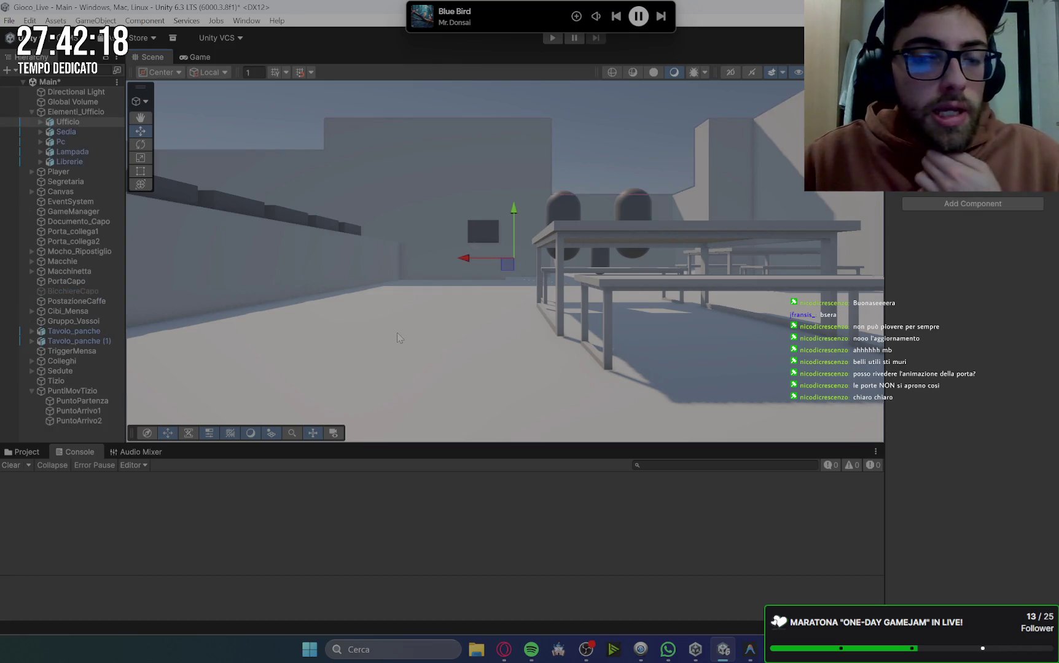
pyautogui.click(102, 411)
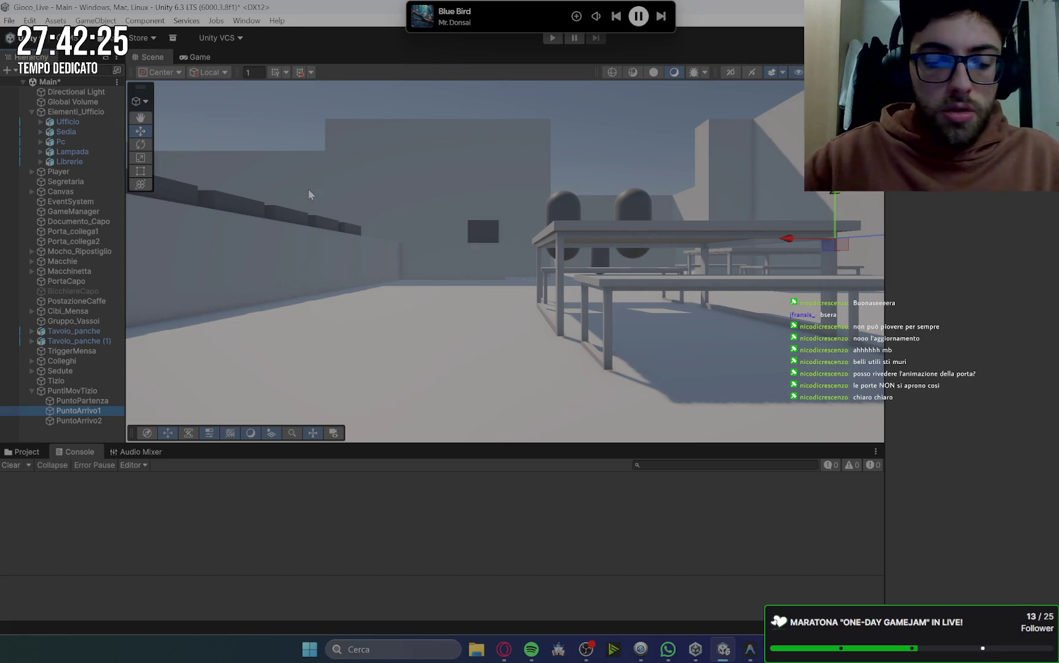
pyautogui.moveTo(622, 196)
pyautogui.mouseDown()
pyautogui.moveTo(627, 184)
pyautogui.moveTo(548, 253)
pyautogui.moveTo(358, 335)
pyautogui.moveTo(599, 327)
pyautogui.moveTo(705, 297)
pyautogui.moveTo(599, 255)
pyautogui.moveTo(630, 347)
pyautogui.moveTo(751, 226)
pyautogui.moveTo(715, 264)
pyautogui.moveTo(790, 315)
pyautogui.moveTo(754, 295)
pyautogui.moveTo(734, 306)
pyautogui.mouseUp()
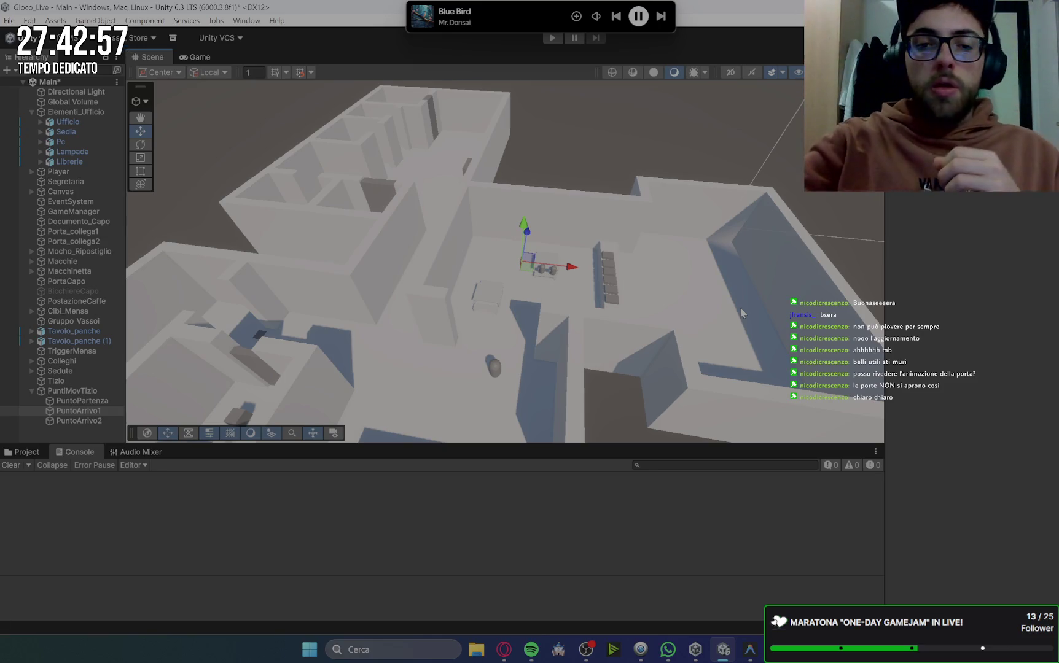
pyautogui.click(503, 649)
# In Quest pranzo, tick the walk-to-table, megaphone-calls-boss and camera-returns steps.
pyautogui.click(86, 12)
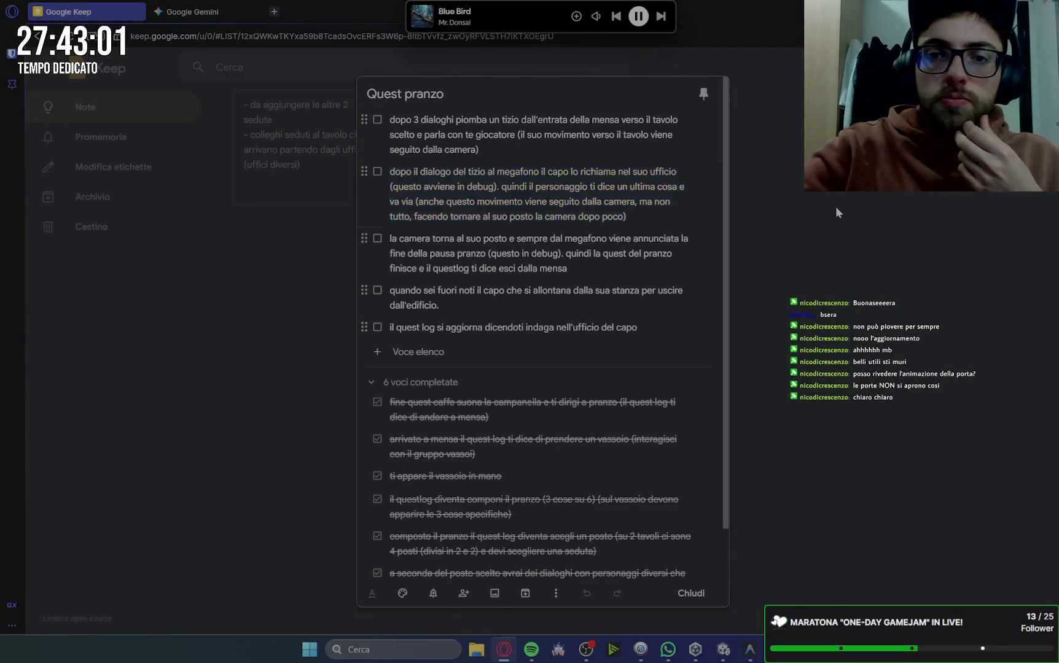
pyautogui.click(837, 212)
pyautogui.click(414, 180)
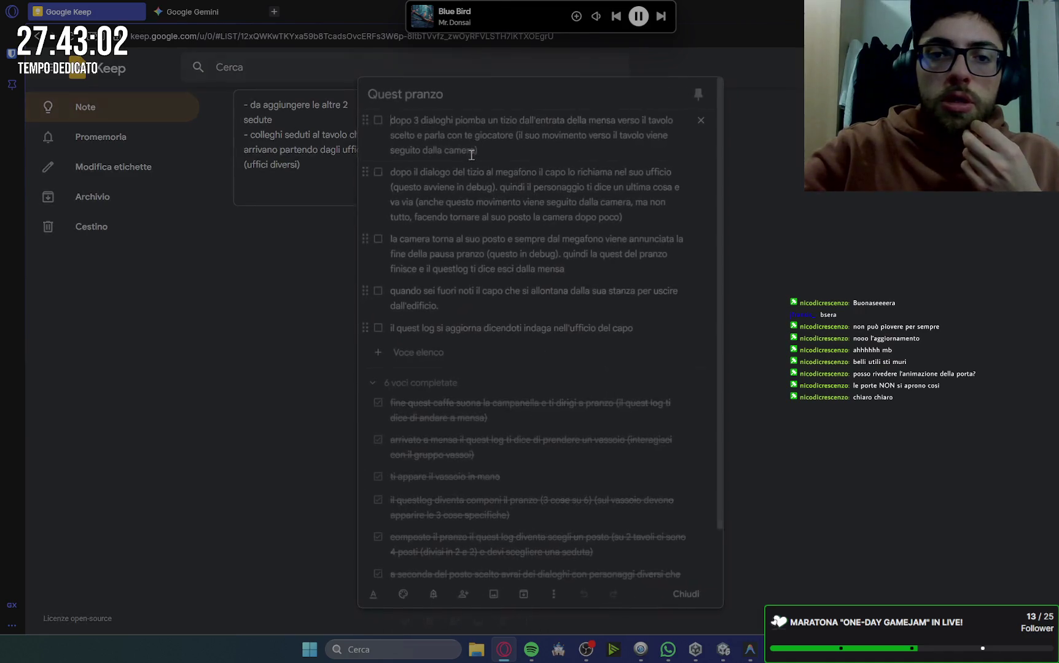
pyautogui.click(377, 121)
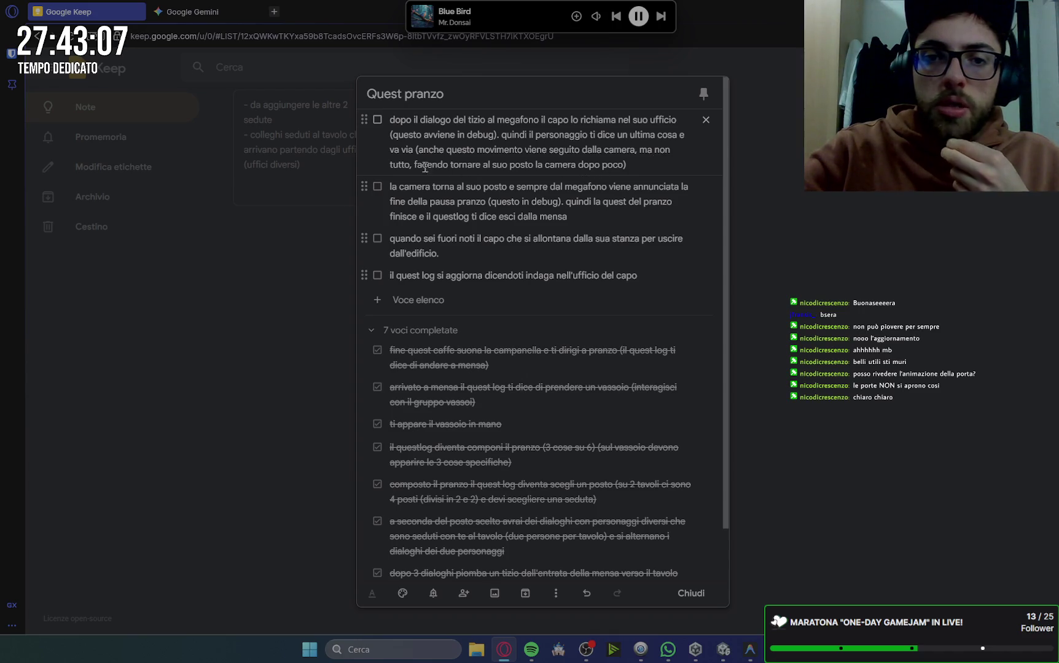
pyautogui.click(377, 119)
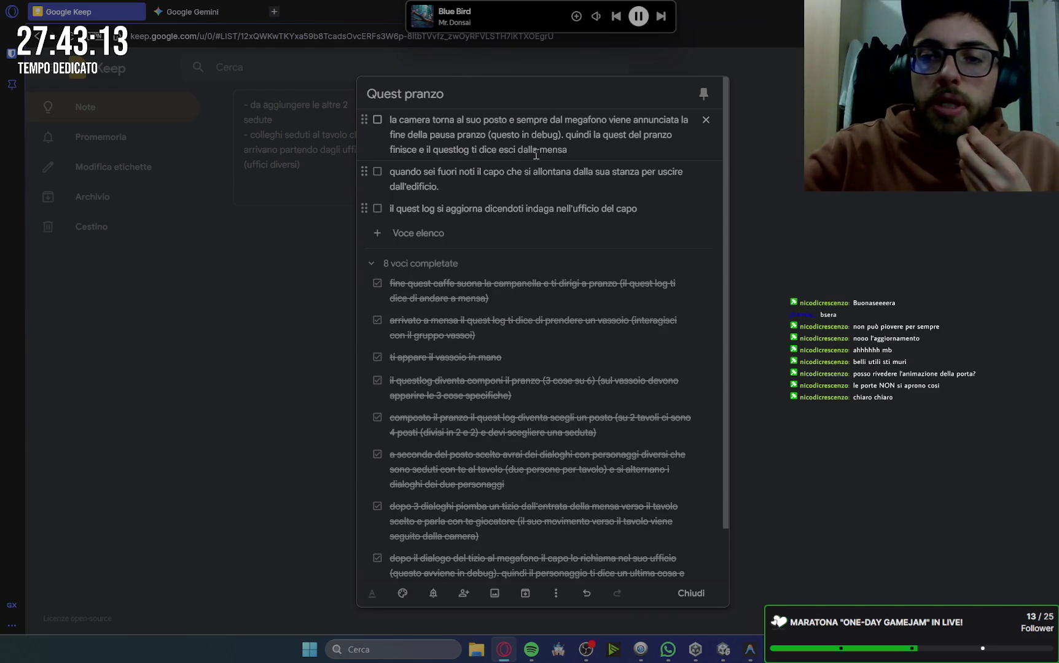
pyautogui.click(377, 121)
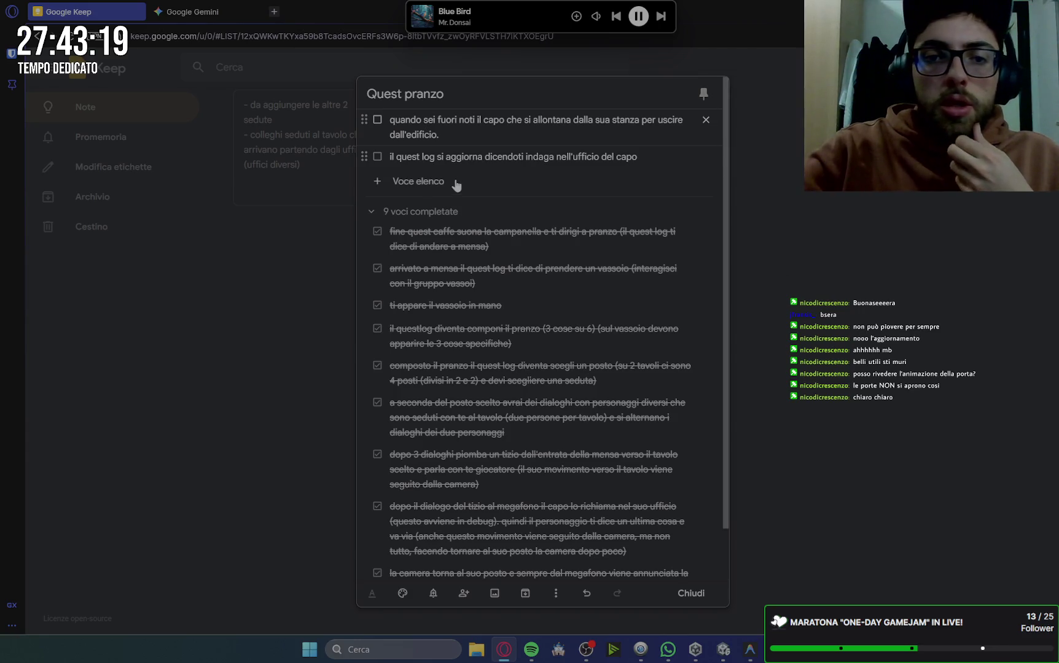
# Select the full text of the boss-leaving item.
pyautogui.click(392, 119)
pyautogui.moveTo(391, 120); pyautogui.dragTo(442, 137)
pyautogui.hotkey('ctrl', 'c')
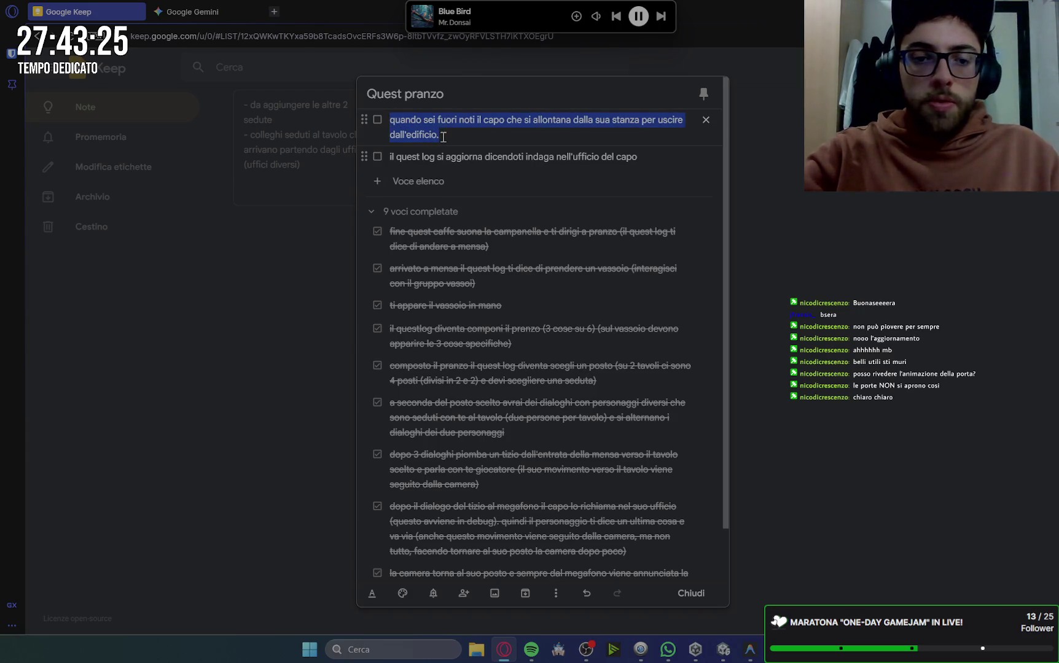
pyautogui.click(188, 11)
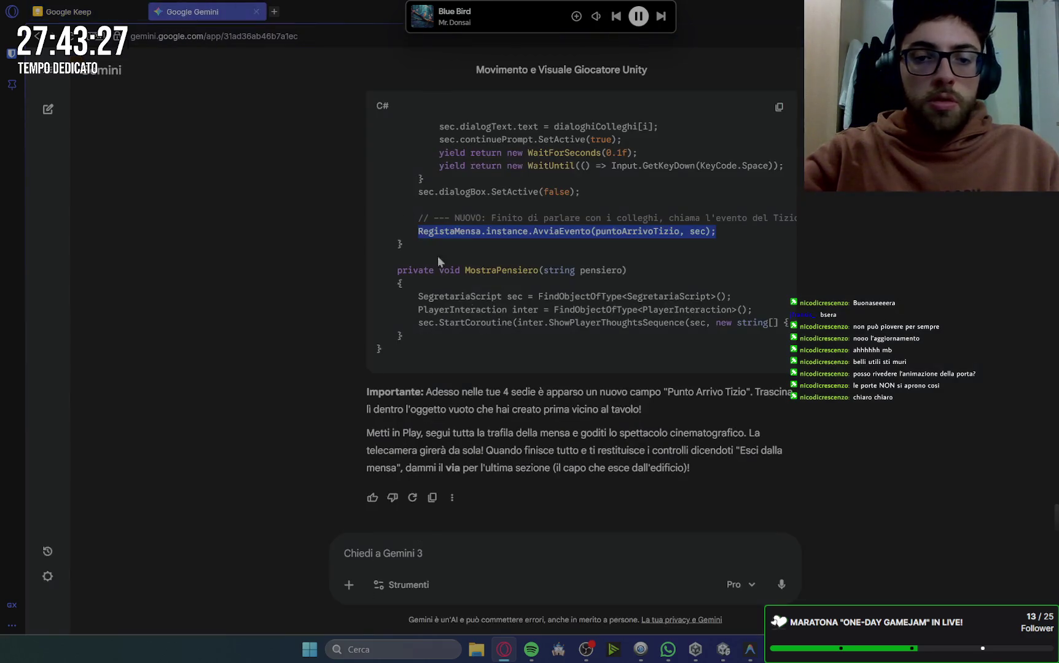
# Paste the boss-leaving and quest-log items into the Gemini prompt, then clear it.
pyautogui.hotkey('ctrl', 'v')
pyautogui.click(103, 10)
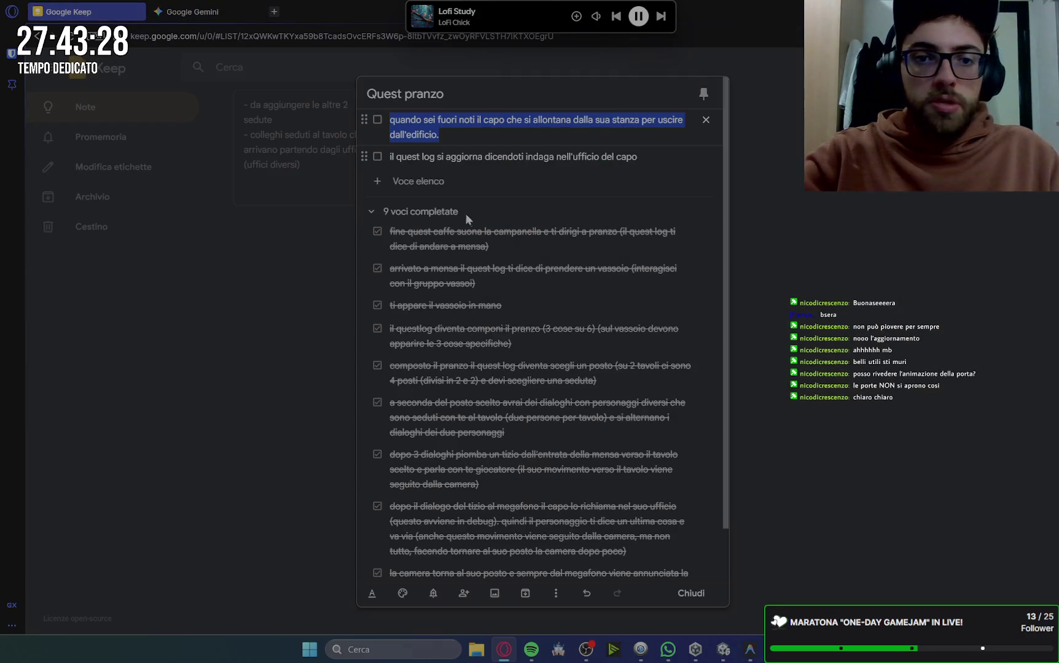
pyautogui.moveTo(639, 160); pyautogui.dragTo(390, 159)
pyautogui.hotkey('ctrl', 'c')
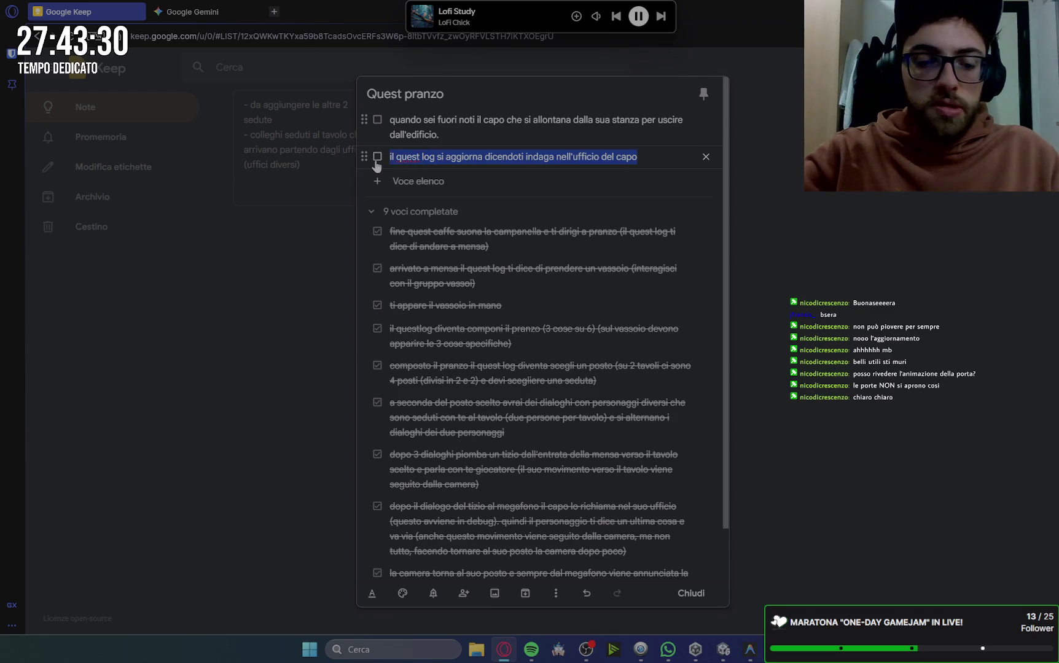
pyautogui.click(233, 11)
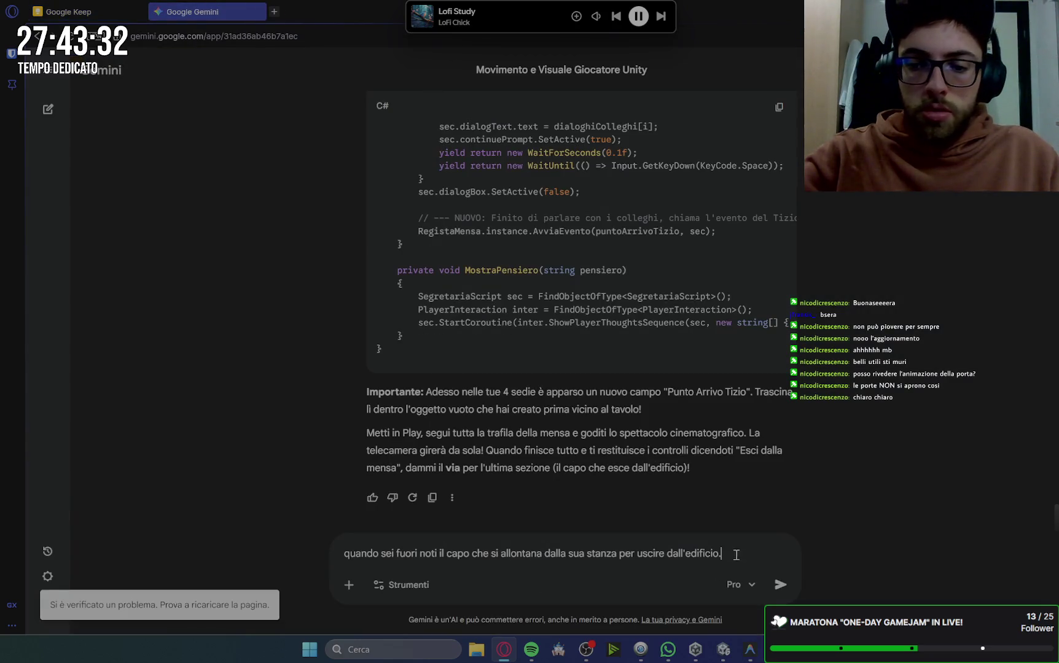
pyautogui.hotkey('shift', 'Return')
pyautogui.hotkey('ctrl', 'v')
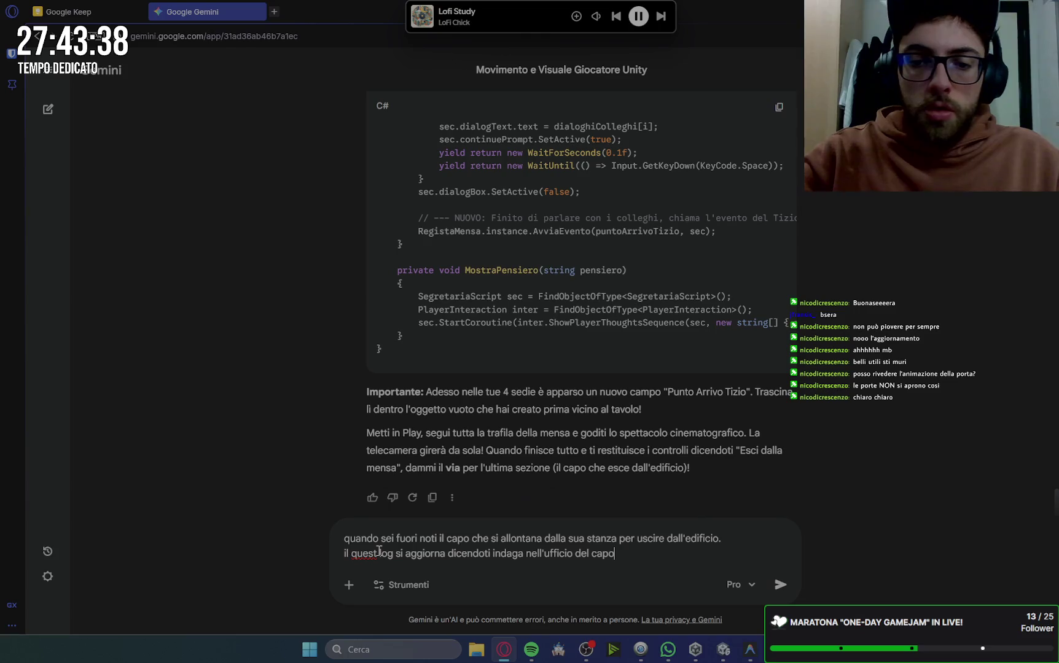
pyautogui.hotkey('ctrl', 'a')
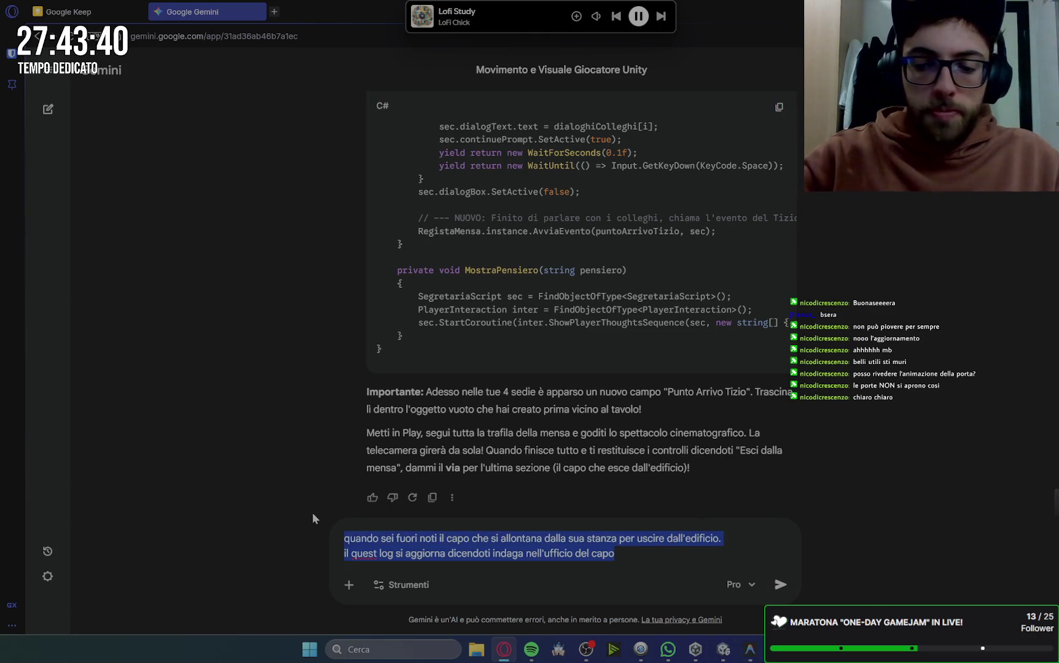
pyautogui.hotkey('ctrl', 'x')
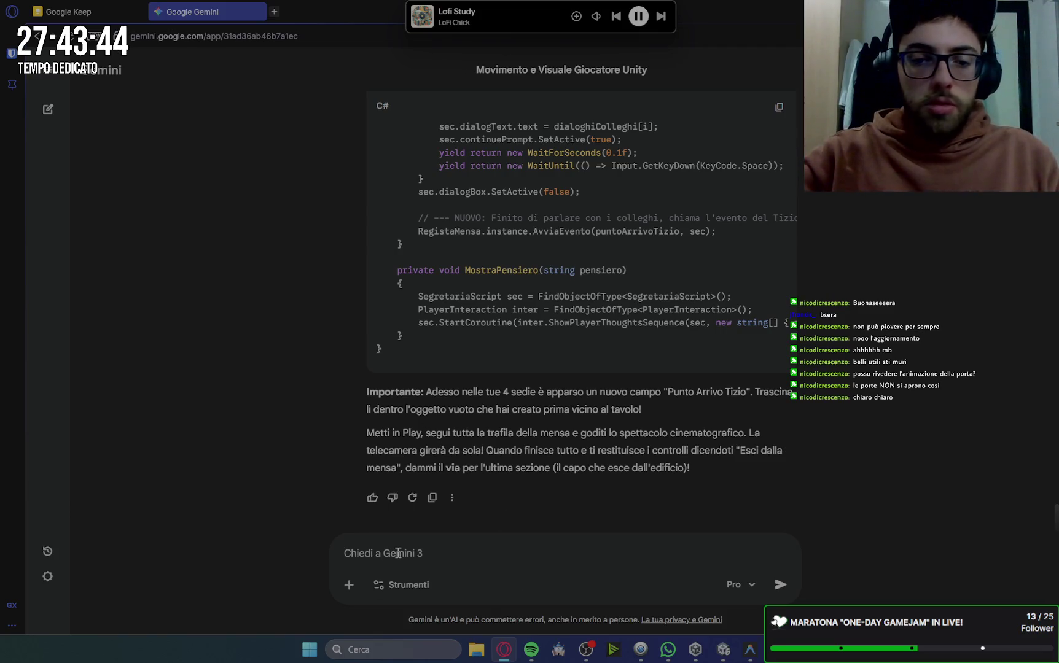
# Send 'prosegui' to Gemini and scroll through its reply.
pyautogui.write('prosegui')
pyautogui.press('Return')
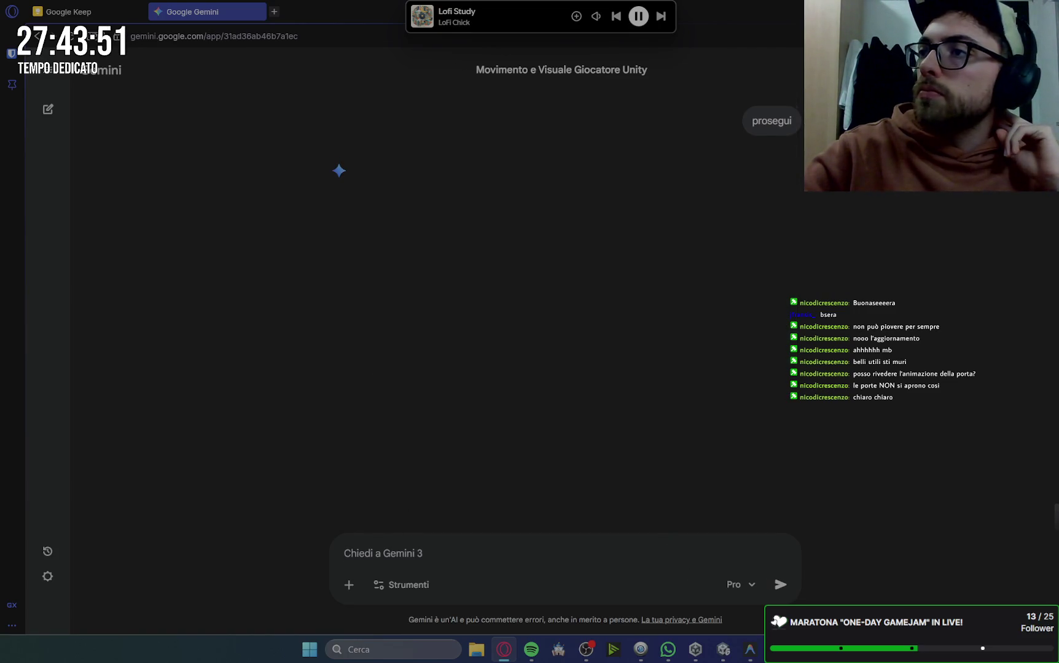
pyautogui.hotkey('alt', 'Tab')
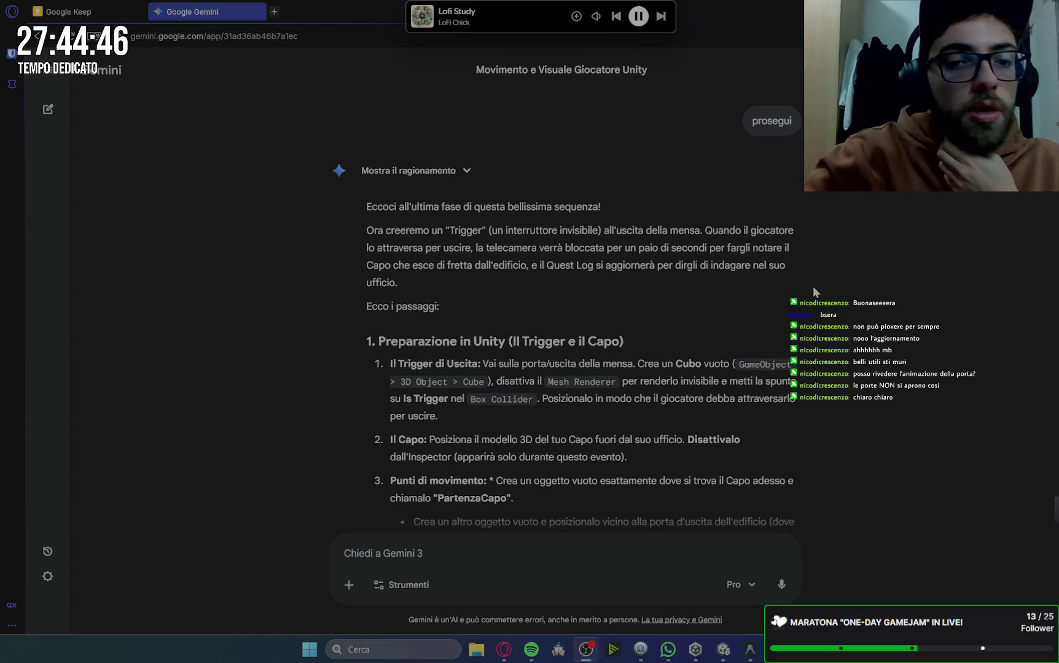
pyautogui.scroll(-3, 812, 286)
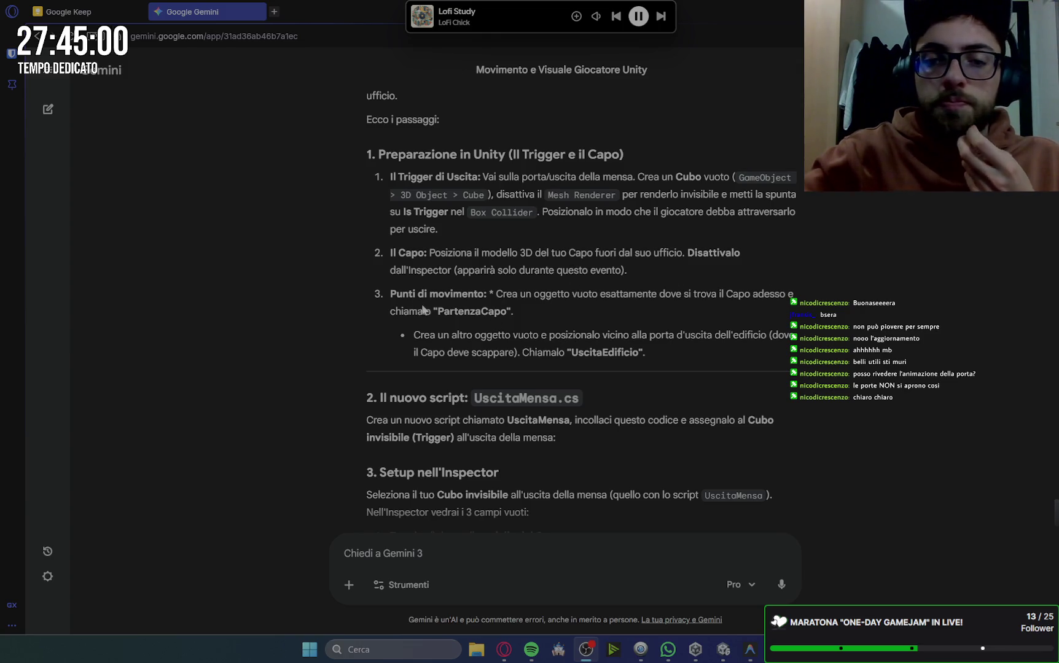
pyautogui.click(723, 649)
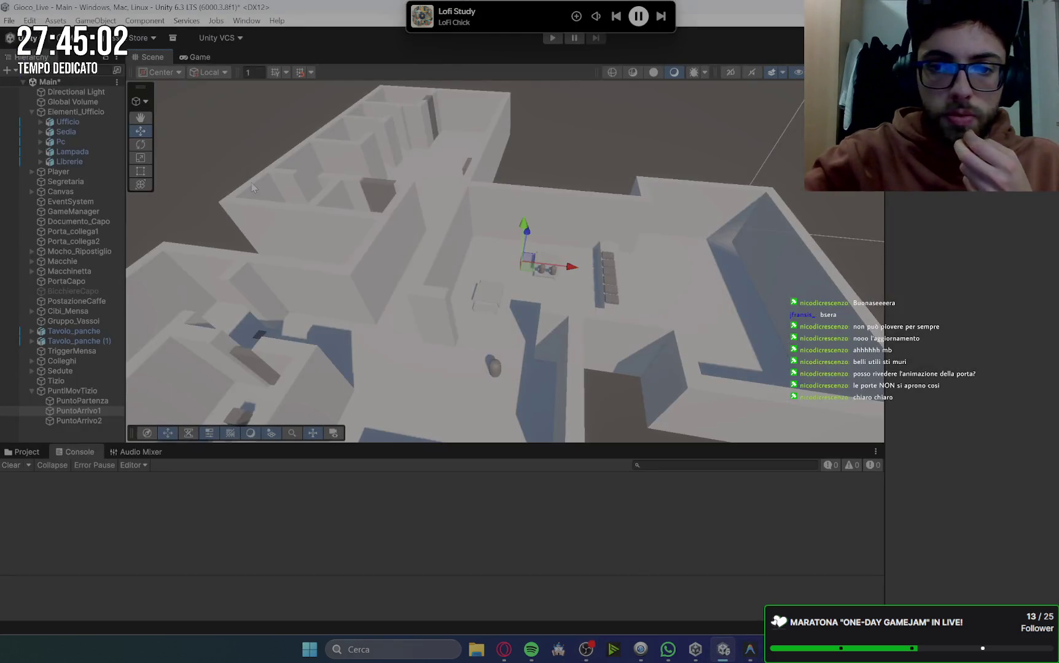
# Deactivate the Tizio character capsule.
pyautogui.click(497, 368)
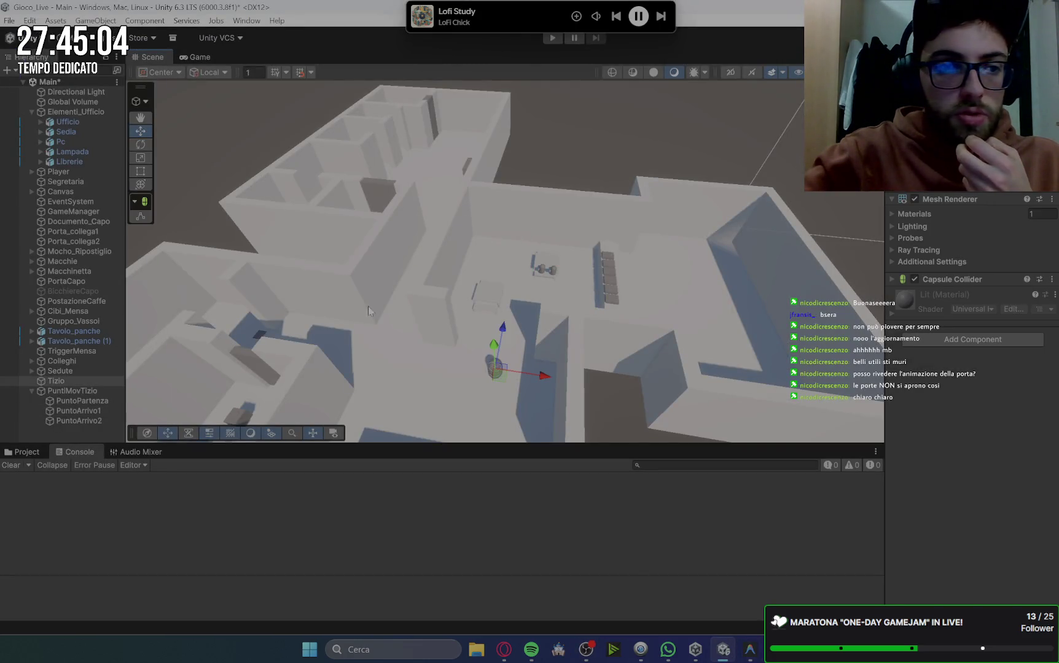
pyautogui.hotkey('alt', 'shift', 'a')
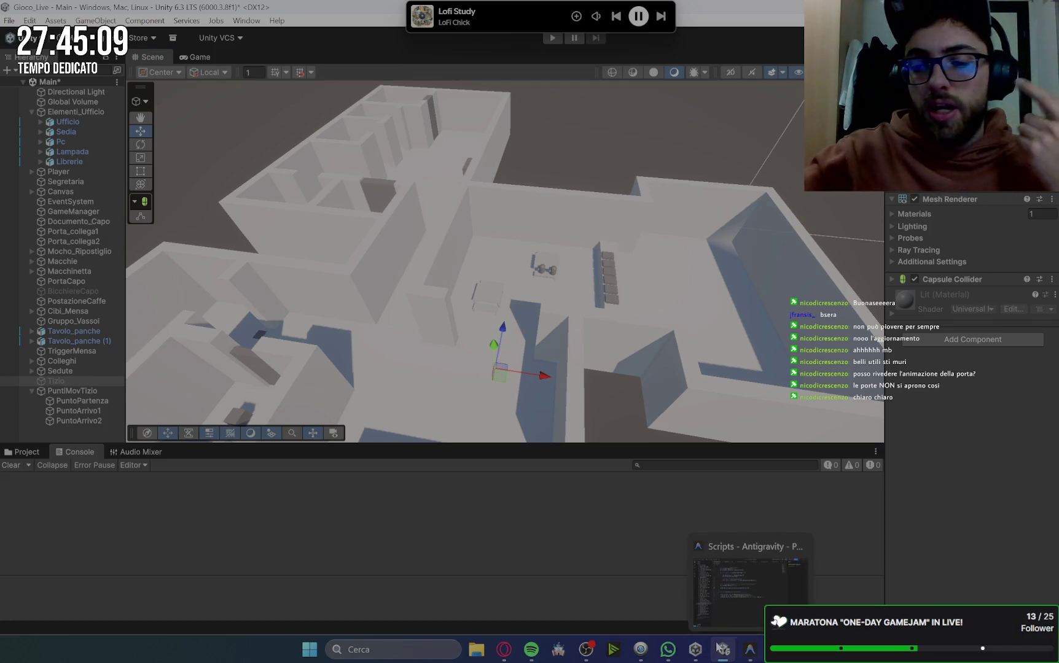
pyautogui.moveTo(723, 651)
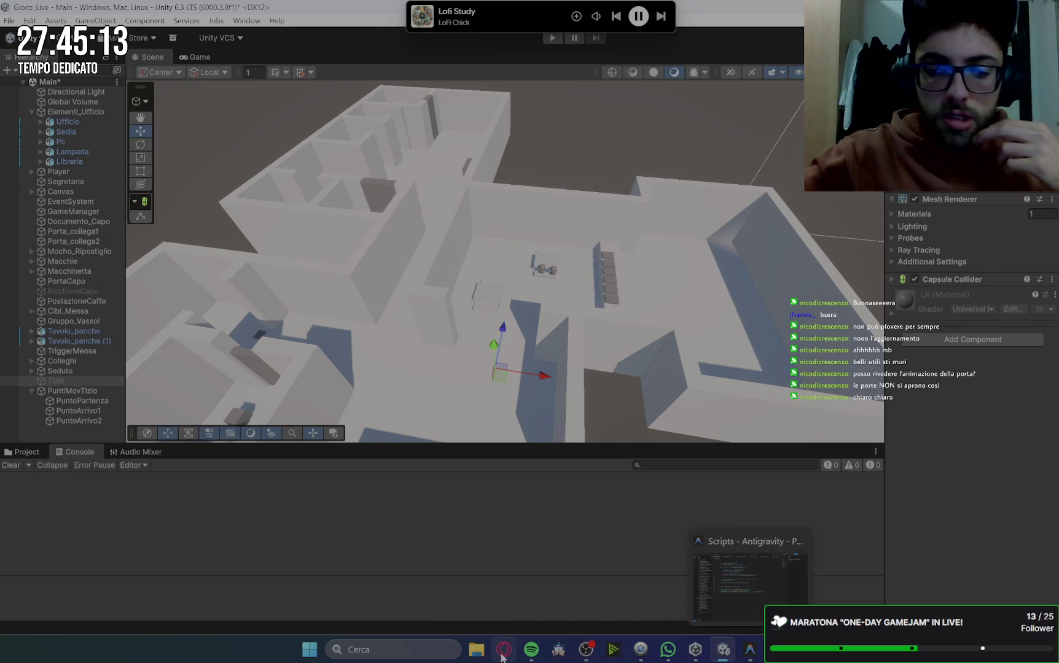
pyautogui.click(504, 650)
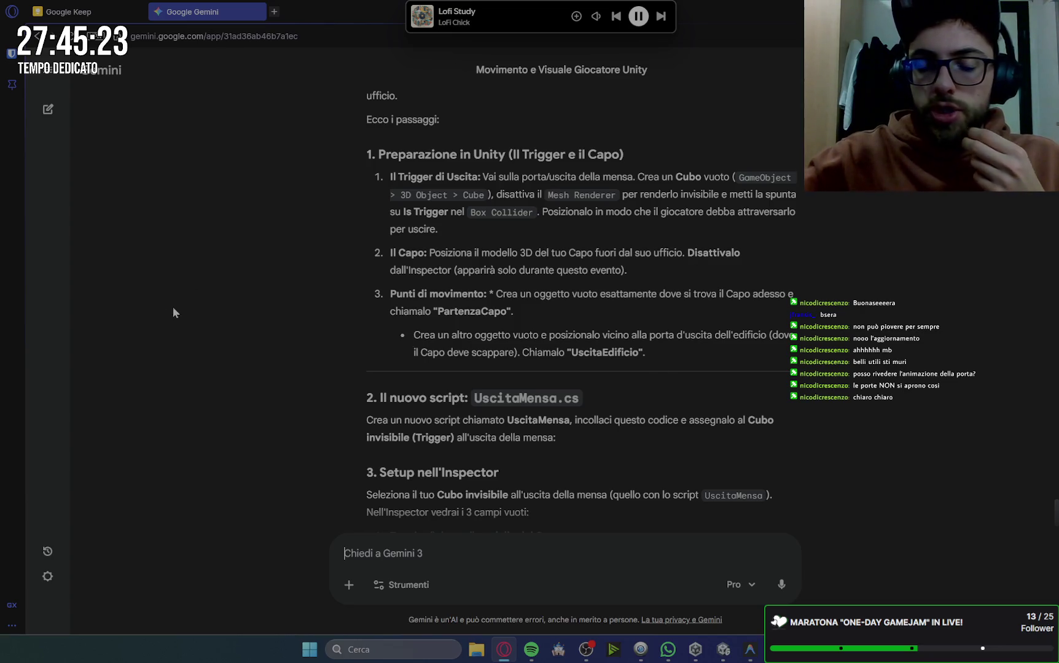
# Review Gemini's reply, then collapse the PuntiMovTizio group in Unity.
pyautogui.scroll(-2, 586, 326)
pyautogui.scroll(-3, 587, 327)
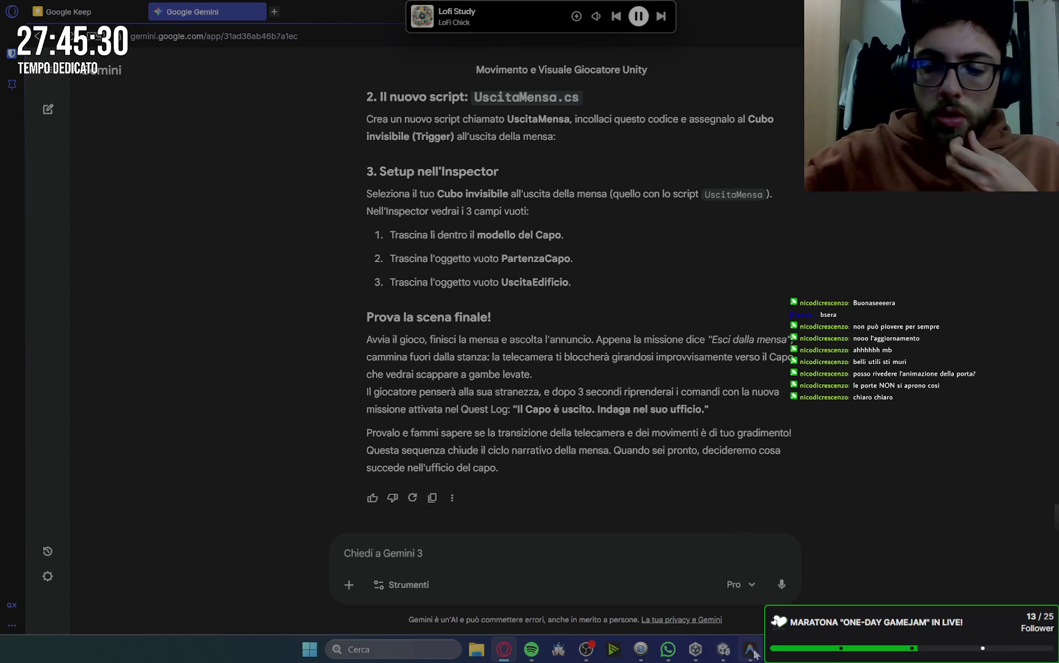
pyautogui.click(723, 649)
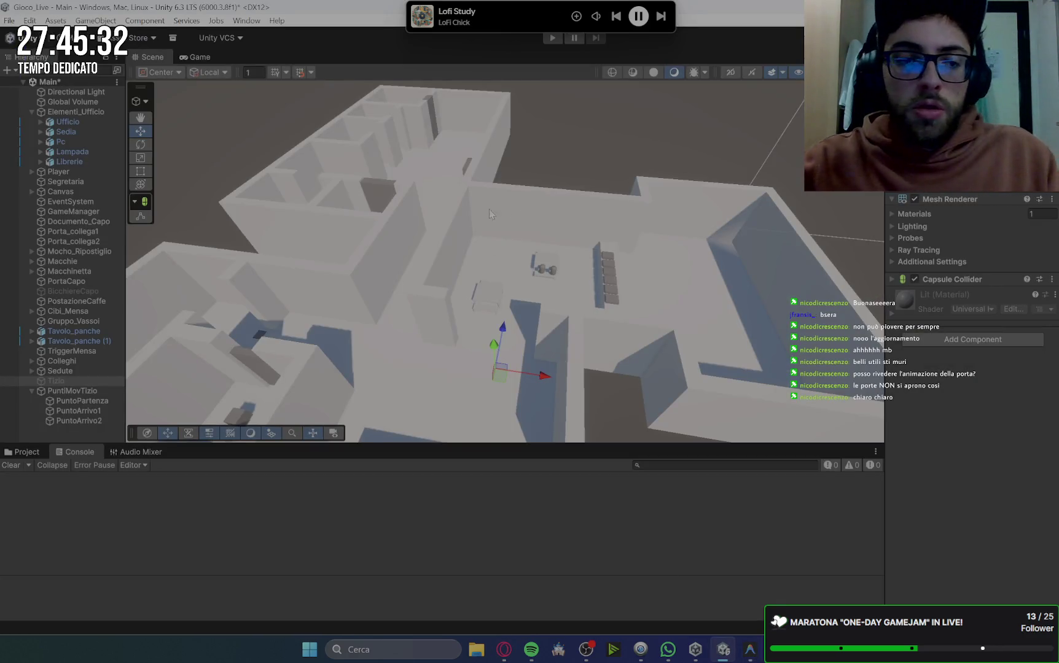
pyautogui.moveTo(378, 323)
pyautogui.mouseDown()
pyautogui.moveTo(397, 295)
pyautogui.moveTo(527, 354)
pyautogui.moveTo(653, 366)
pyautogui.moveTo(462, 248)
pyautogui.moveTo(713, 392)
pyautogui.moveTo(696, 362)
pyautogui.mouseUp()
pyautogui.scroll(8, 695, 344)
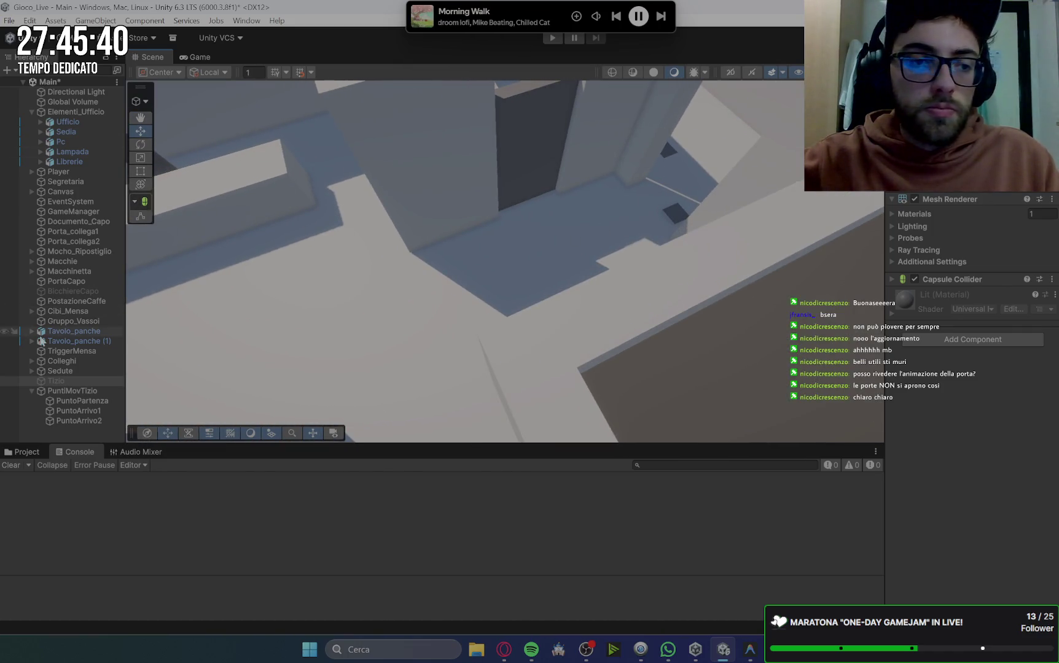
pyautogui.click(32, 391)
pyautogui.click(70, 414)
# Add a capsule, place it on the floor by the central wall, and name it Capo.
pyautogui.rightClick(71, 414)
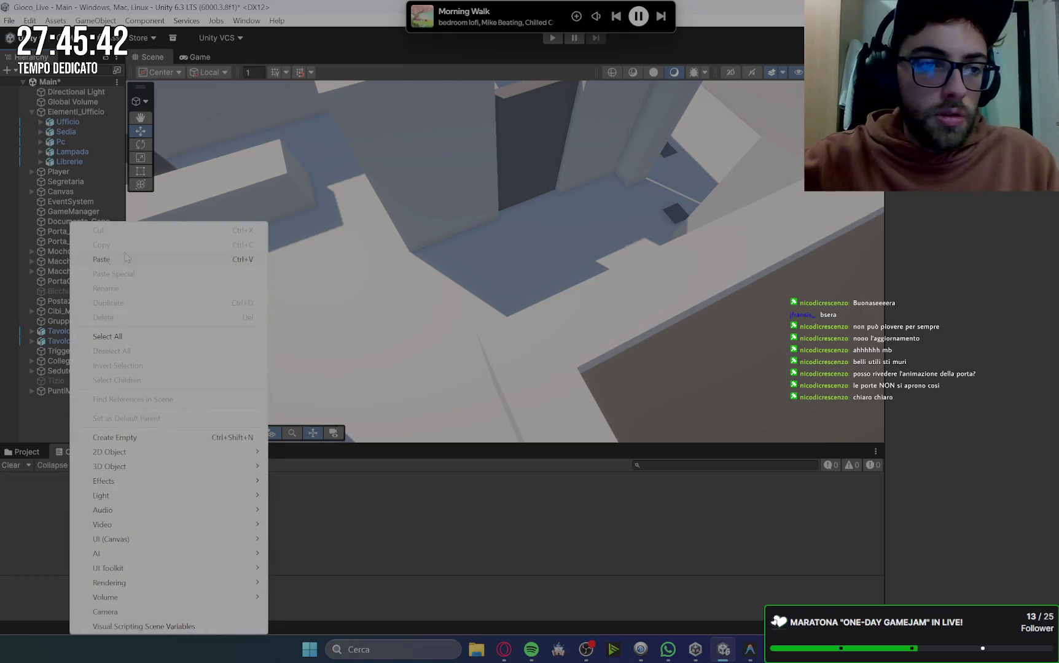
pyautogui.moveTo(147, 470)
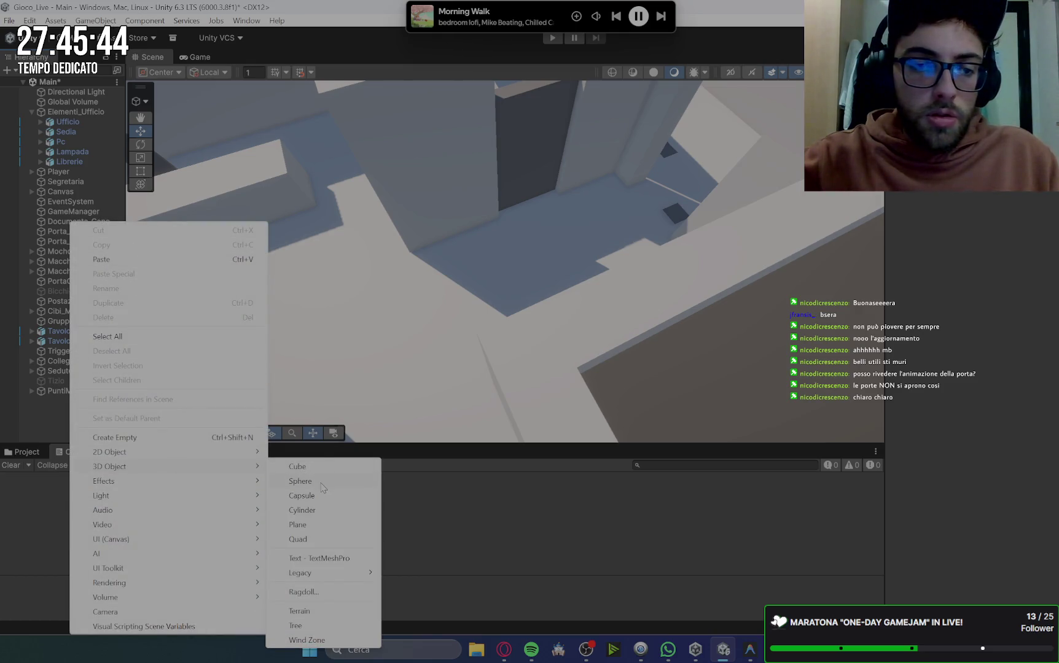
pyautogui.click(301, 496)
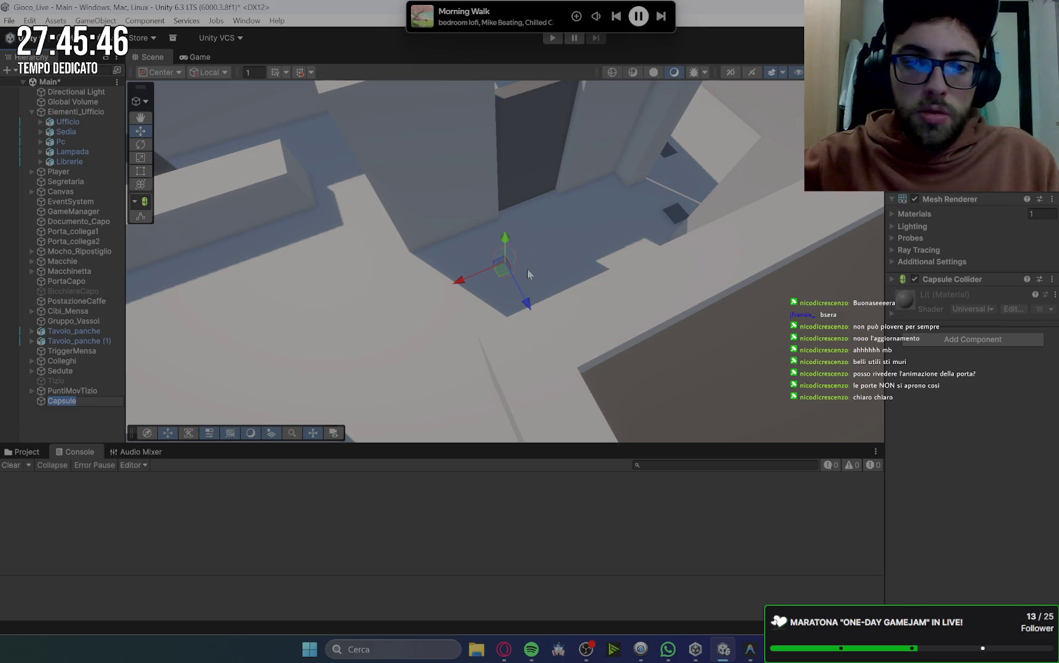
pyautogui.moveTo(505, 241); pyautogui.dragTo(505, 199)
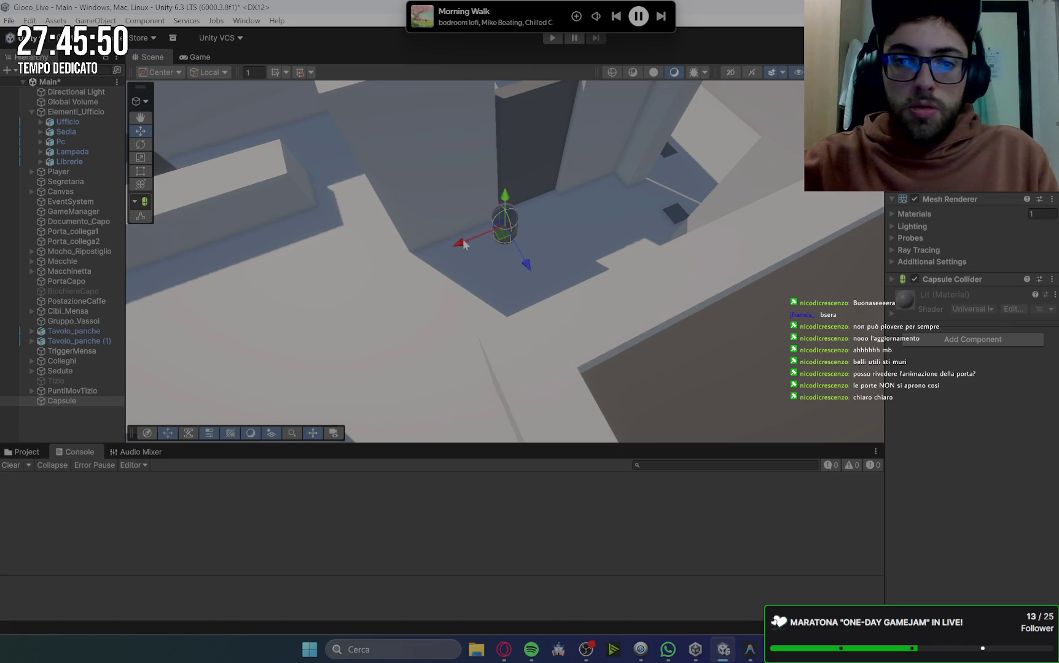
pyautogui.moveTo(464, 242); pyautogui.dragTo(506, 226)
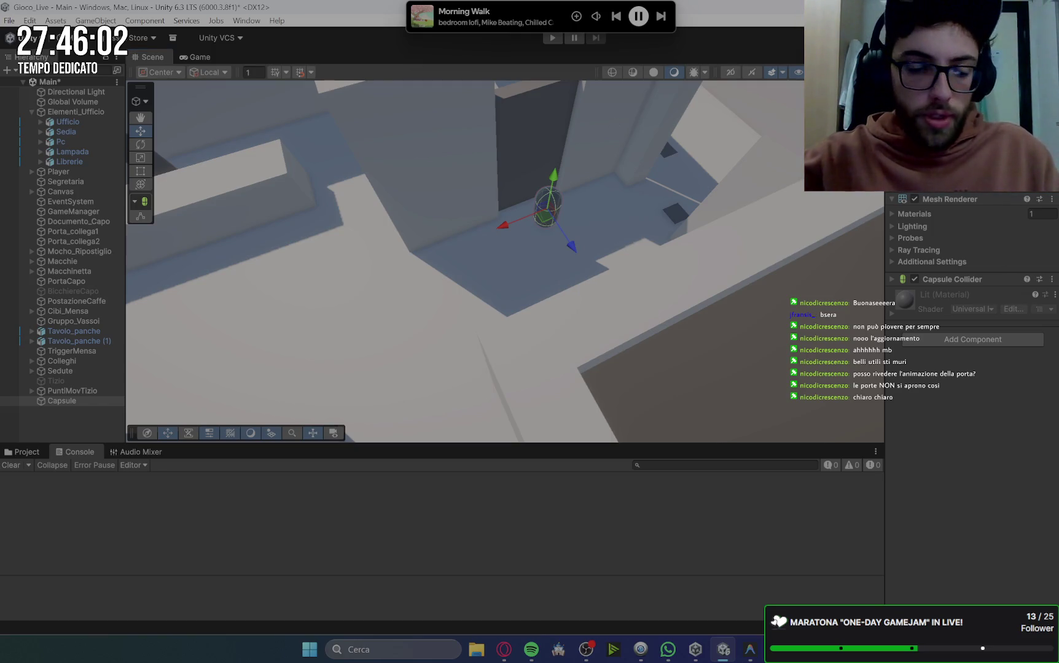
pyautogui.write('Capo')
pyautogui.press('Return')
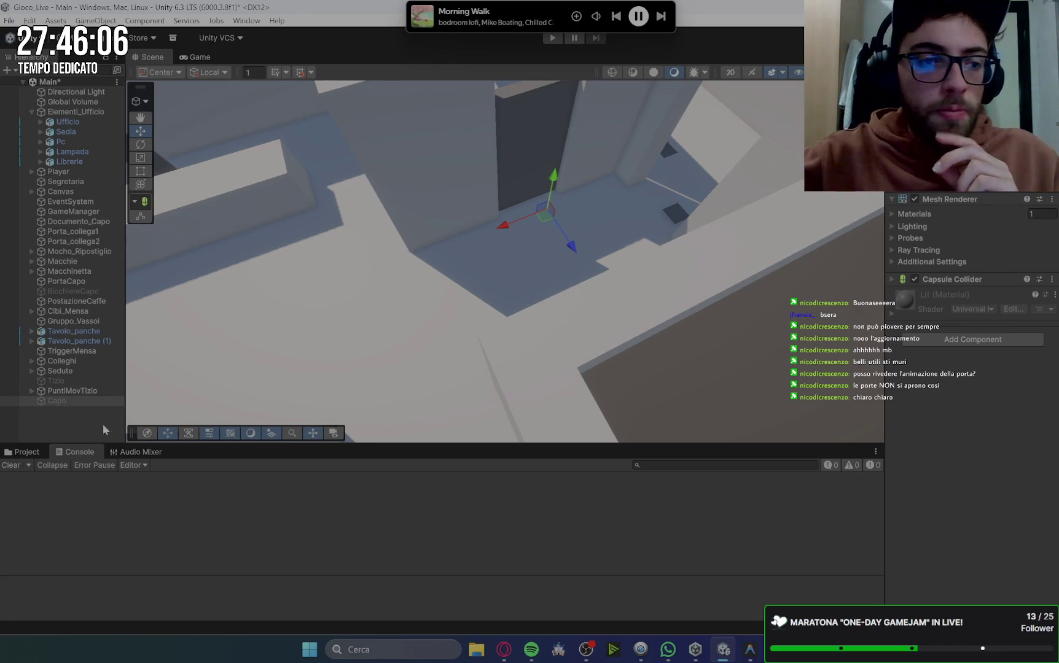
pyautogui.rightClick(67, 418)
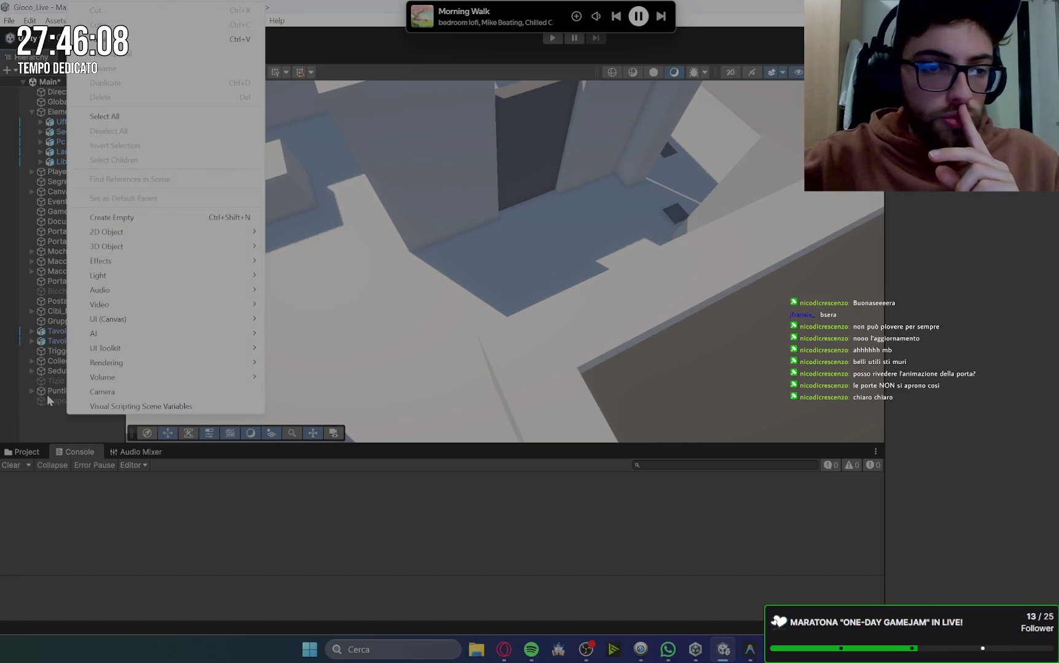
# Create an empty root object named PuntiMovCapo.
pyautogui.click(56, 419)
pyautogui.rightClick(54, 418)
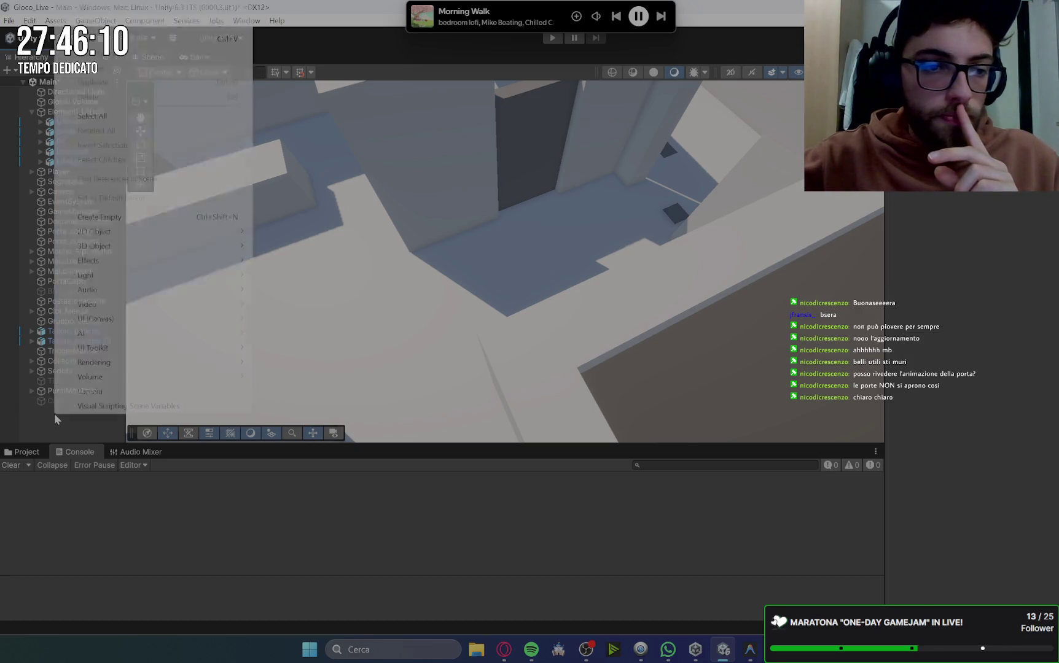
pyautogui.click(123, 219)
pyautogui.write('PuntiM')
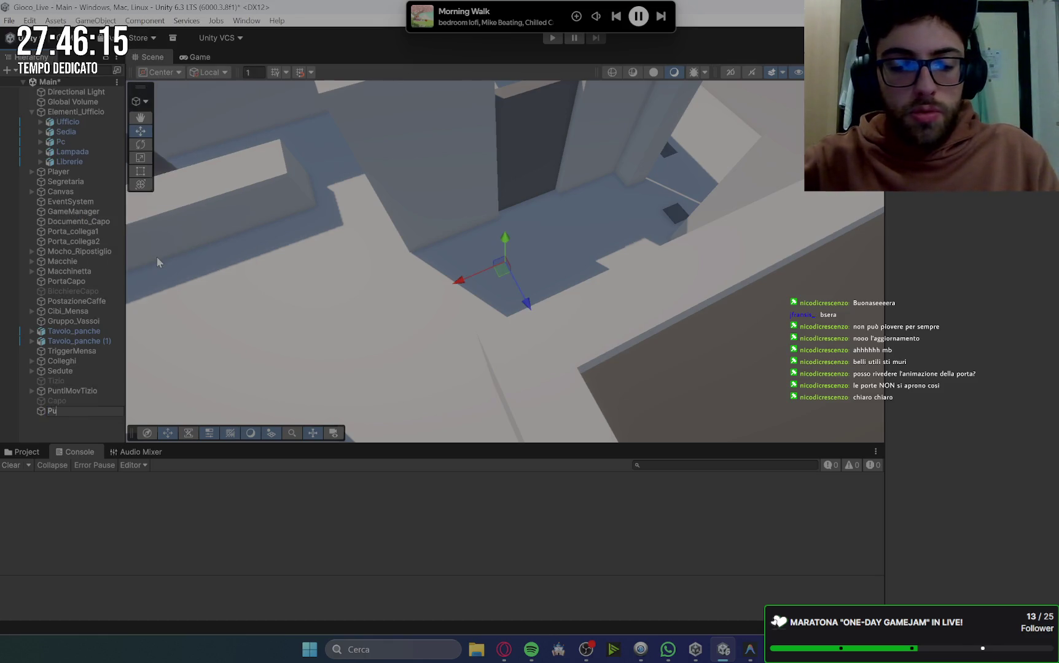
pyautogui.write('ovCapo')
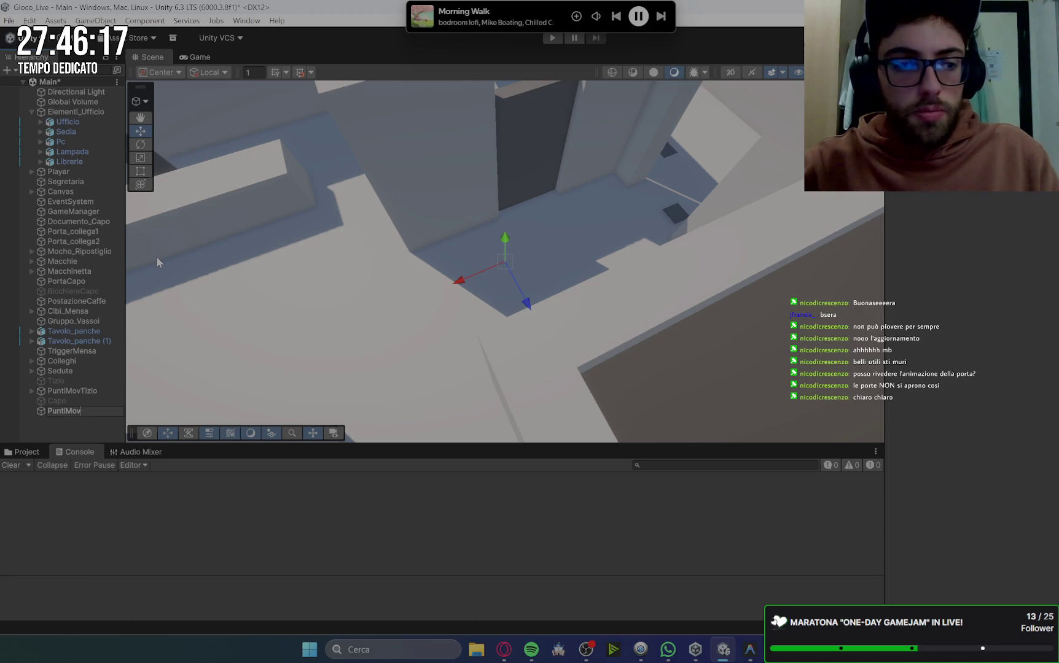
pyautogui.press('Return')
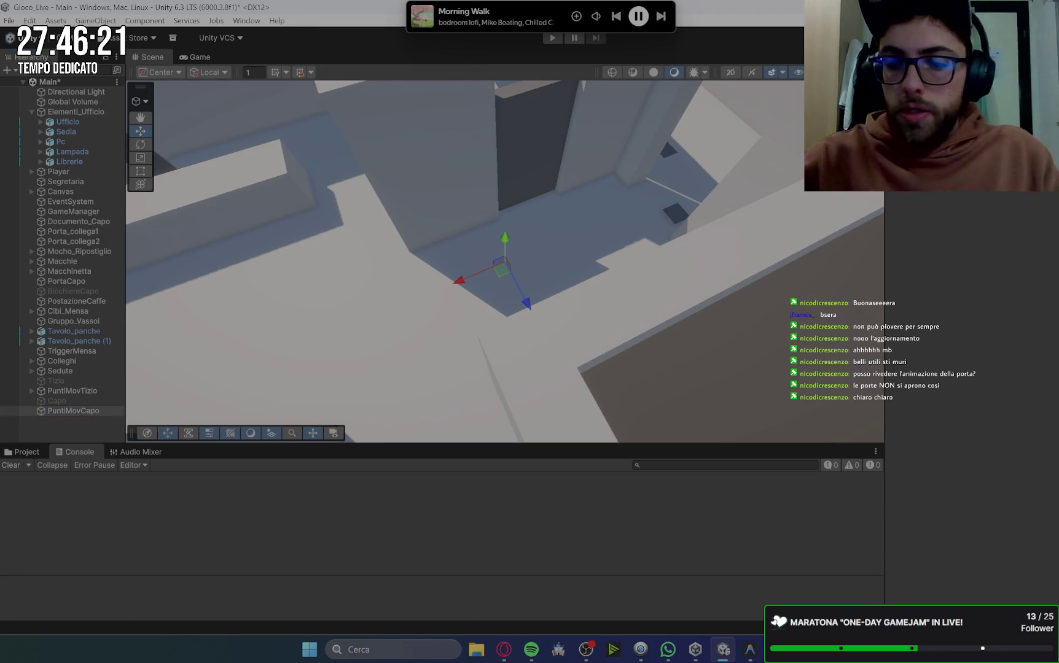
# Add an empty child named PuntoPartenza under PuntiMovCapo.
pyautogui.keyDown('ctrl'); pyautogui.click(73, 410); pyautogui.keyUp('ctrl')
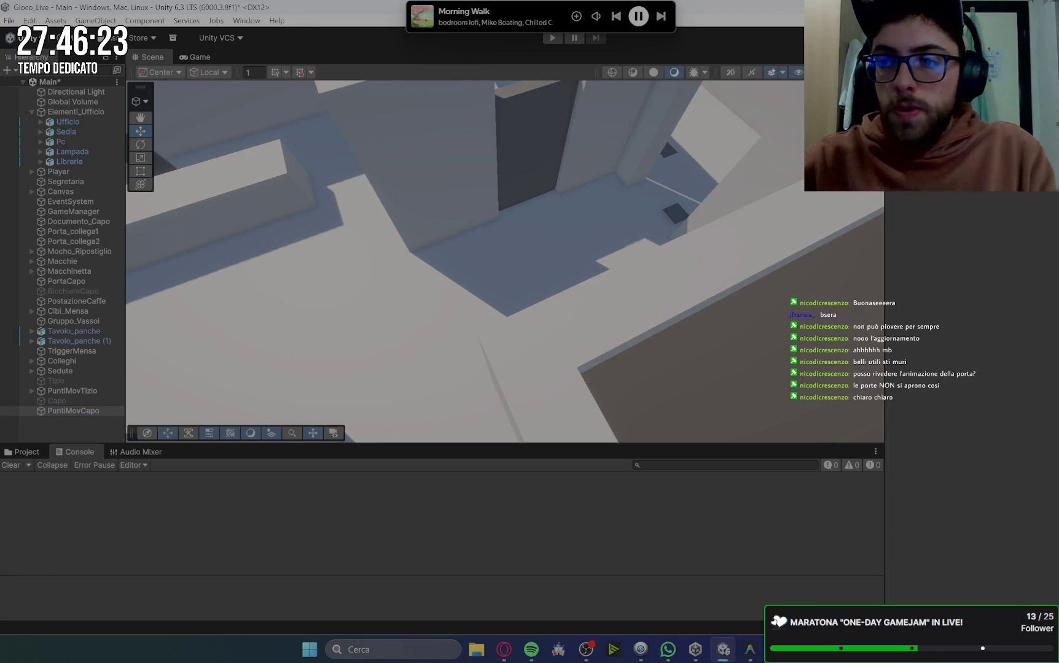
pyautogui.click(76, 411)
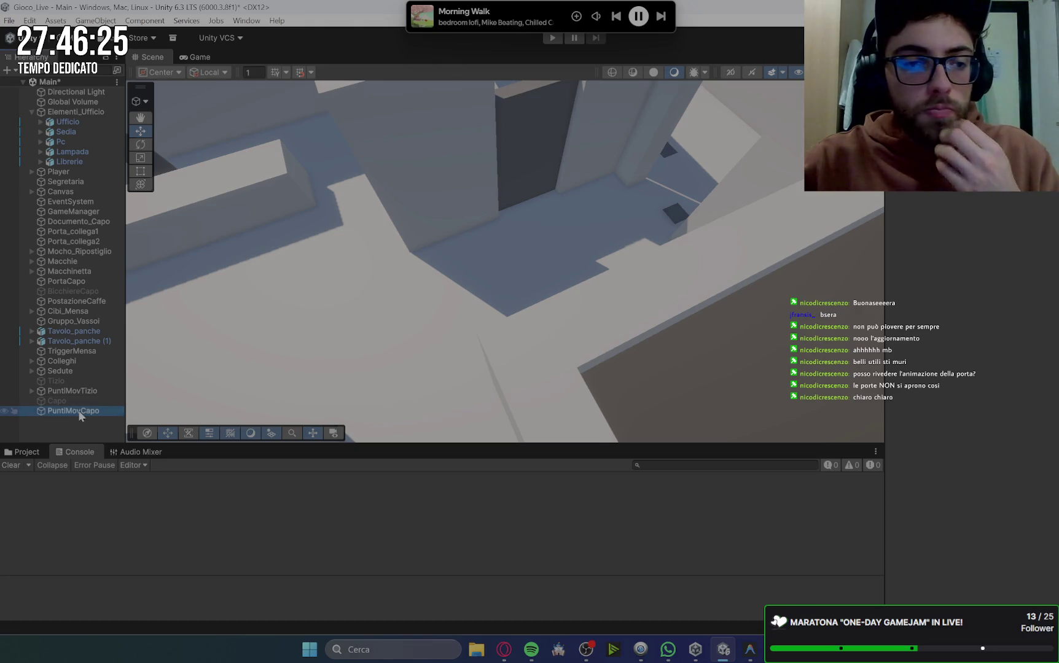
pyautogui.rightClick(79, 415)
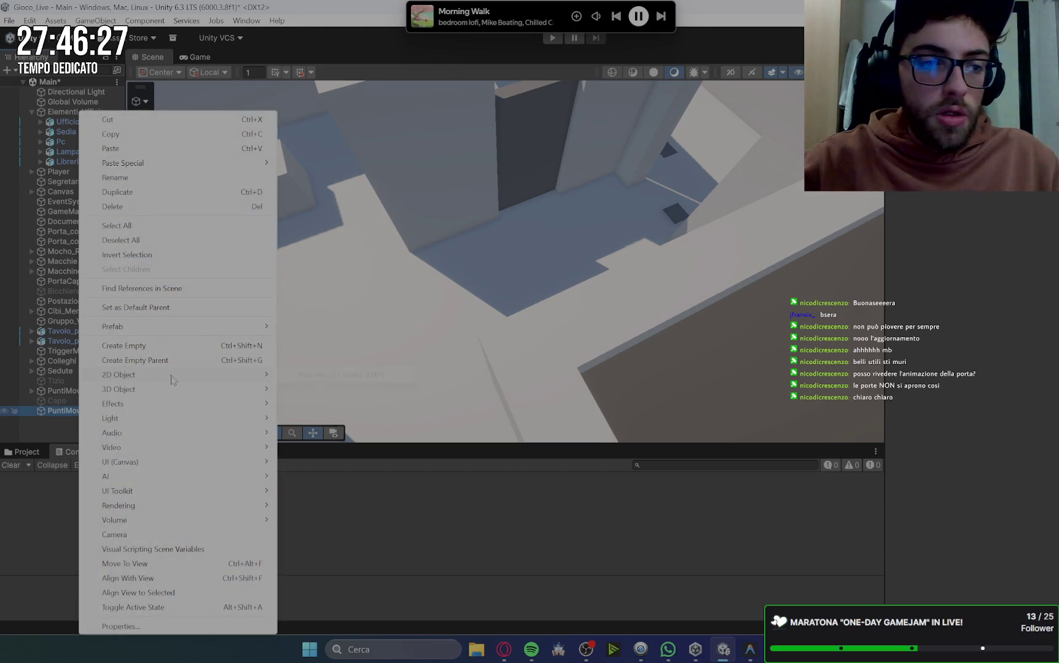
pyautogui.click(153, 347)
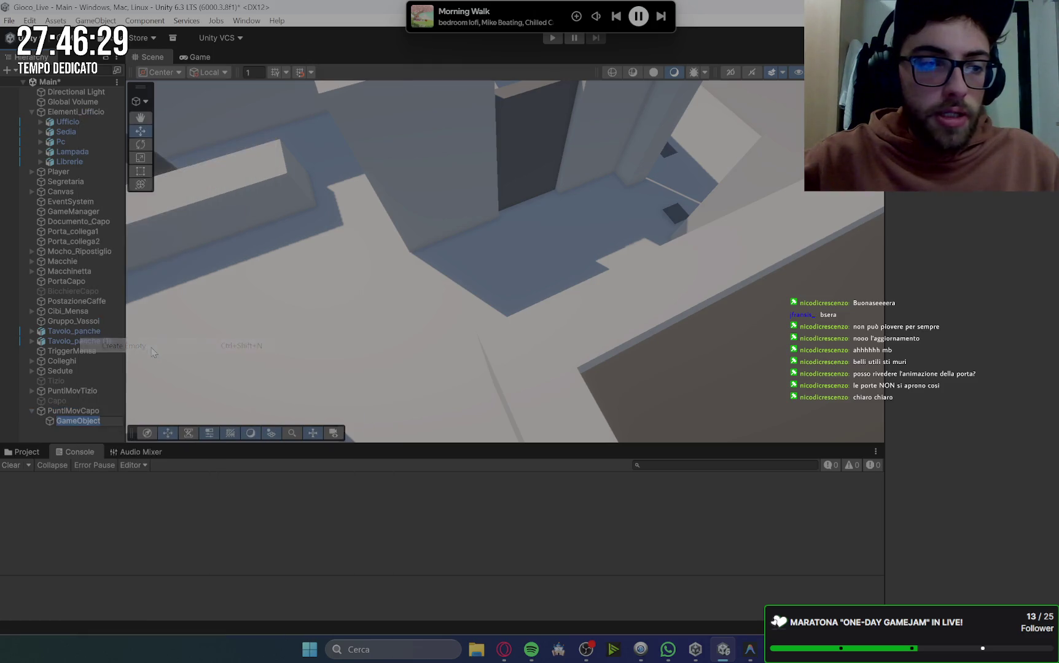
pyautogui.write('Punto')
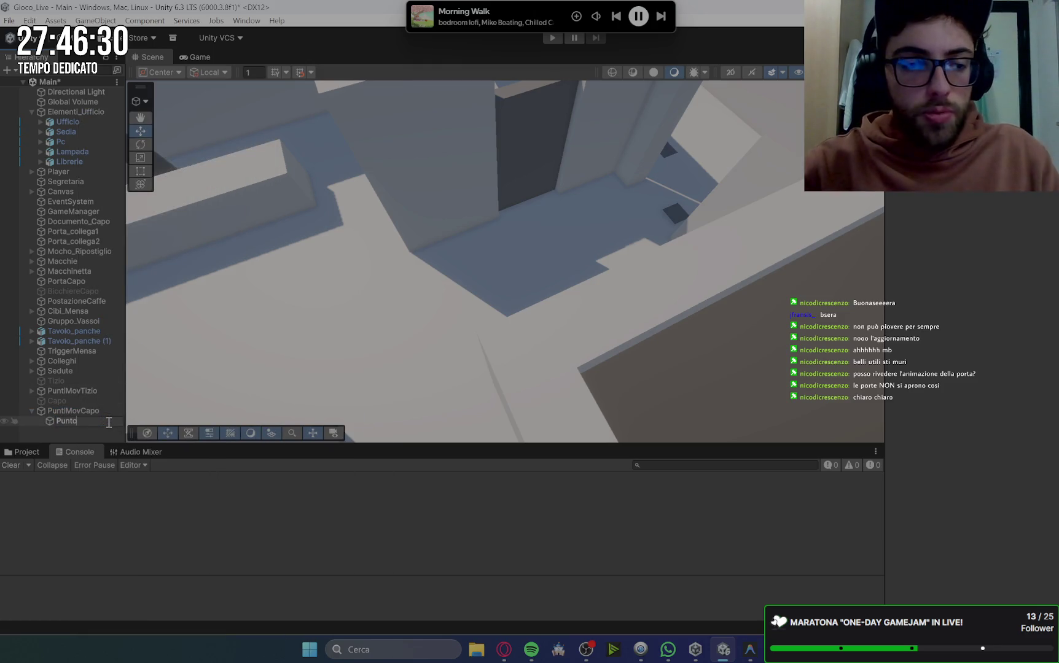
pyautogui.write('Partenza')
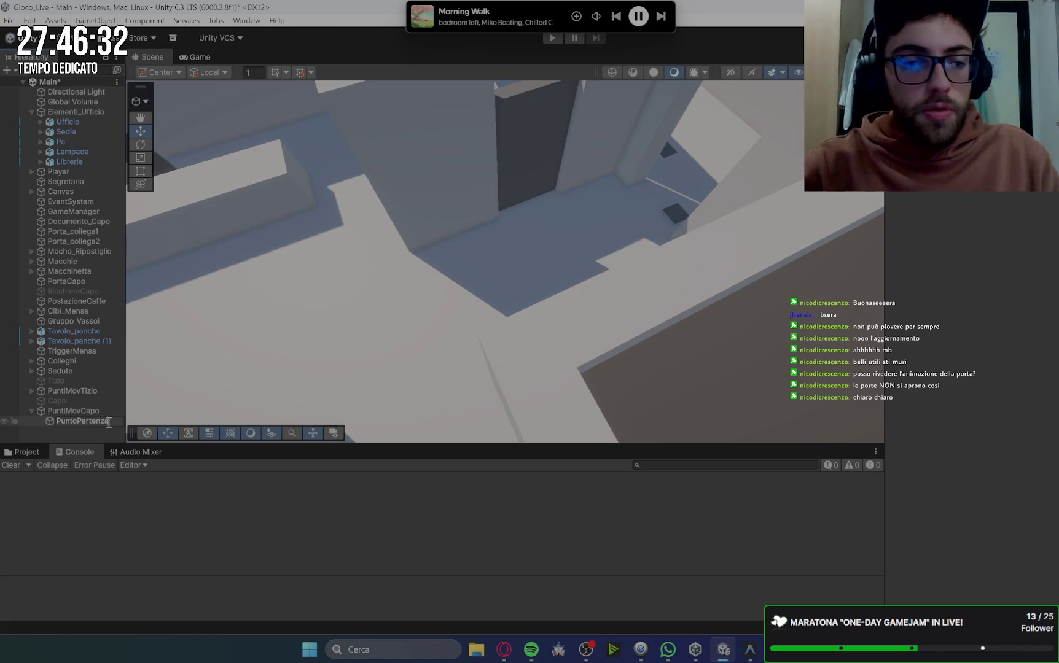
pyautogui.press('Return')
# Compare the positions of Capo and PuntoPartenza.
pyautogui.click(81, 412)
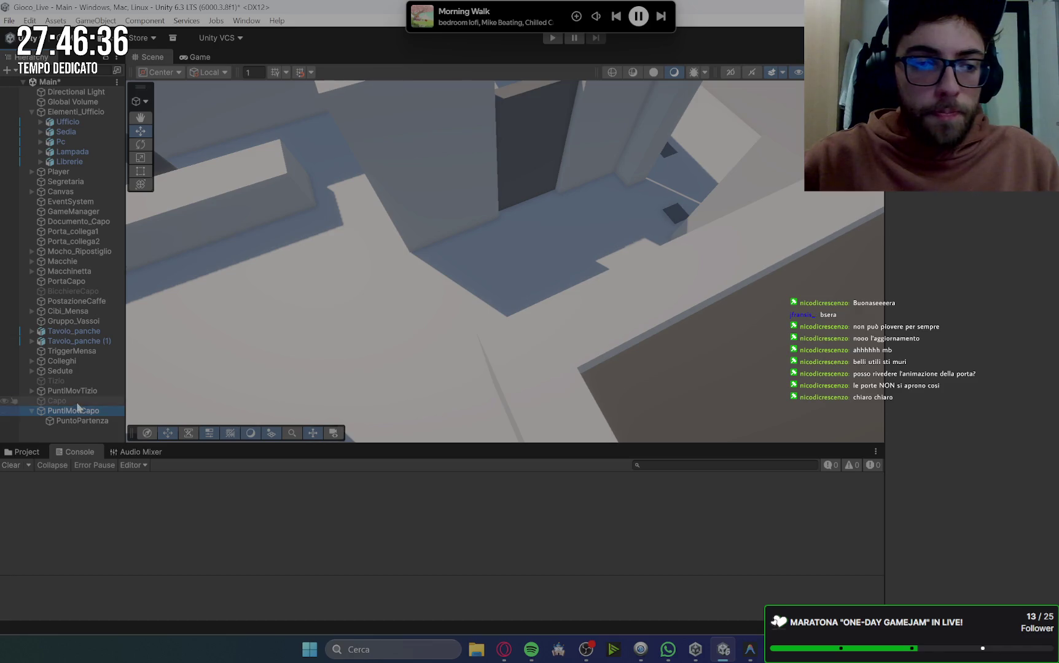
pyautogui.click(25, 401)
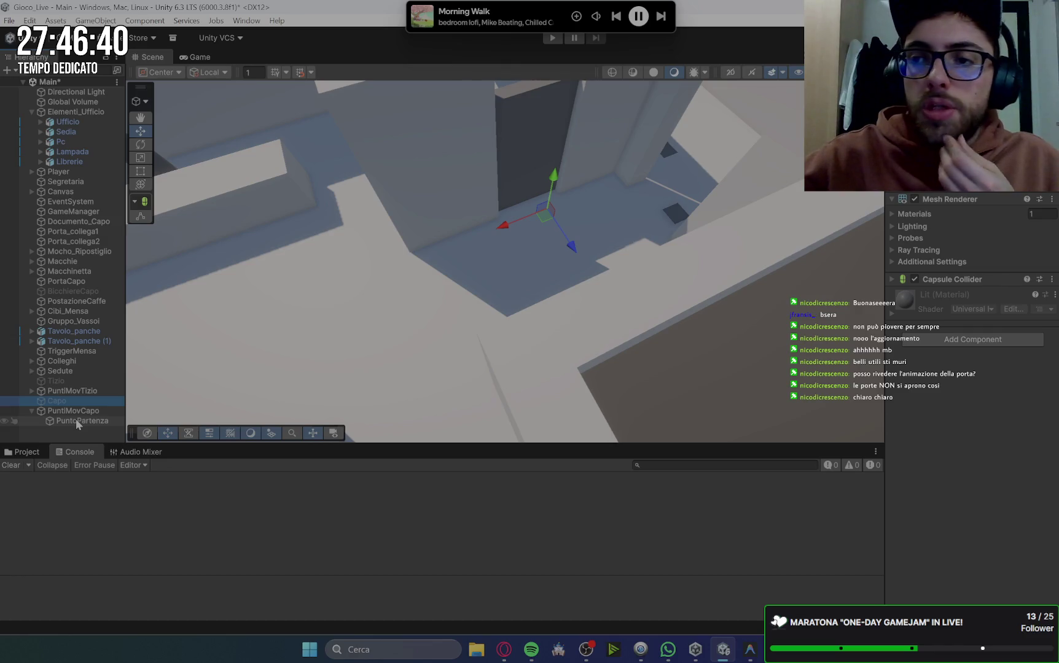
pyautogui.click(76, 422)
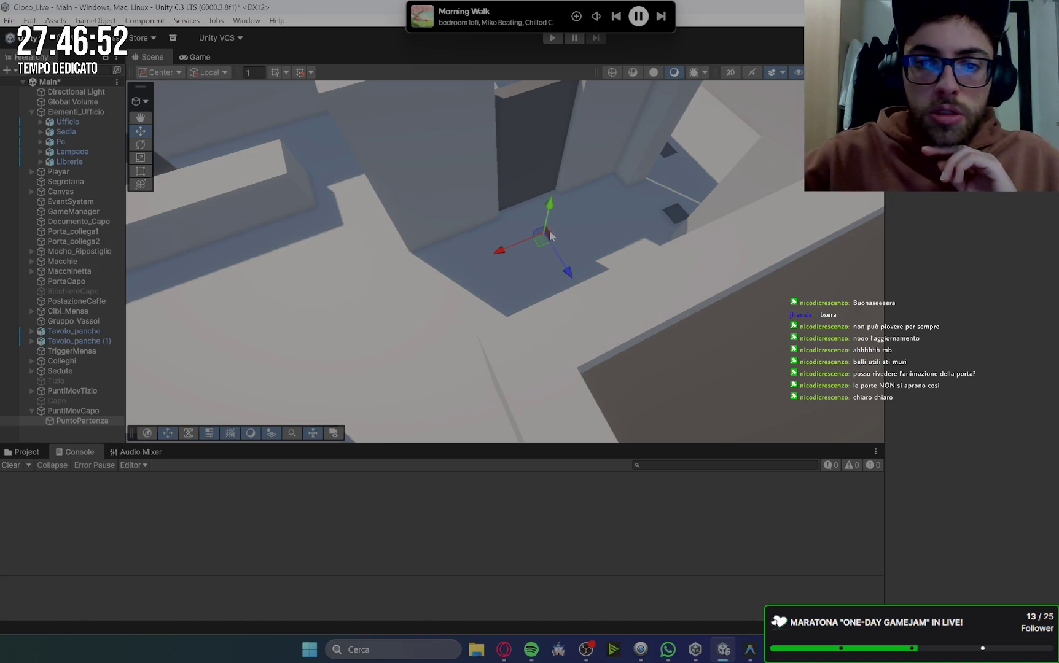
pyautogui.click(92, 411)
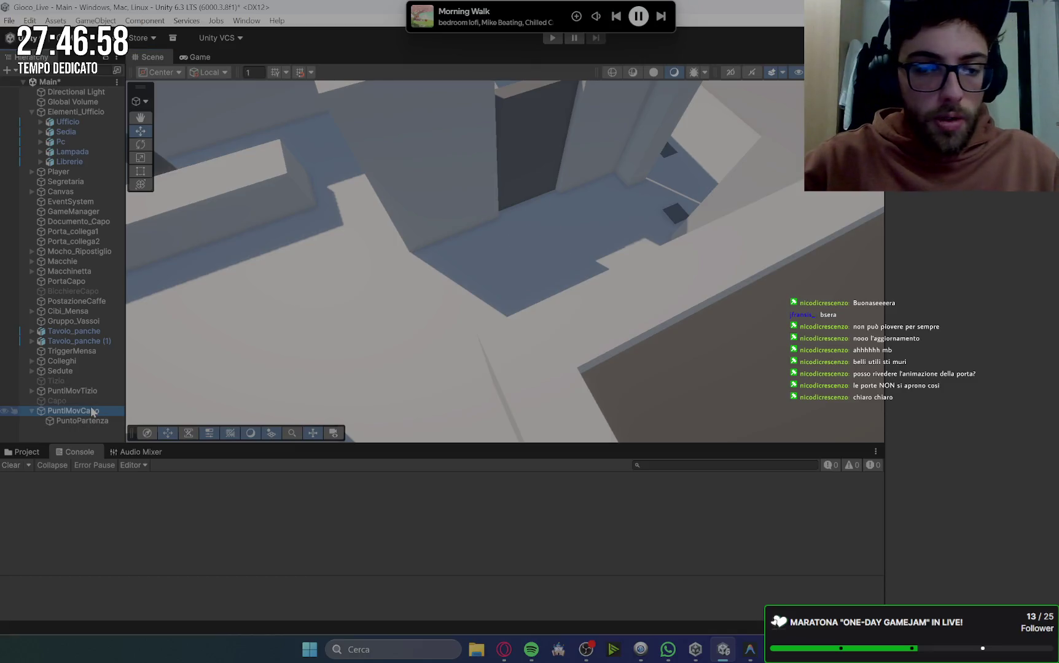
# Duplicate PuntoPartenza and rename the copy PuntoArrivo.
pyautogui.click(100, 422)
pyautogui.hotkey('ctrl', 'd')
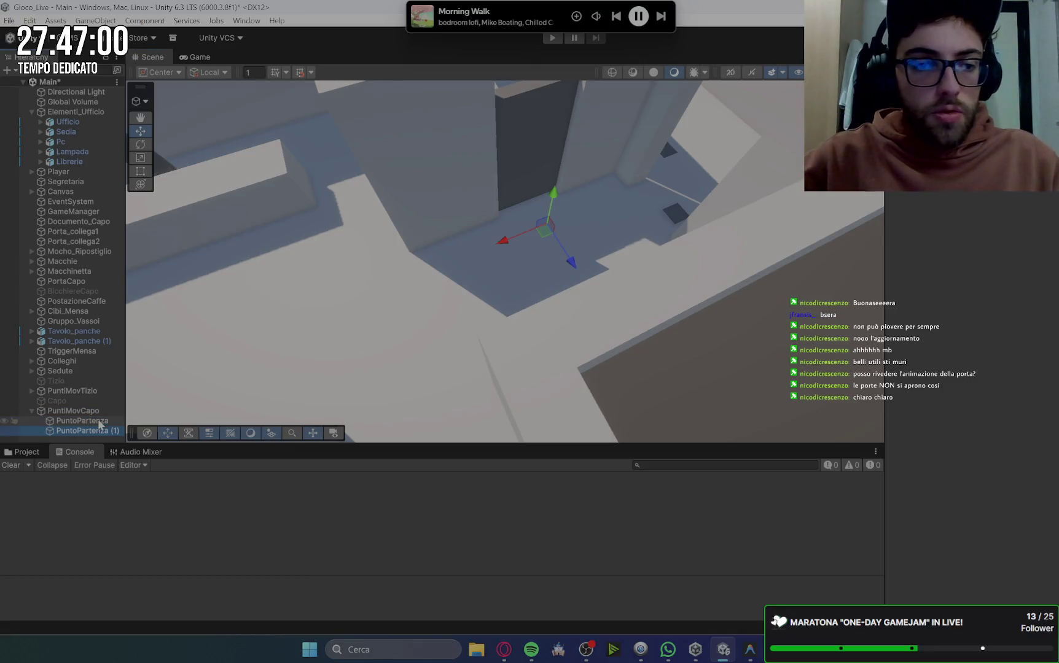
pyautogui.press('F2')
pyautogui.press('Return')
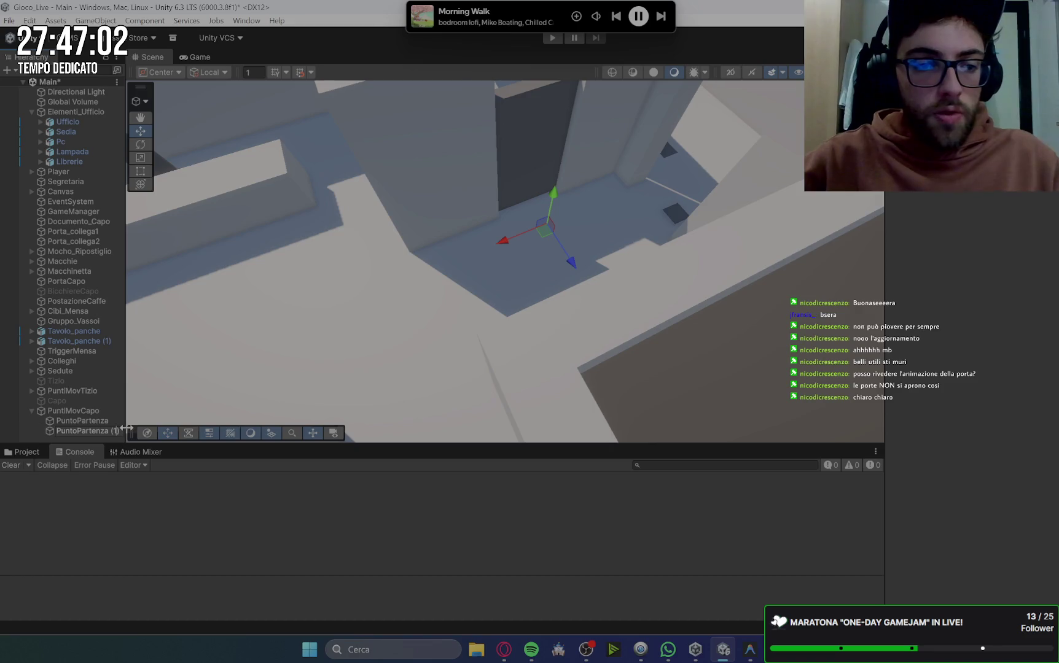
pyautogui.press('BackSpace')
pyautogui.press('BackSpace')
pyautogui.press('BackSpace')
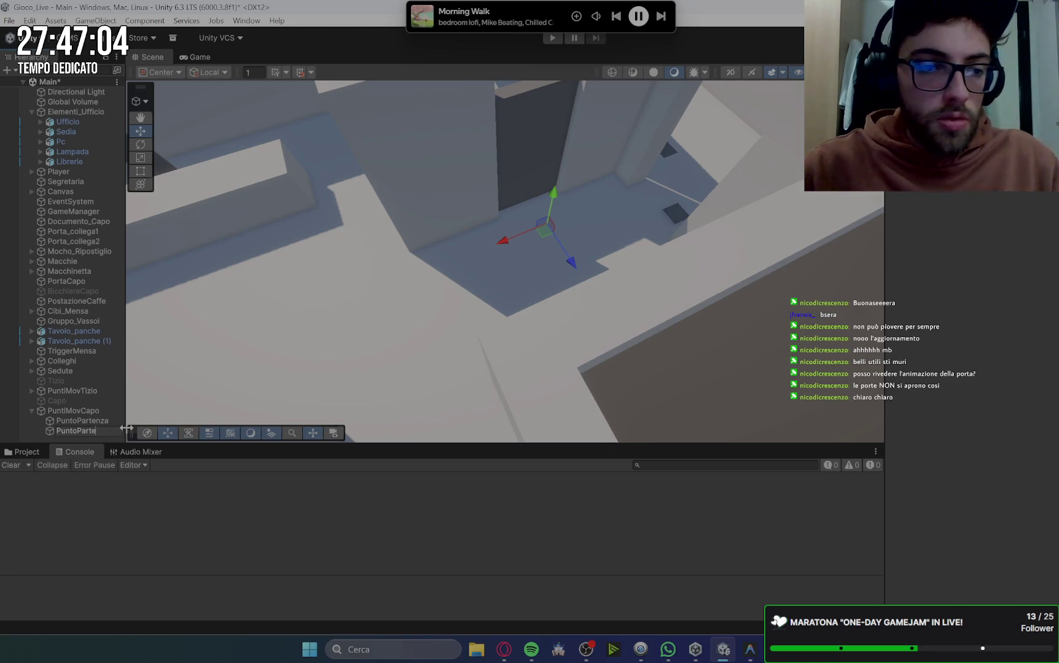
pyautogui.press('BackSpace')
pyautogui.press('BackSpace')
pyautogui.write('Arr')
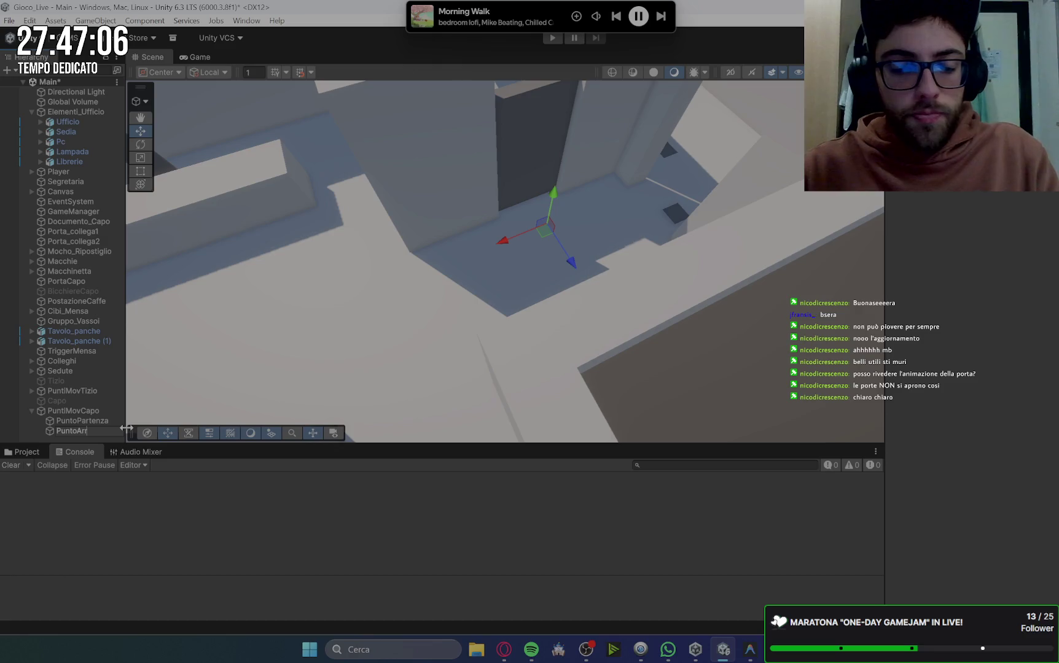
pyautogui.write('ivo')
pyautogui.press('Return')
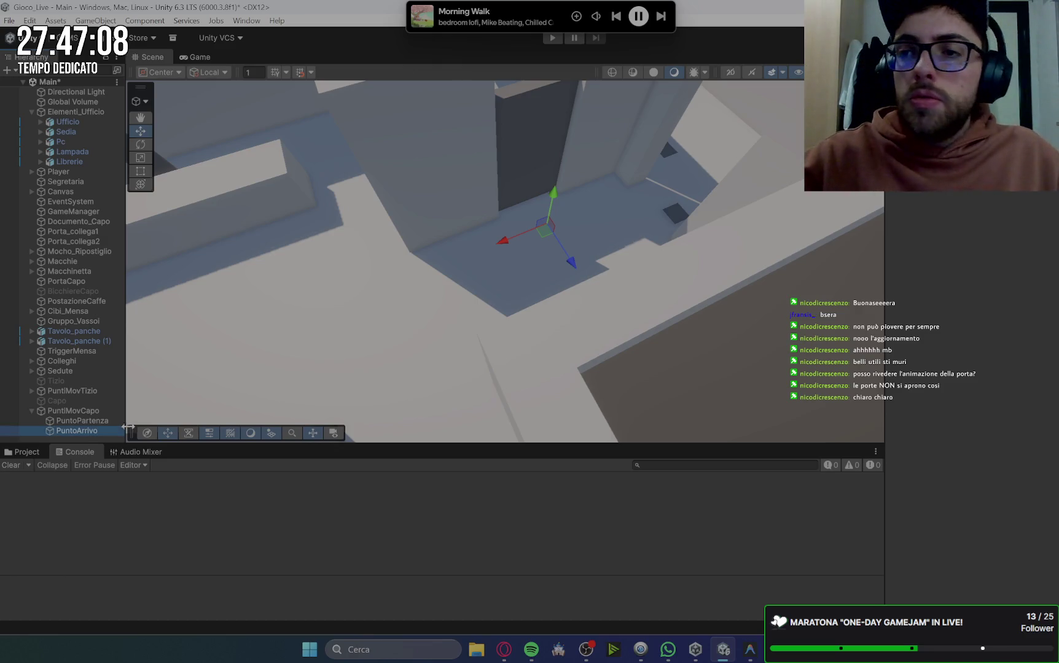
# Move PuntoArrivo along two axes toward another room.
pyautogui.scroll(-5, 380, 283)
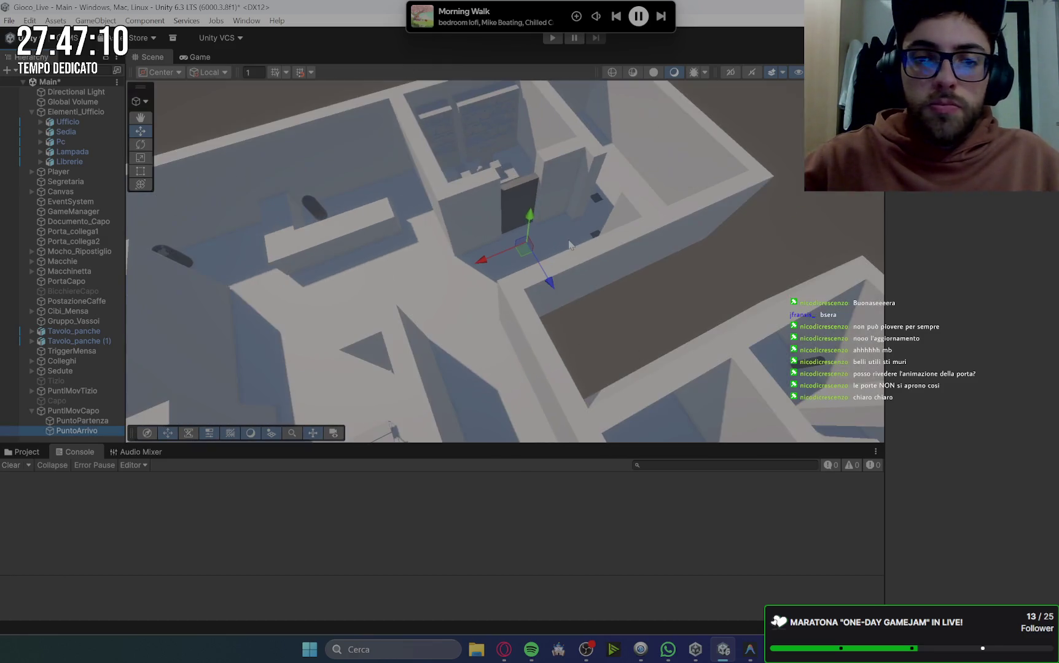
pyautogui.moveTo(380, 283); pyautogui.dragTo(316, 268)
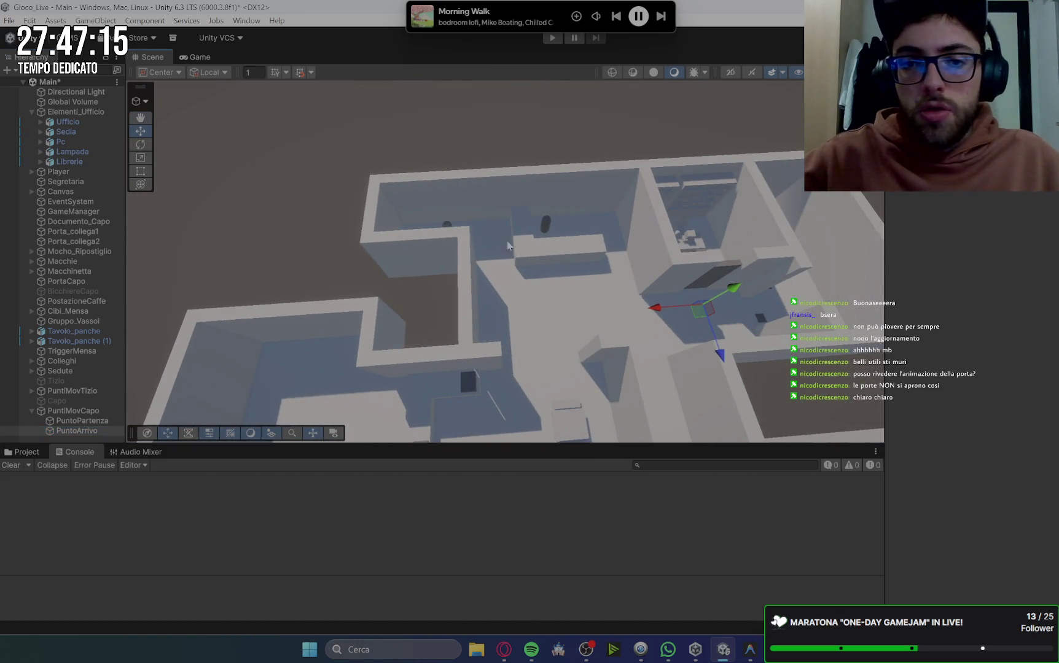
pyautogui.moveTo(656, 307)
pyautogui.mouseDown()
pyautogui.moveTo(430, 320)
pyautogui.moveTo(461, 317)
pyautogui.moveTo(367, 302)
pyautogui.mouseUp()
pyautogui.moveTo(402, 372)
pyautogui.mouseDown()
pyautogui.moveTo(413, 280)
pyautogui.moveTo(391, 244)
pyautogui.mouseUp()
pyautogui.click(386, 245)
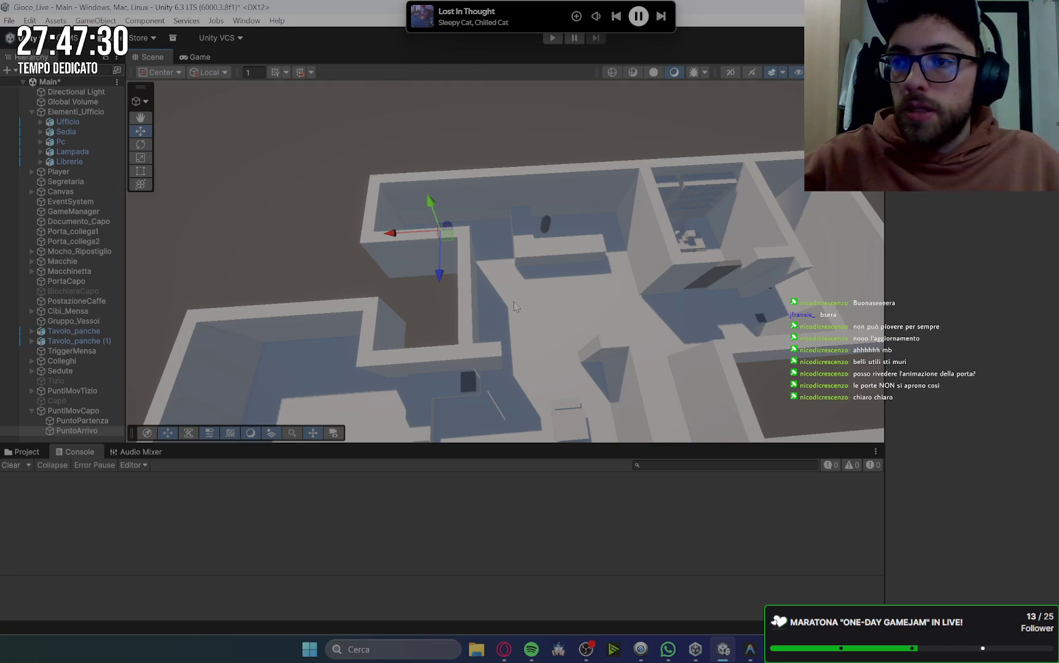
# Clear the selection and bring up Gemini's canteen-exit trigger steps.
pyautogui.click(73, 410)
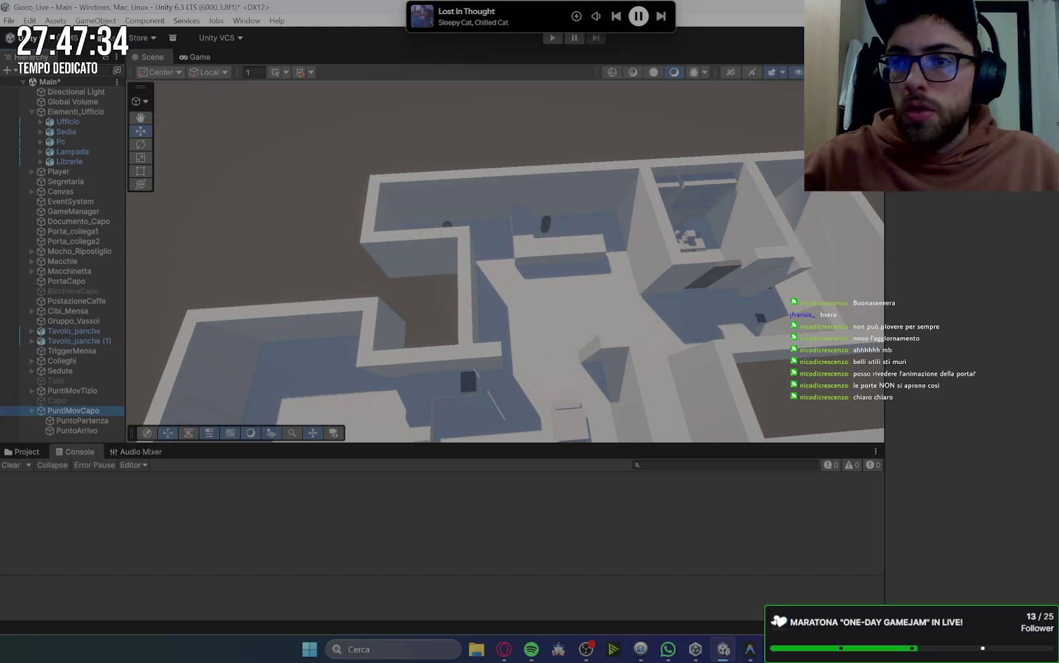
pyautogui.click(627, 121)
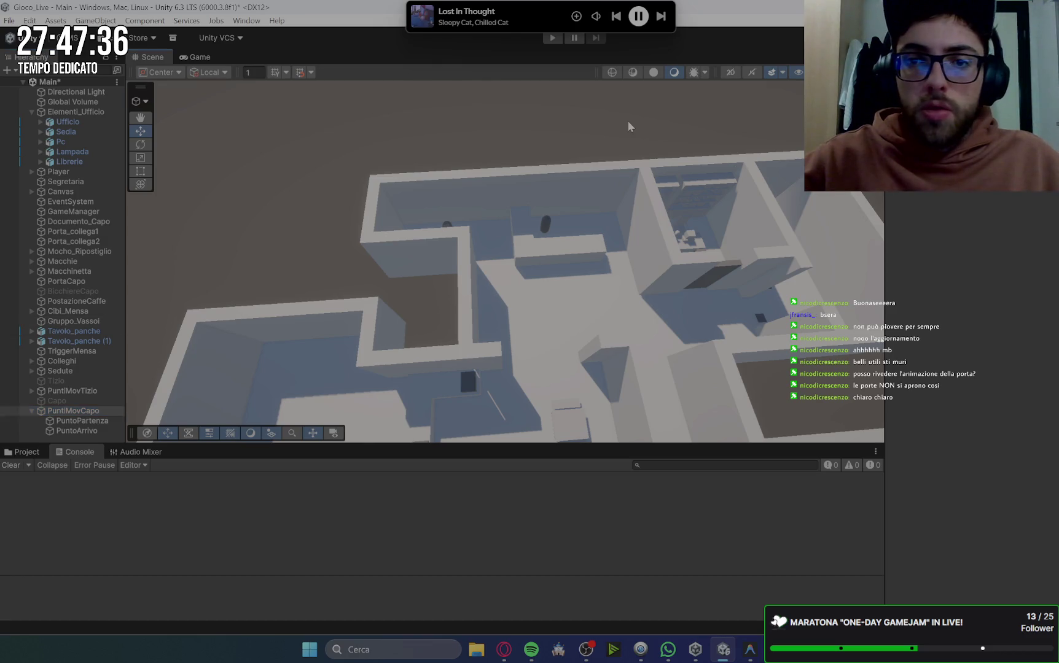
pyautogui.scroll(2, 683, 199)
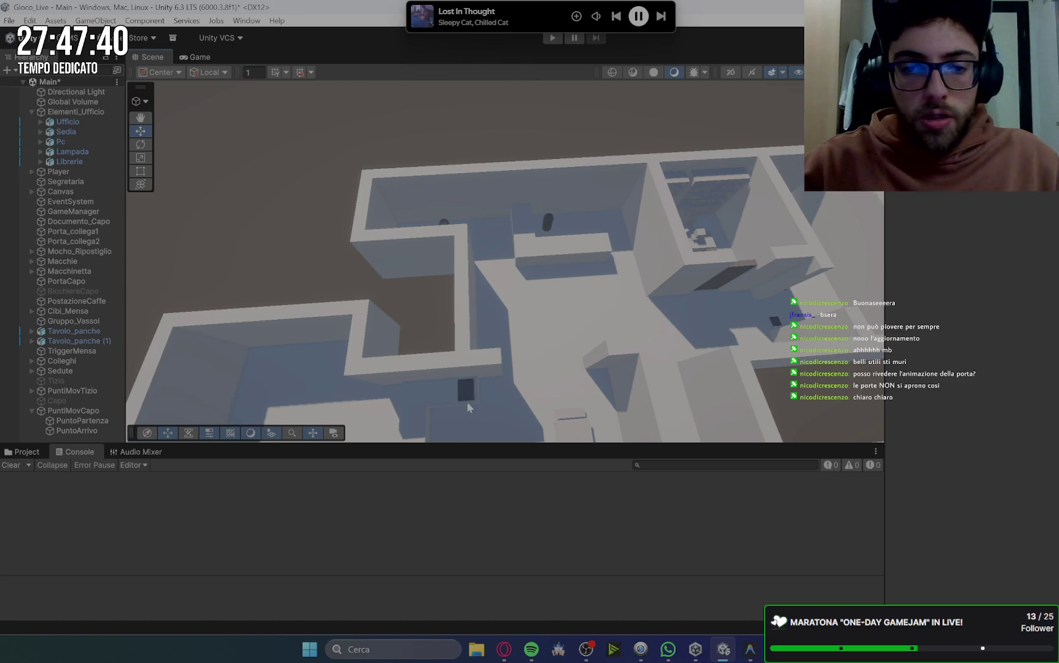
pyautogui.click(504, 650)
pyautogui.scroll(-2, 747, 178)
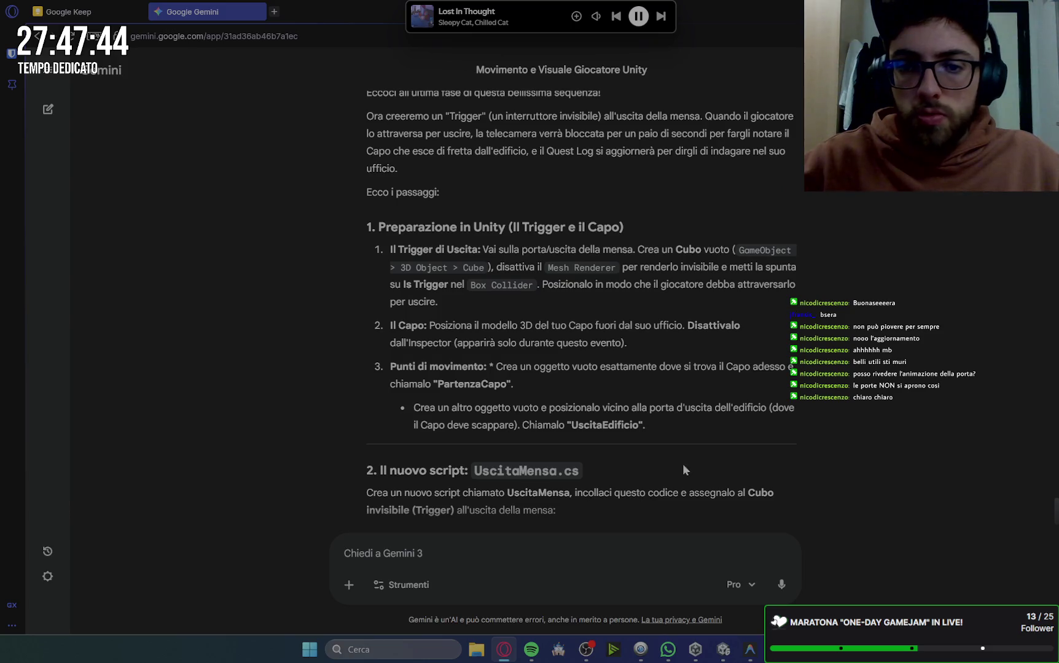
# Duplicate TriggerMensa in the canteen and rename the copy TriggerFineMensa.
pyautogui.hotkey('alt', 'Tab')
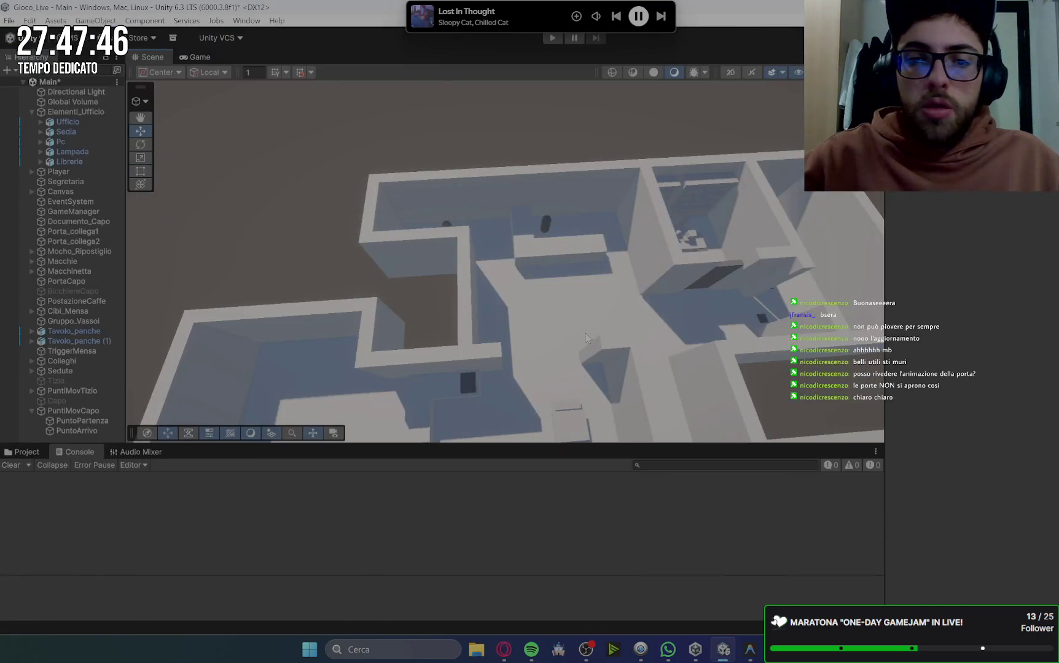
pyautogui.moveTo(582, 338); pyautogui.dragTo(557, 196)
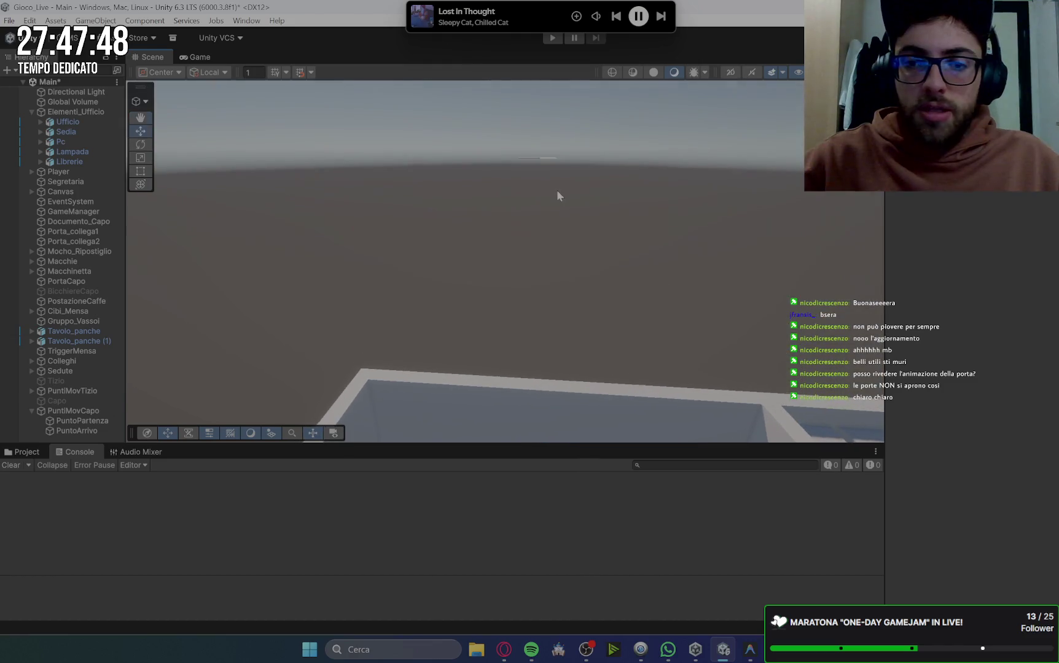
pyautogui.moveTo(605, 367)
pyautogui.mouseDown()
pyautogui.moveTo(583, 259)
pyautogui.moveTo(601, 316)
pyautogui.mouseUp()
pyautogui.scroll(5, 600, 316)
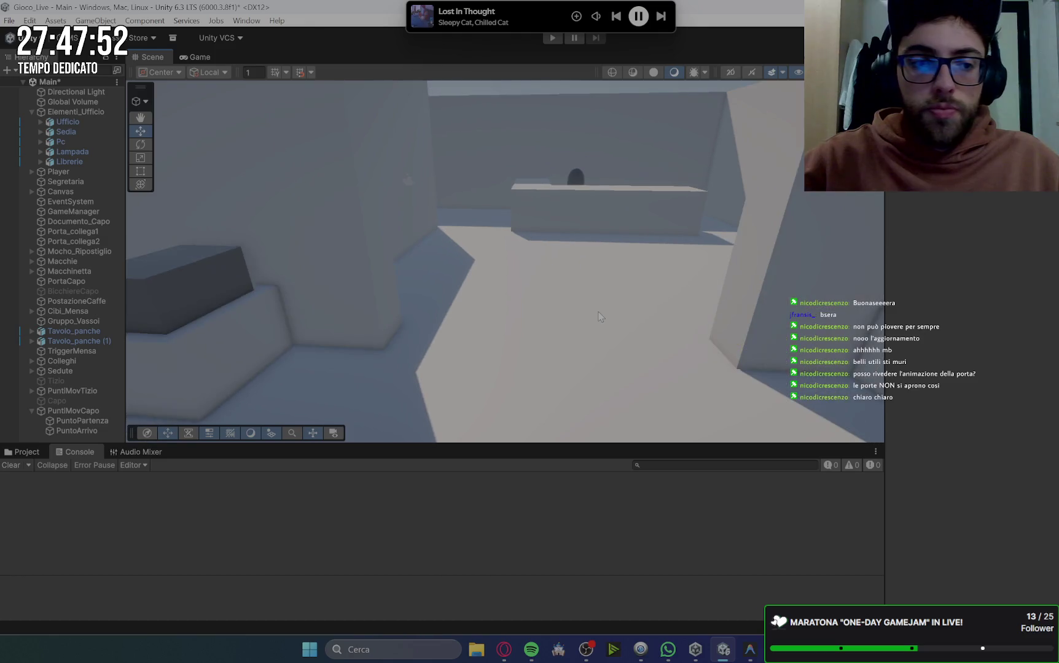
pyautogui.click(72, 354)
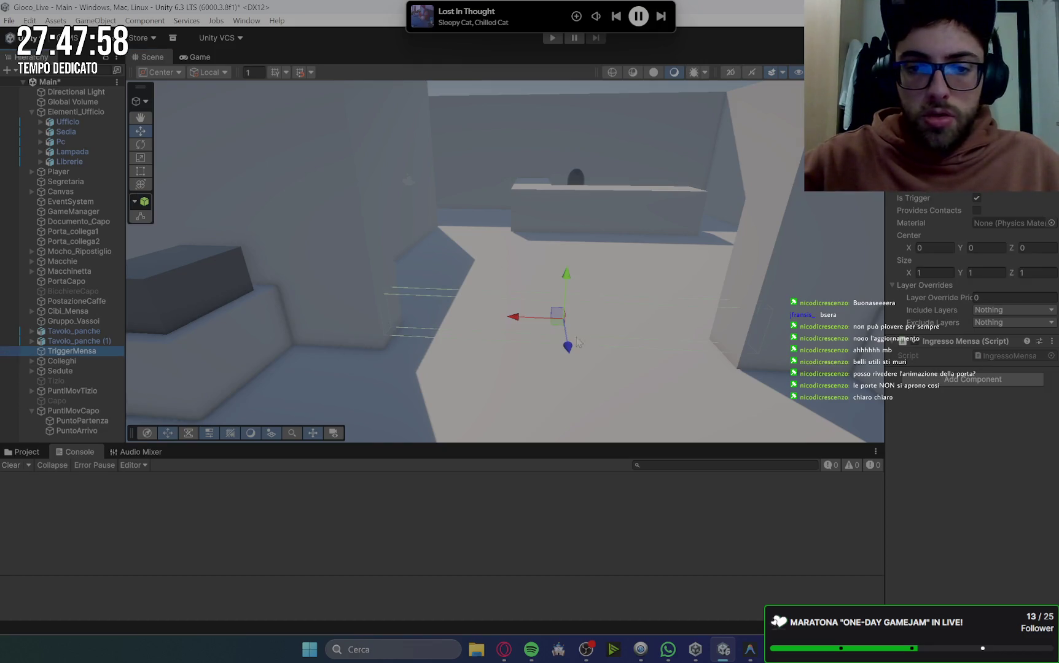
pyautogui.hotkey('ctrl', 'd')
pyautogui.click(110, 362)
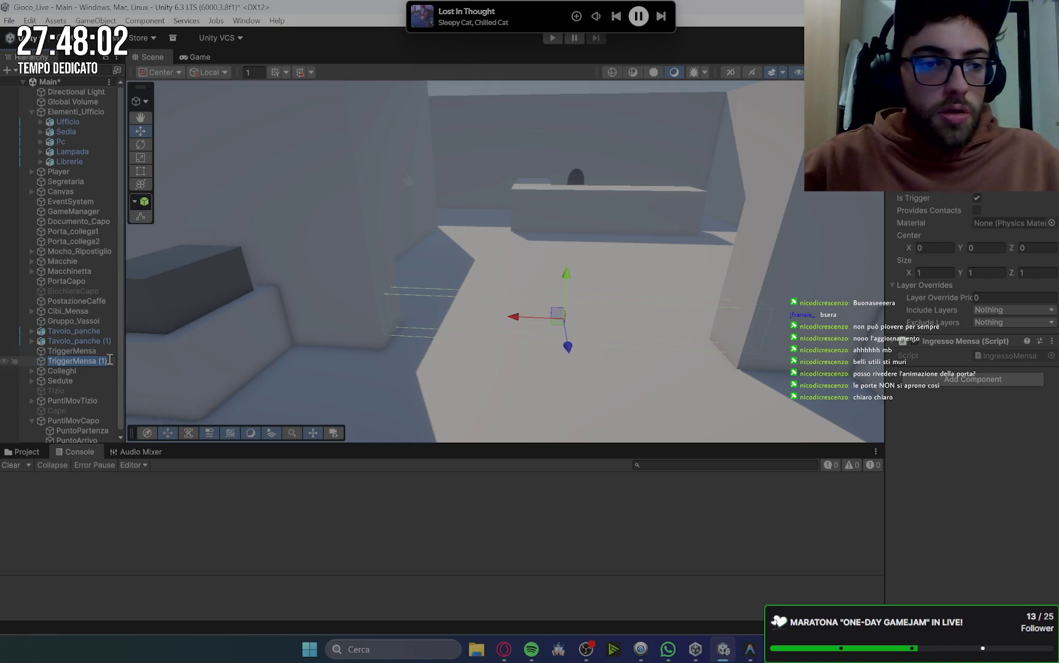
pyautogui.press('BackSpace')
pyautogui.press('BackSpace')
pyautogui.press('BackSpace')
pyautogui.press('Return')
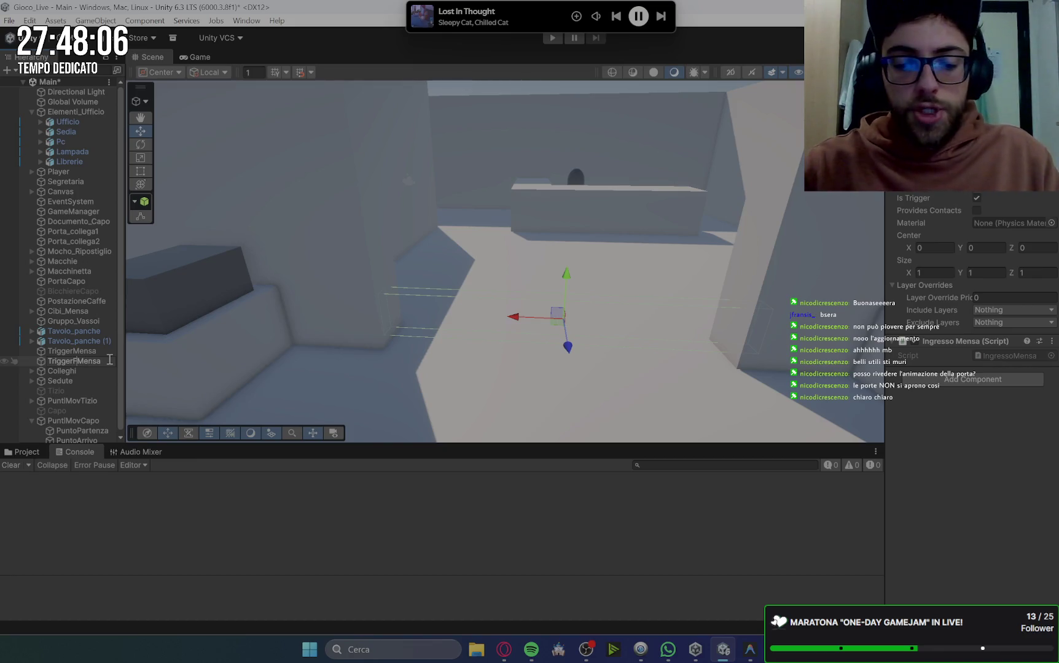
pyautogui.write('Fine')
pyautogui.press('Return')
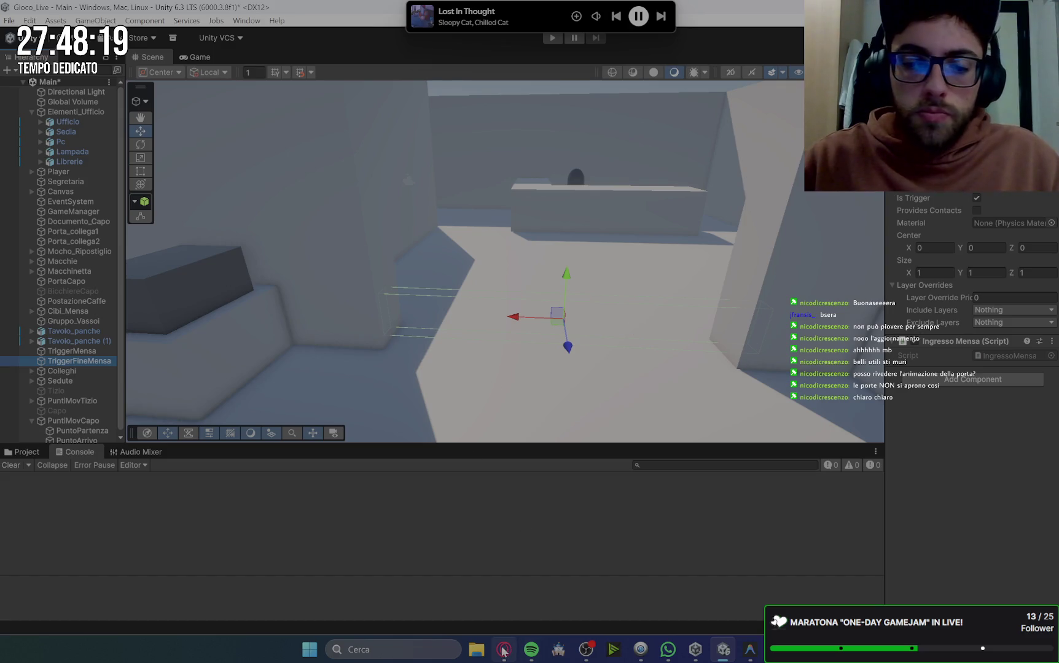
pyautogui.hotkey('alt', 'Tab')
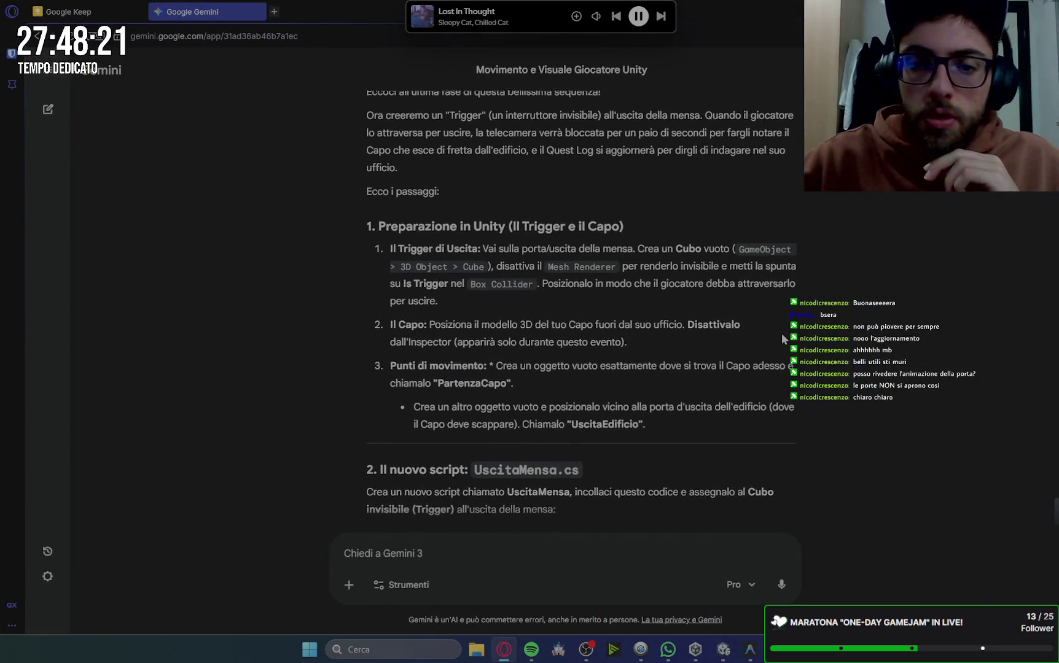
# Read Gemini's UscitaMensa.cs setup and glance over the Quest pranzo note.
pyautogui.scroll(-2, 780, 332)
pyautogui.scroll(-3, 782, 335)
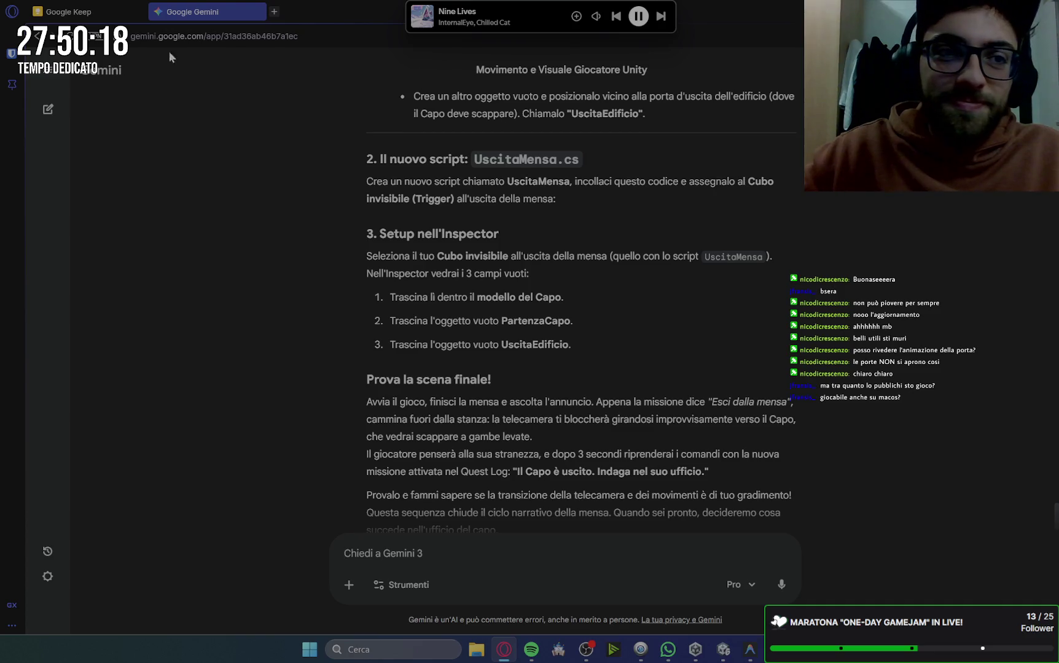
pyautogui.click(55, 13)
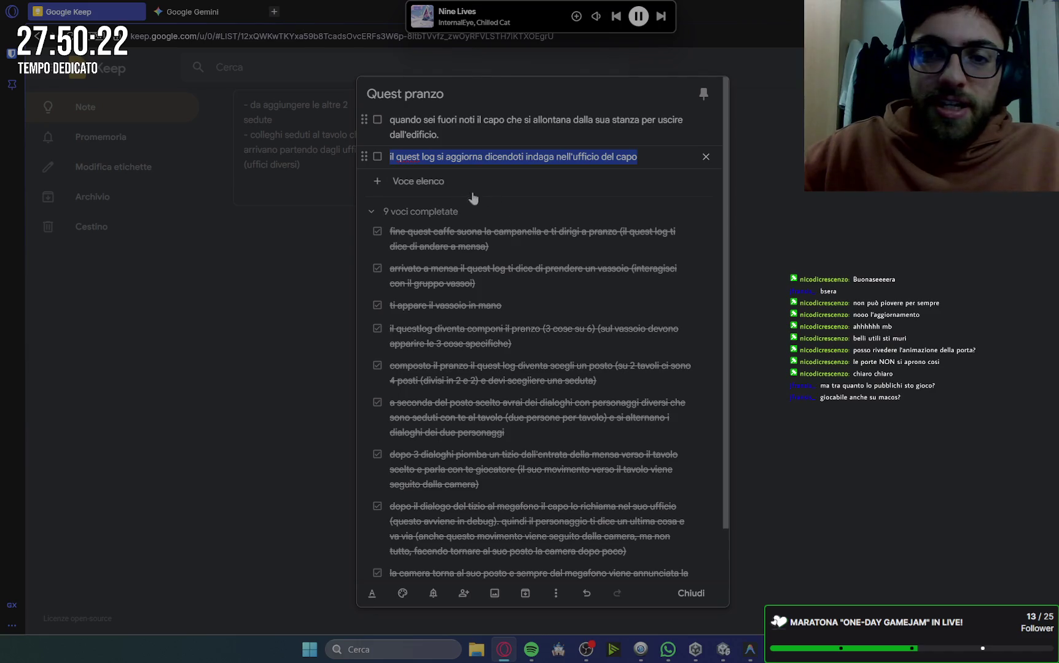
pyautogui.click(844, 284)
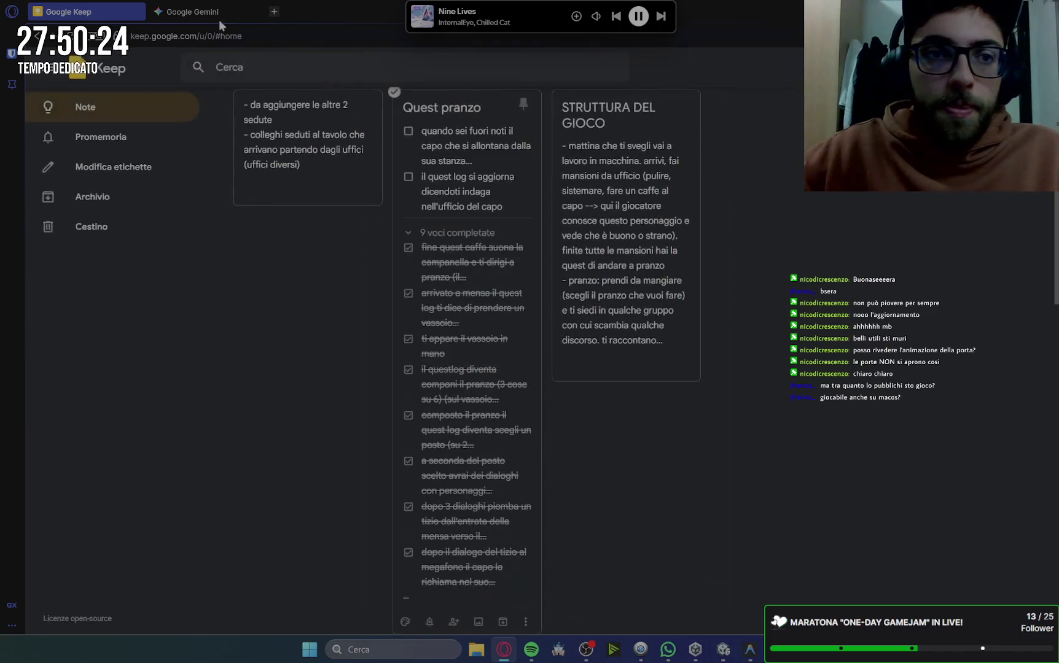
pyautogui.click(208, 13)
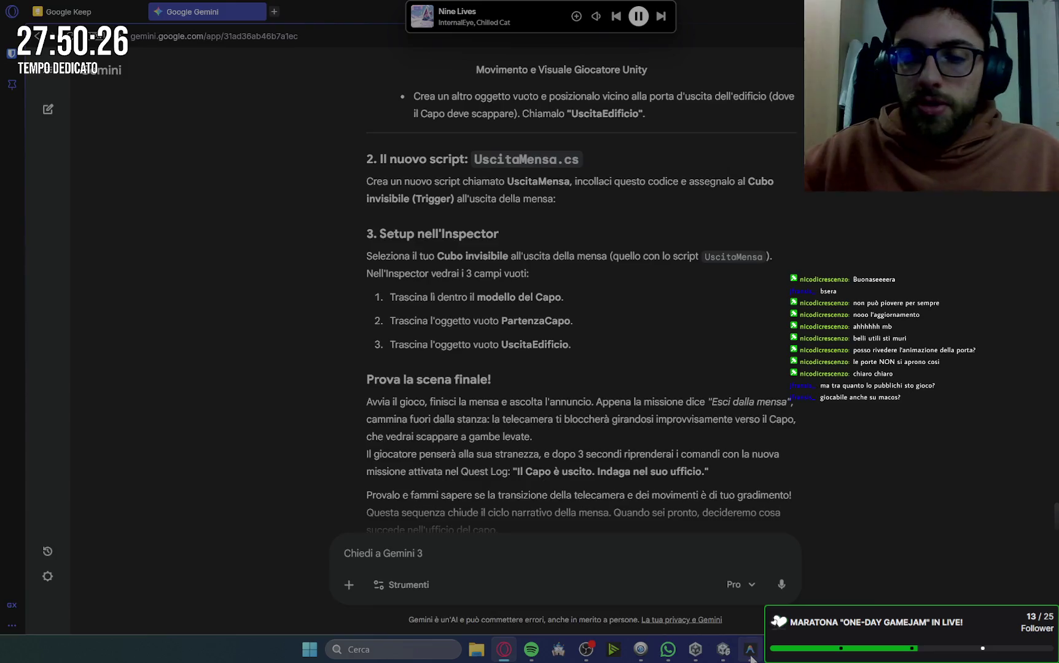
pyautogui.click(750, 649)
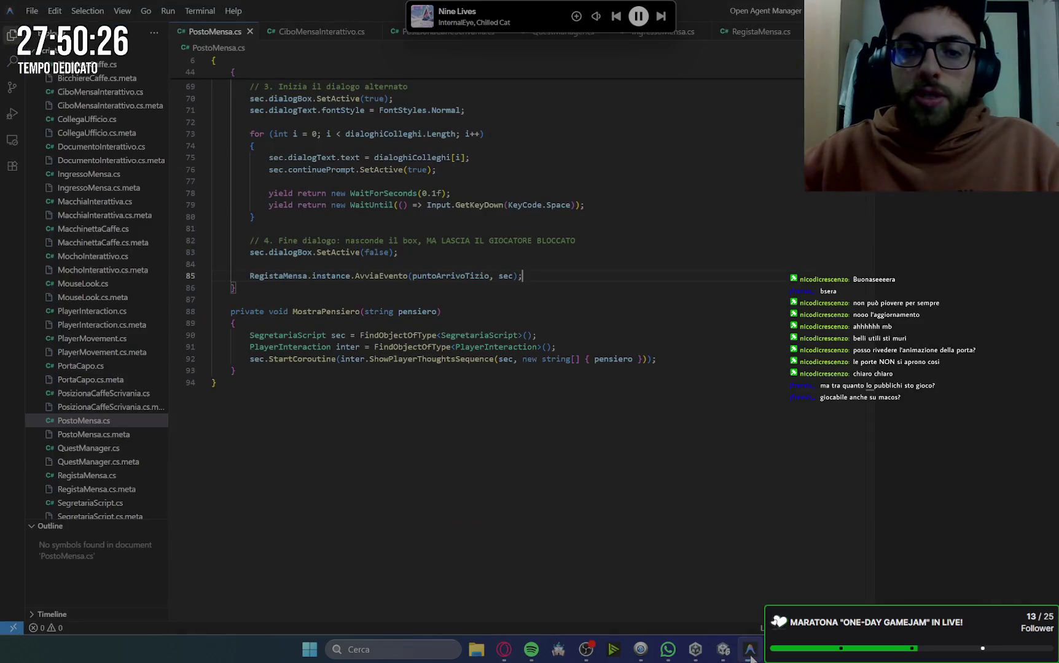
# Create a new empty UscitaMensa.cs file in the project's Scripts folder.
pyautogui.click(32, 528)
pyautogui.click(74, 572)
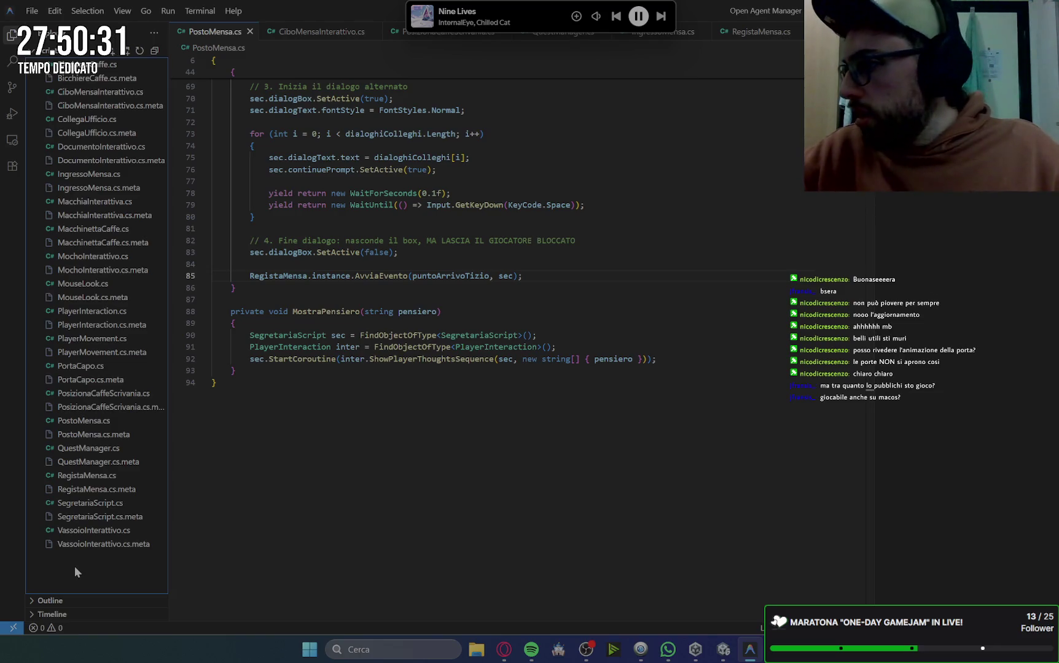
pyautogui.click(113, 50)
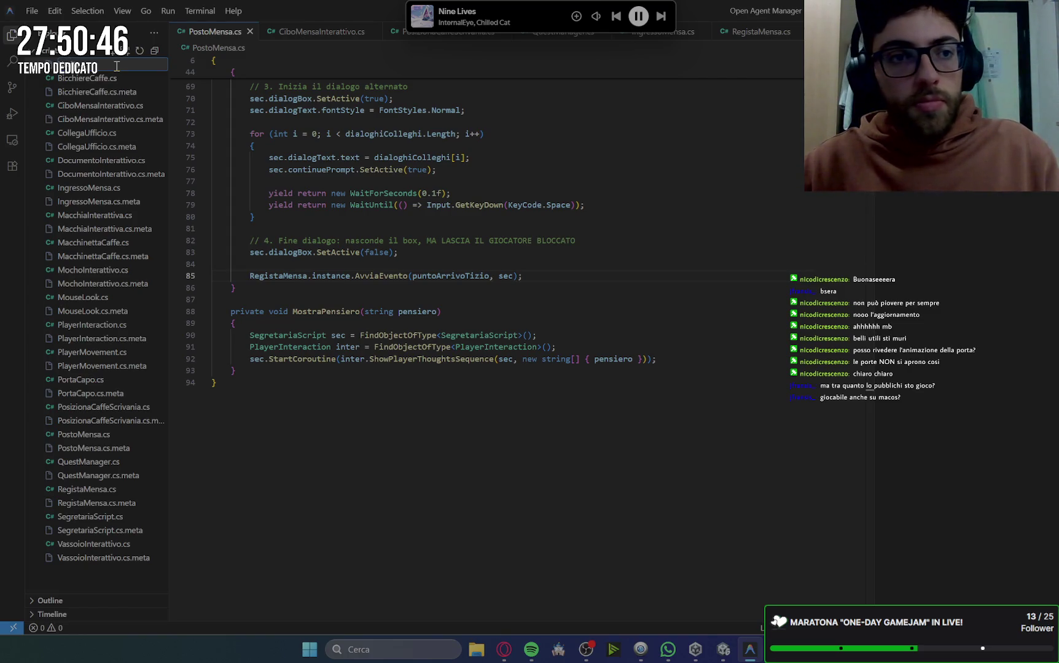
pyautogui.write('Mensa.')
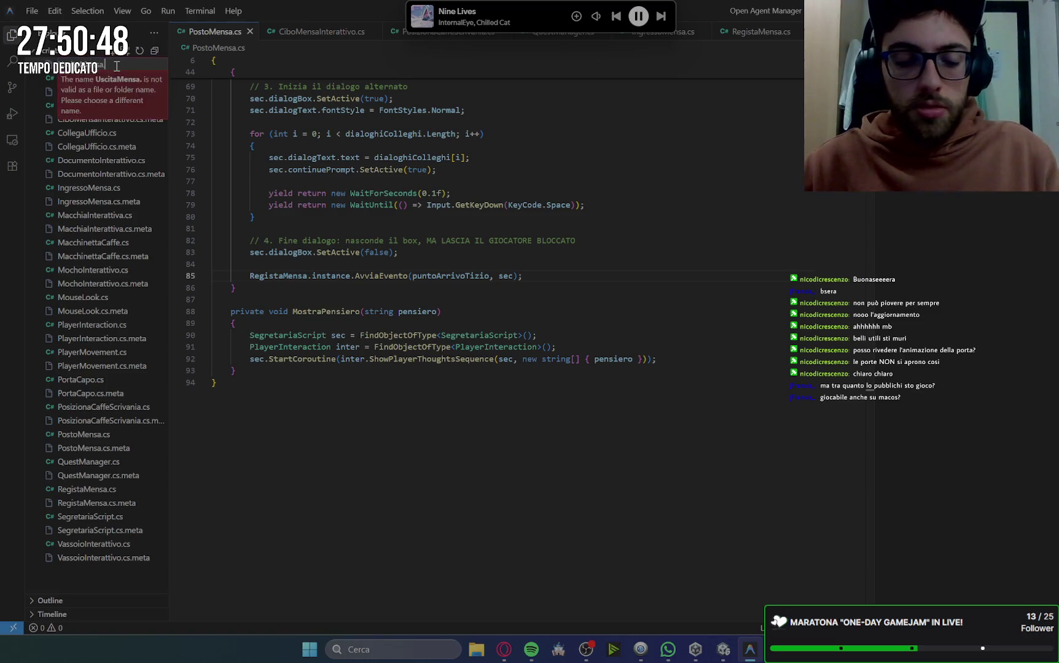
pyautogui.write('cs')
pyautogui.press('Return')
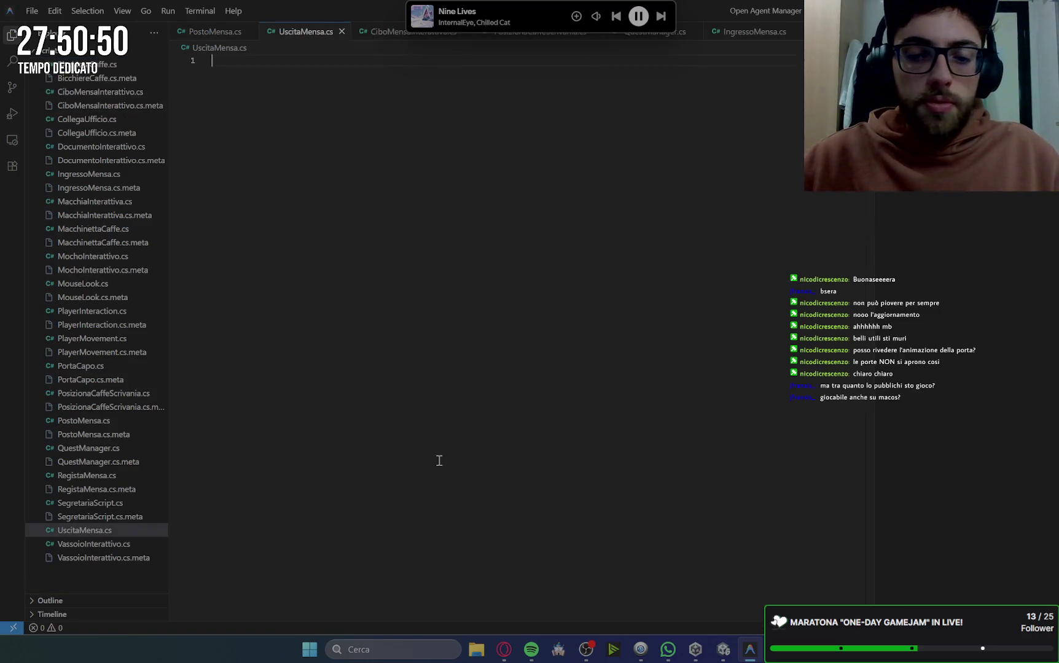
pyautogui.click(503, 649)
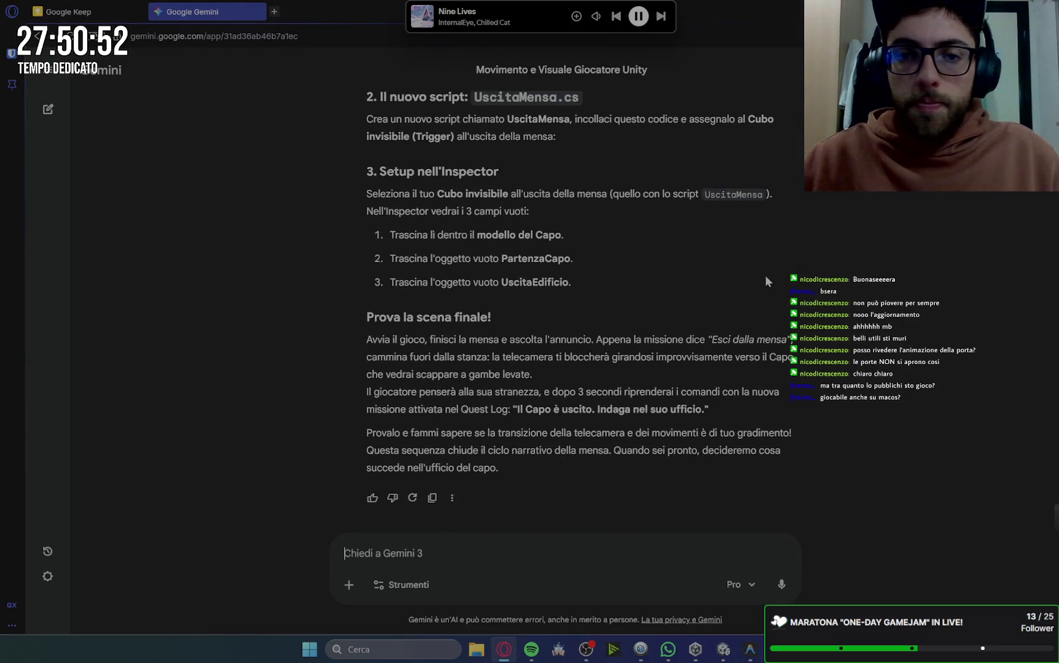
pyautogui.scroll(2, 761, 275)
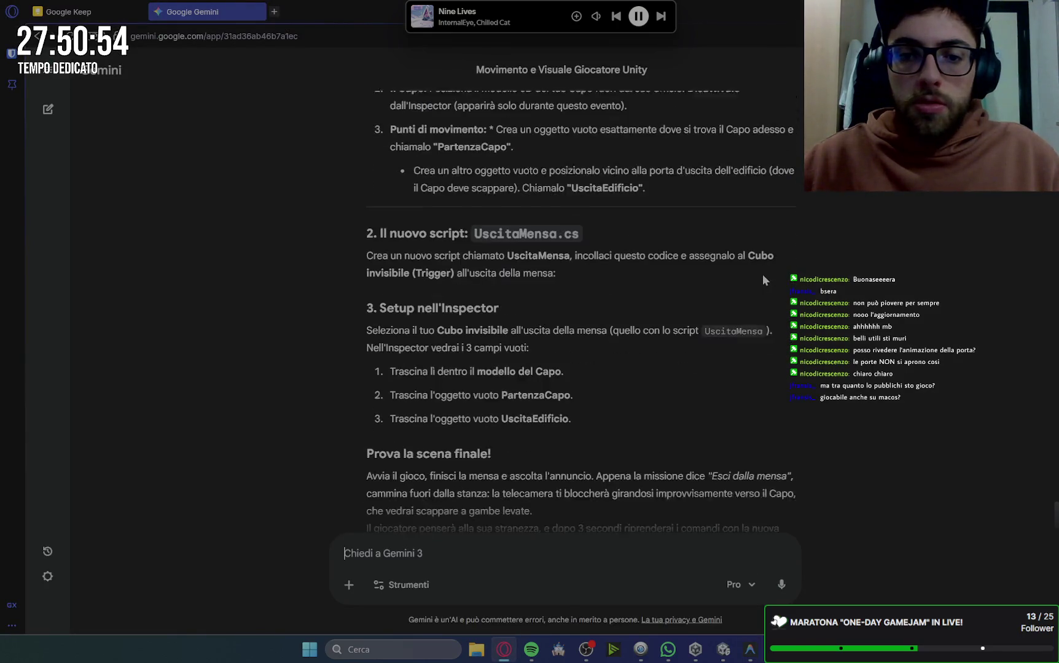
pyautogui.scroll(-1, 761, 274)
pyautogui.scroll(-1, 768, 216)
pyautogui.scroll(3, 749, 209)
pyautogui.moveTo(360, 283); pyautogui.dragTo(661, 415)
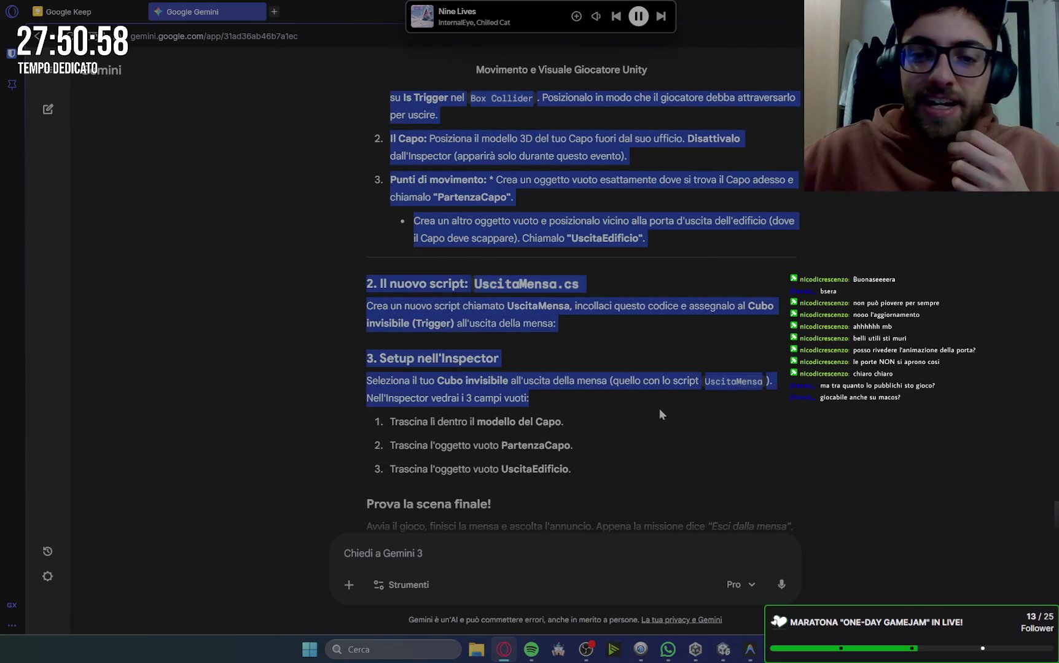
pyautogui.click(604, 343)
pyautogui.scroll(-2, 603, 342)
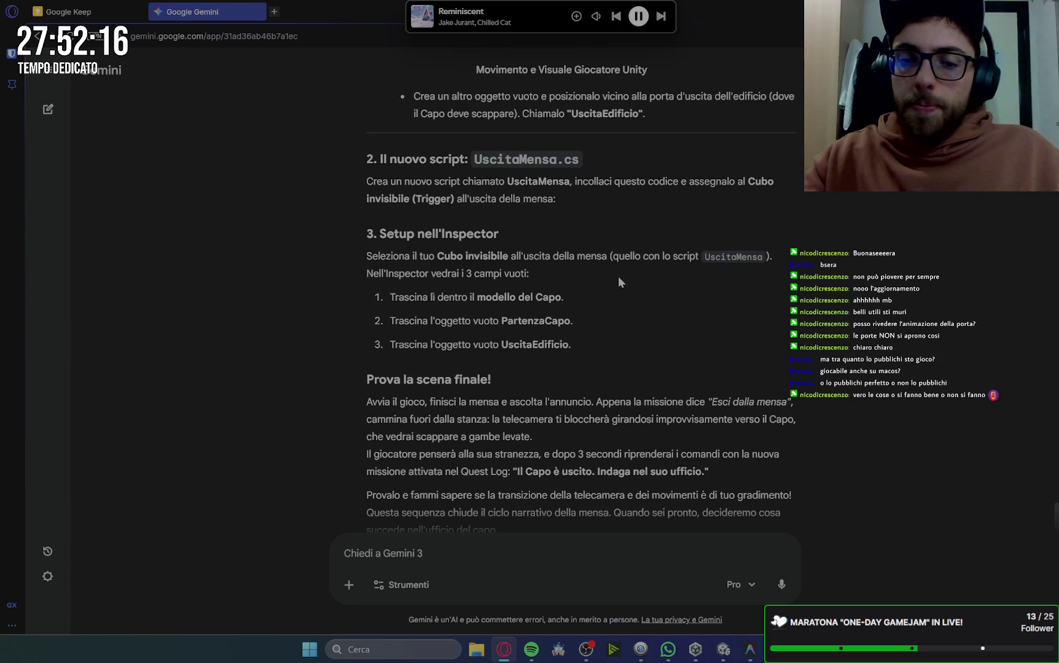
# Ask Gemini to regenerate the missing code with 'manca il codice uscitamensa. rigeneralo'.
pyautogui.scroll(-2, 618, 276)
pyautogui.click(412, 550)
pyautogui.write('m')
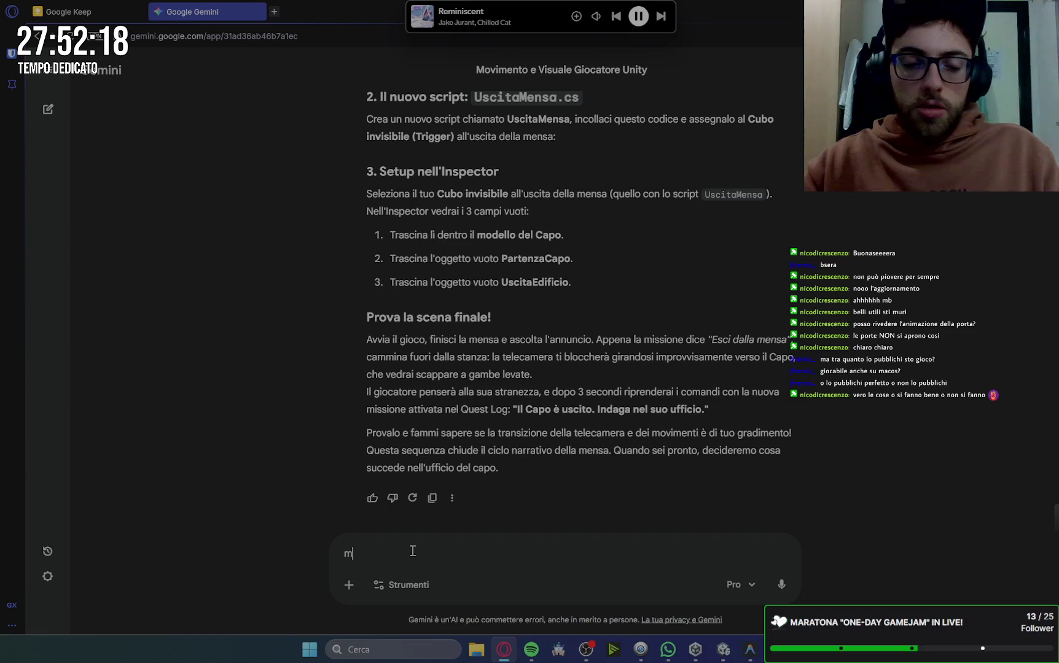
pyautogui.write('anca il codice usci')
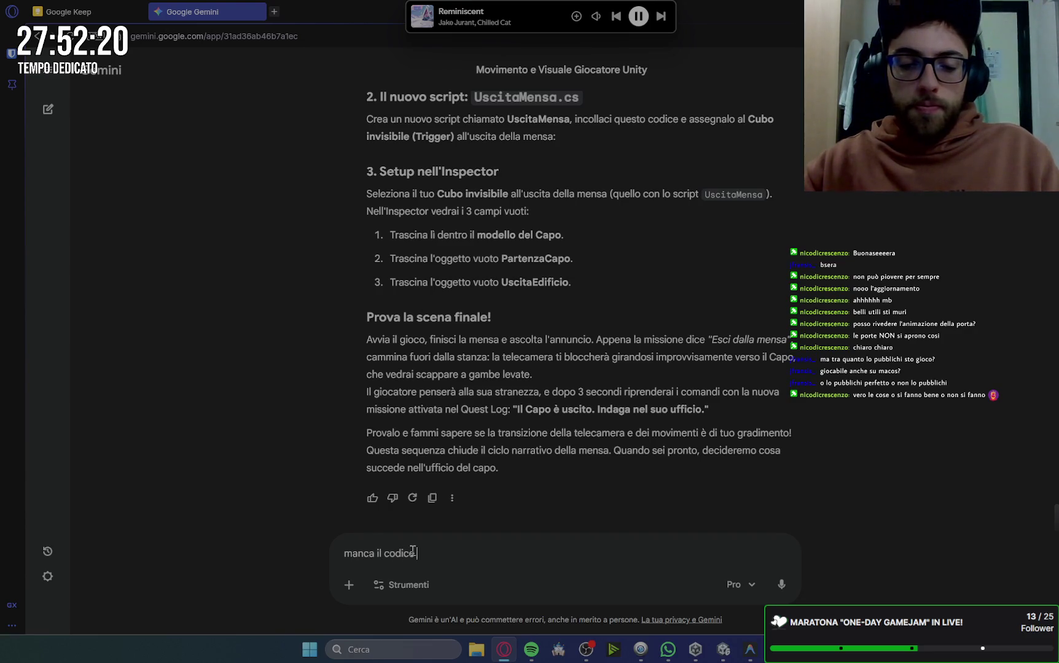
pyautogui.write('tamensa. ')
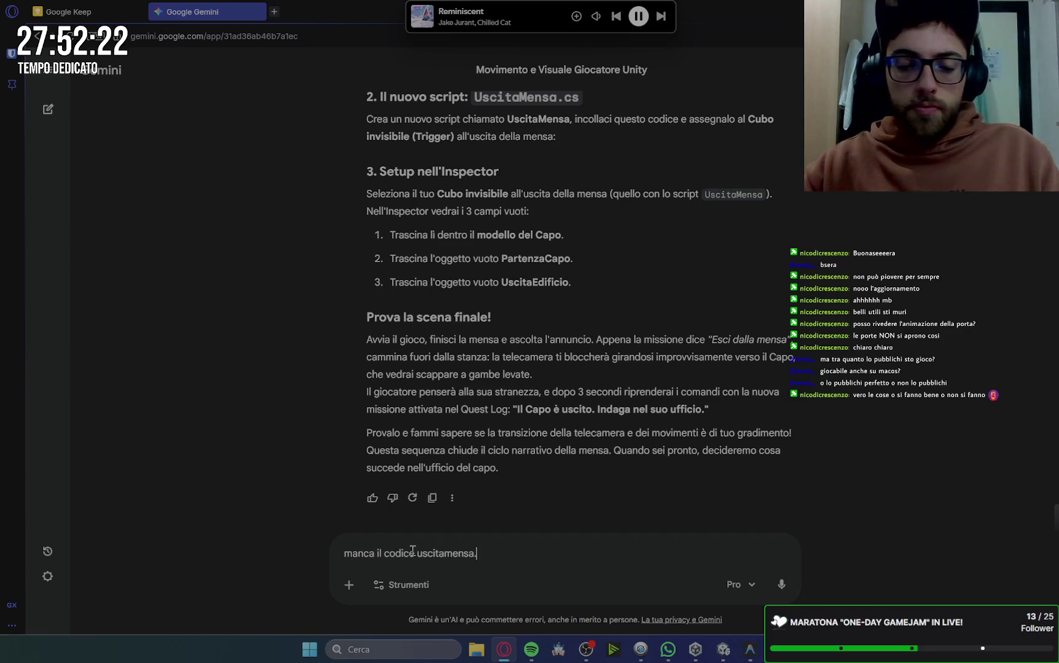
pyautogui.write('rigener')
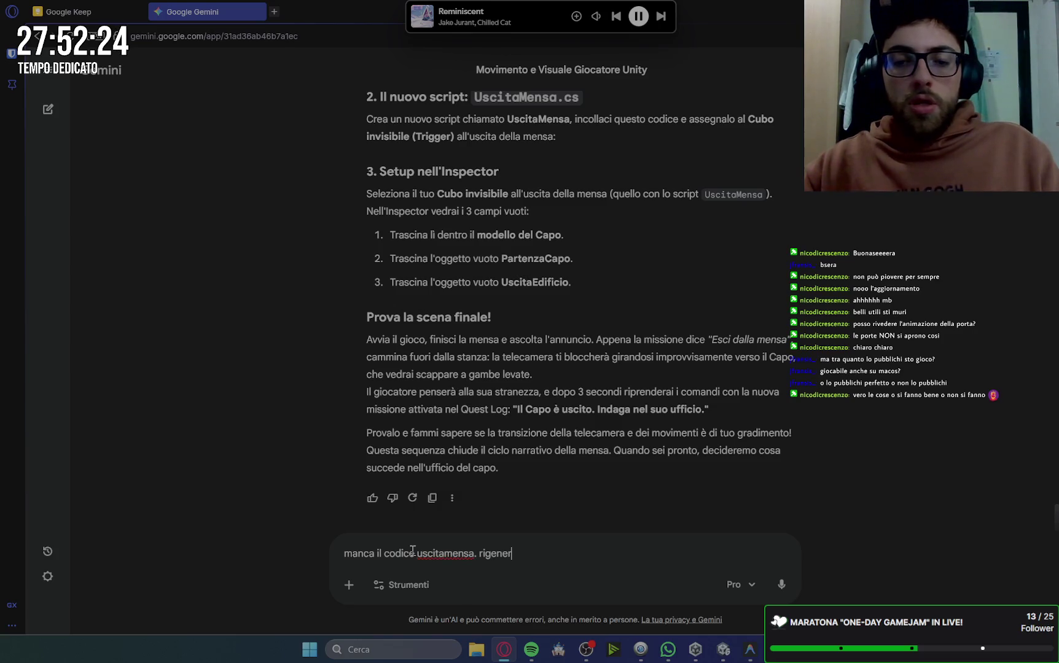
pyautogui.press('Return')
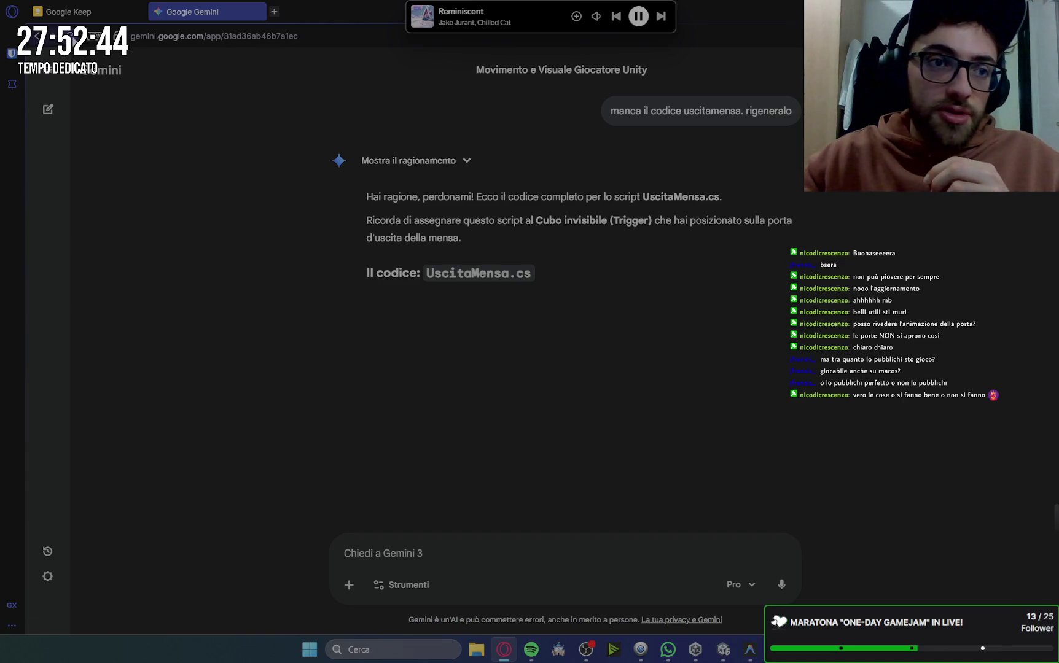
# Reload the Gemini page and copy the generated UscitaMensa.cs C# code block.
pyautogui.click(72, 37)
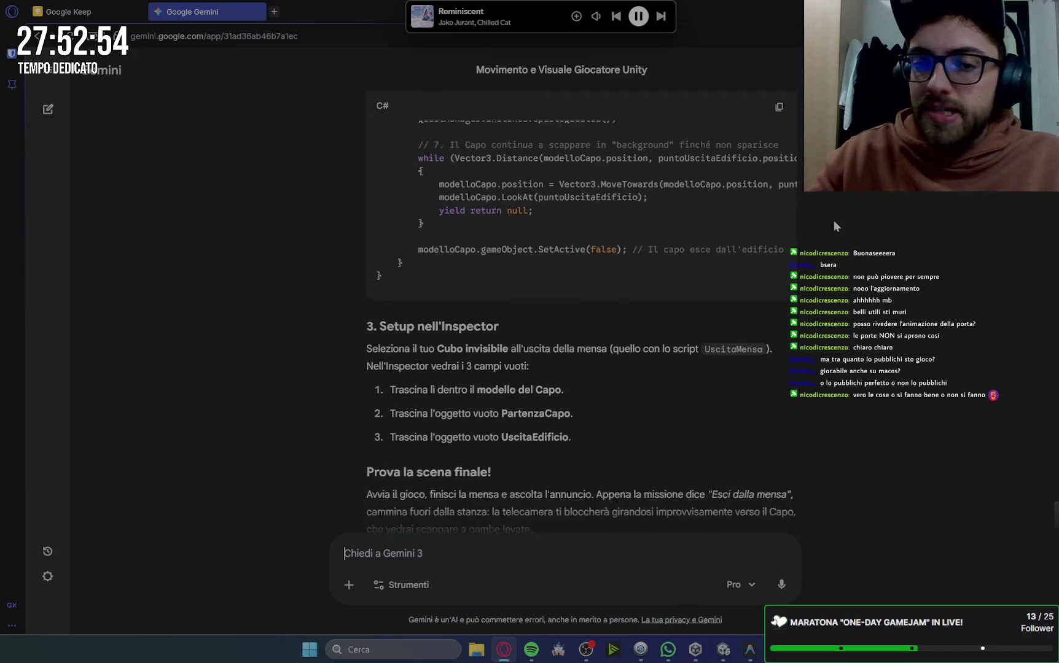
pyautogui.click(778, 108)
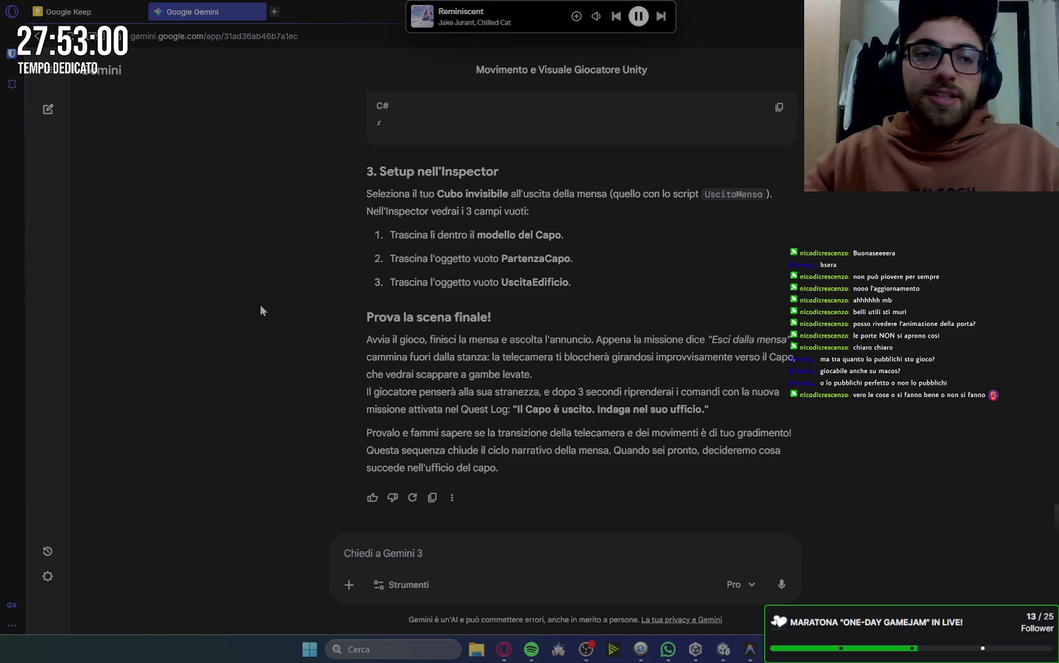
pyautogui.click(755, 656)
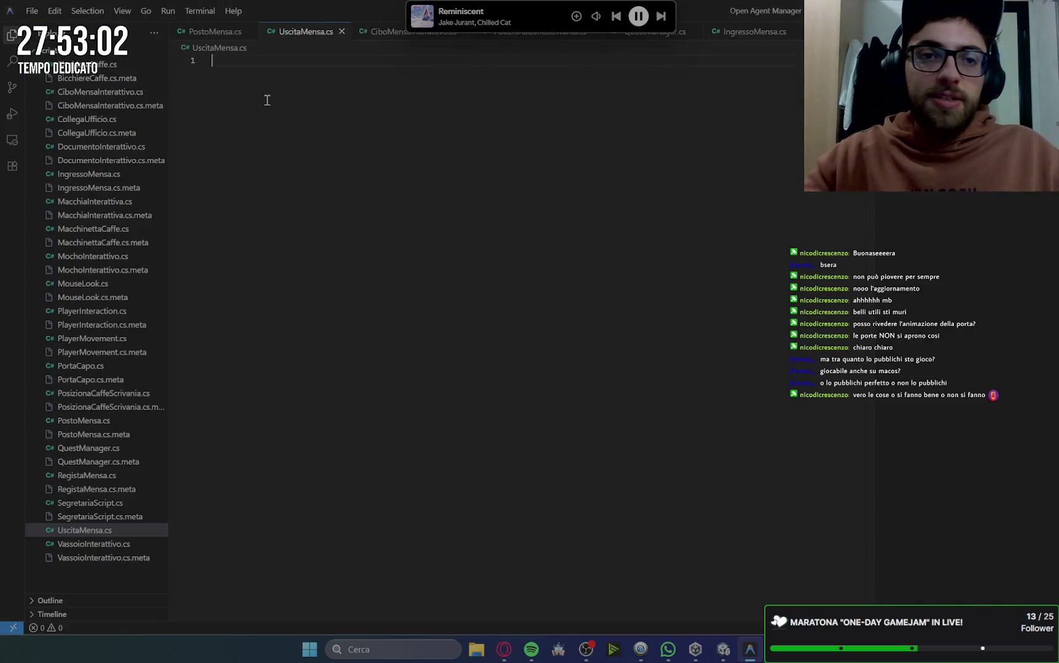
# Paste Gemini's 95-line boss-exit script into the empty UscitaMensa.cs file.
pyautogui.hotkey('ctrl', 'v')
pyautogui.click(601, 324)
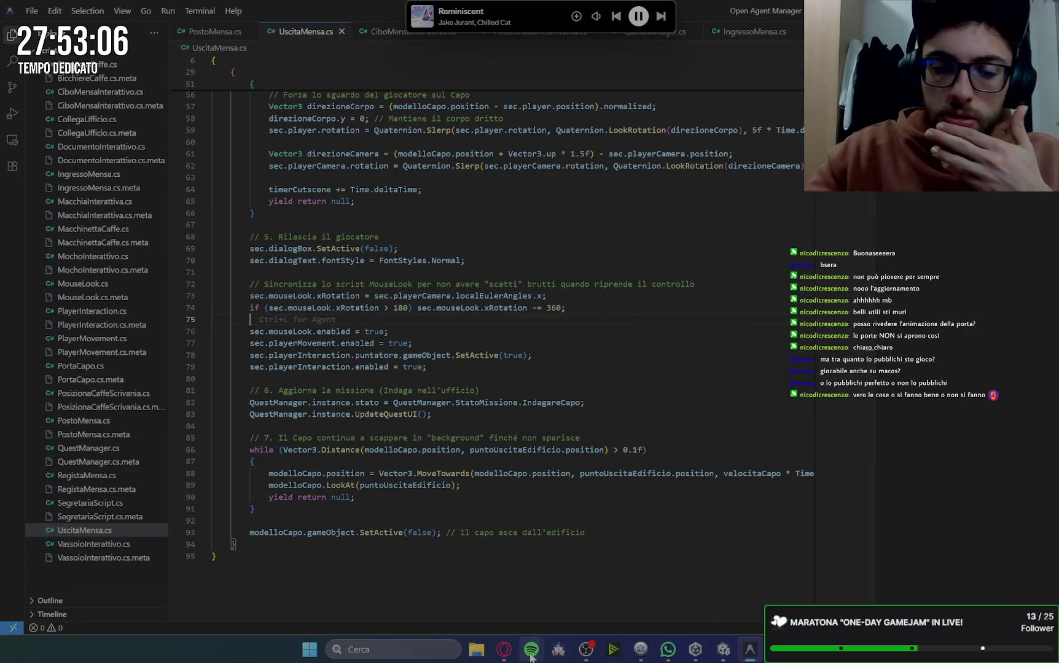
pyautogui.click(503, 649)
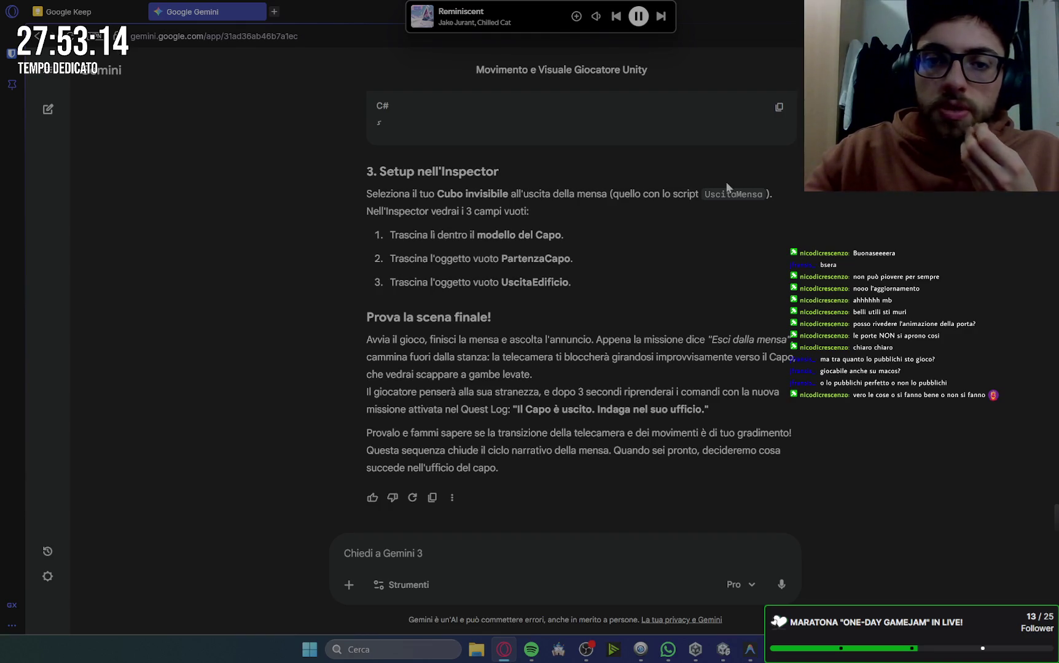
# After reading Gemini's 'Setup nell'Inspector' steps, switch to the Unity editor.
pyautogui.hotkey('alt', 'Tab')
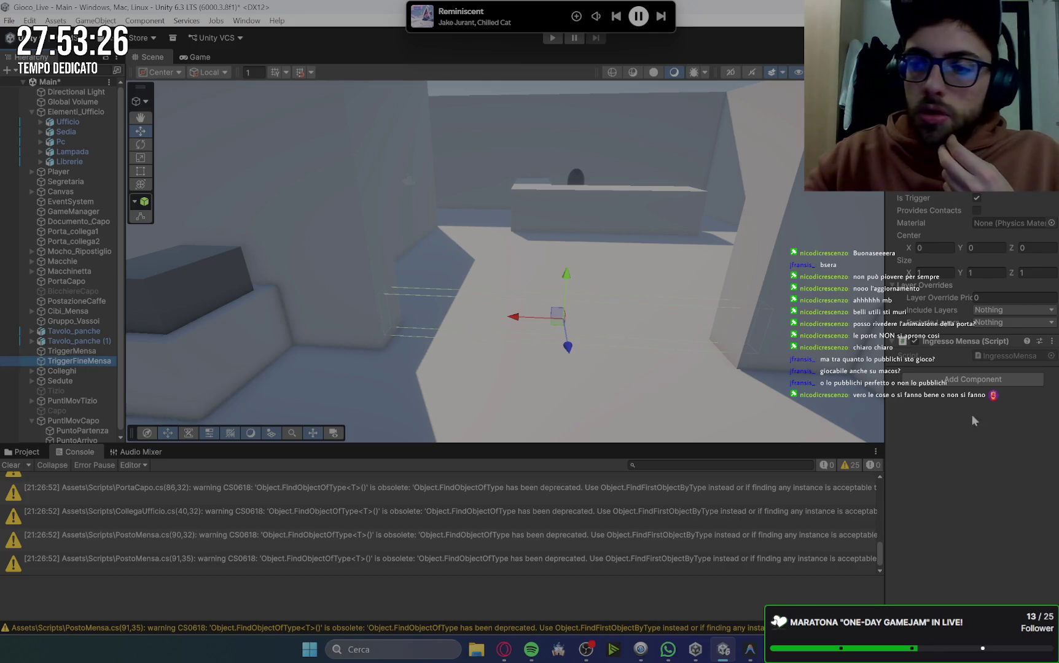
# Replace TriggerFineMensa's Ingresso Mensa component with the Uscita Mensa script.
pyautogui.click(1052, 341)
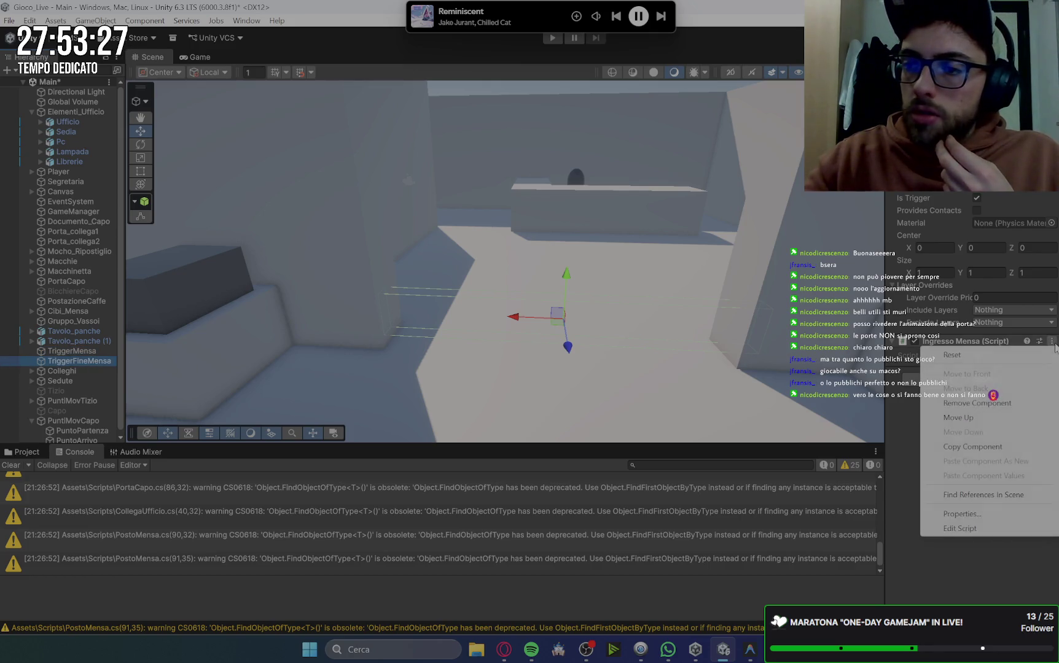
pyautogui.click(998, 407)
pyautogui.click(950, 348)
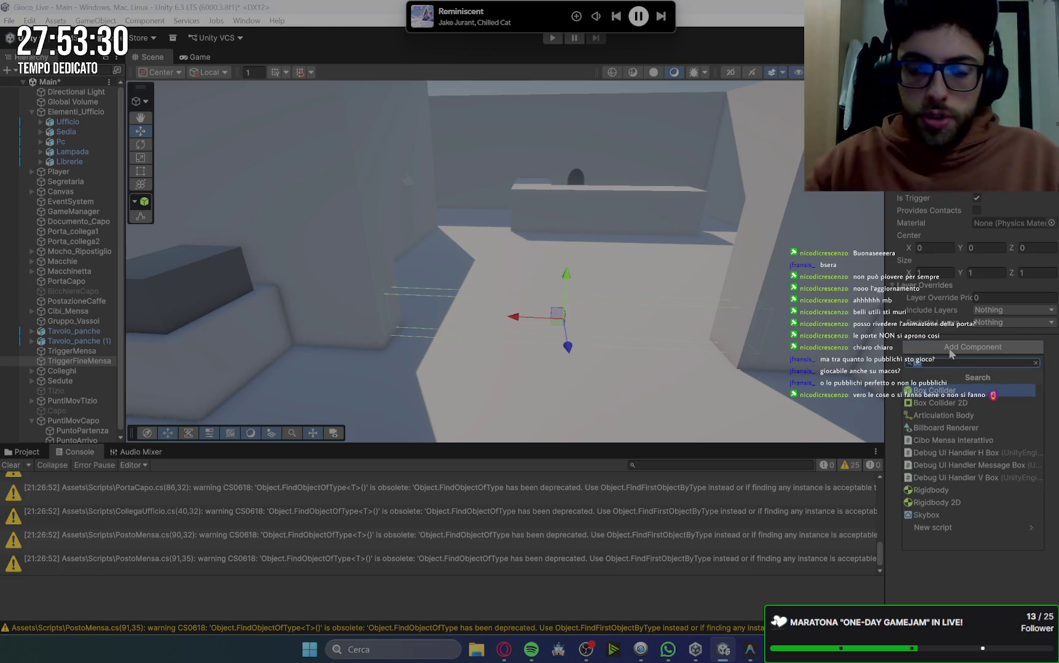
pyautogui.write('uscita')
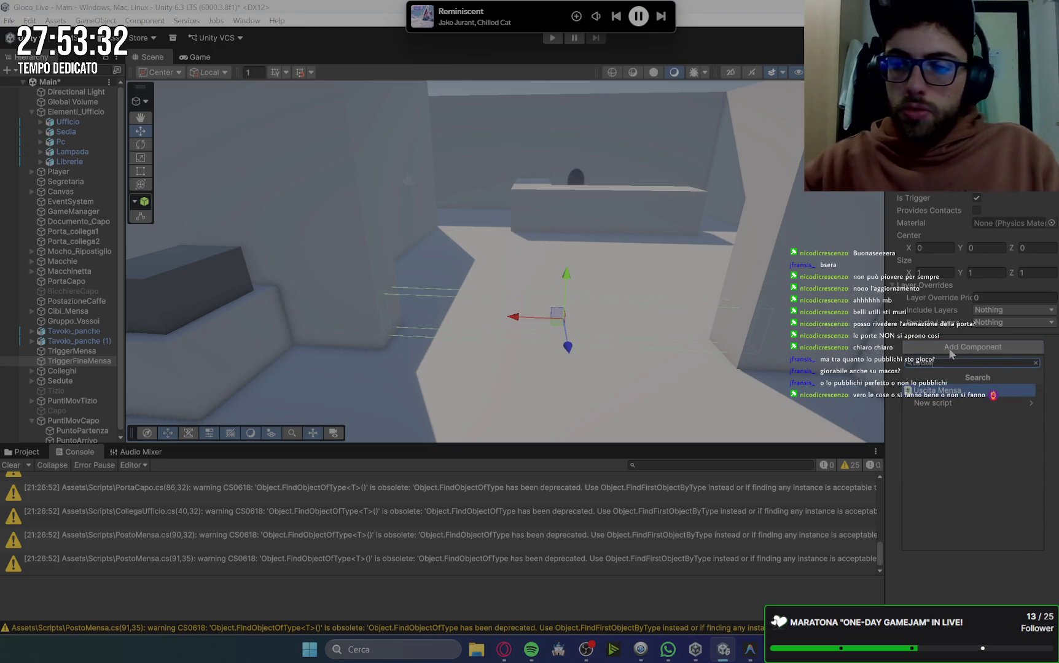
pyautogui.click(961, 391)
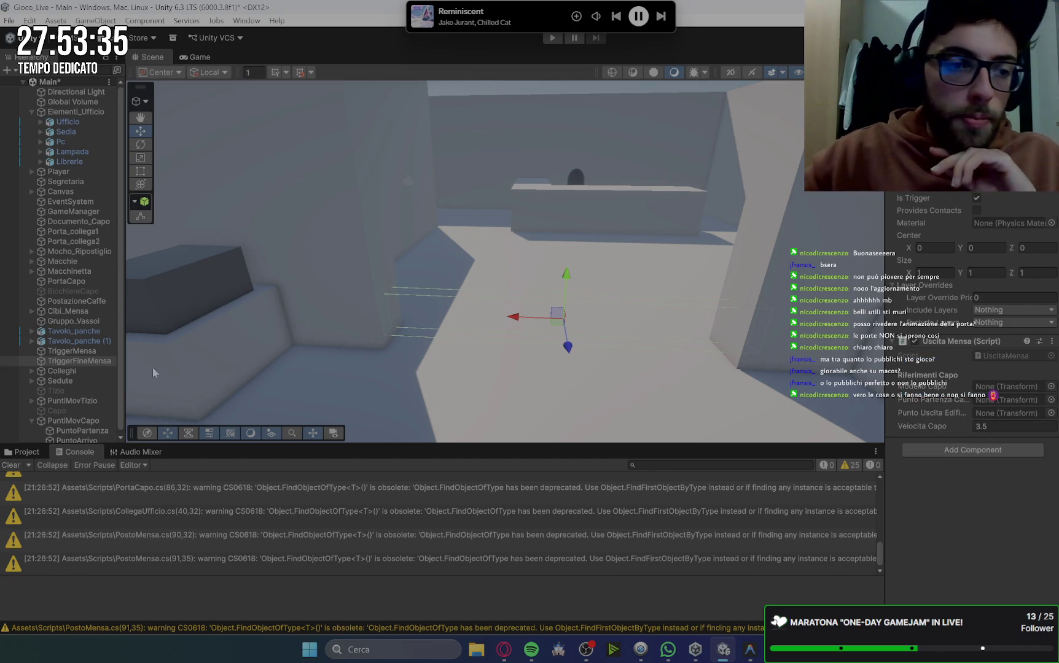
# Assign Capo, PuntoPartenza and PuntoArrivo to the Uscita Mensa boss and movement fields.
pyautogui.scroll(-1, 49, 413)
pyautogui.click(31, 417)
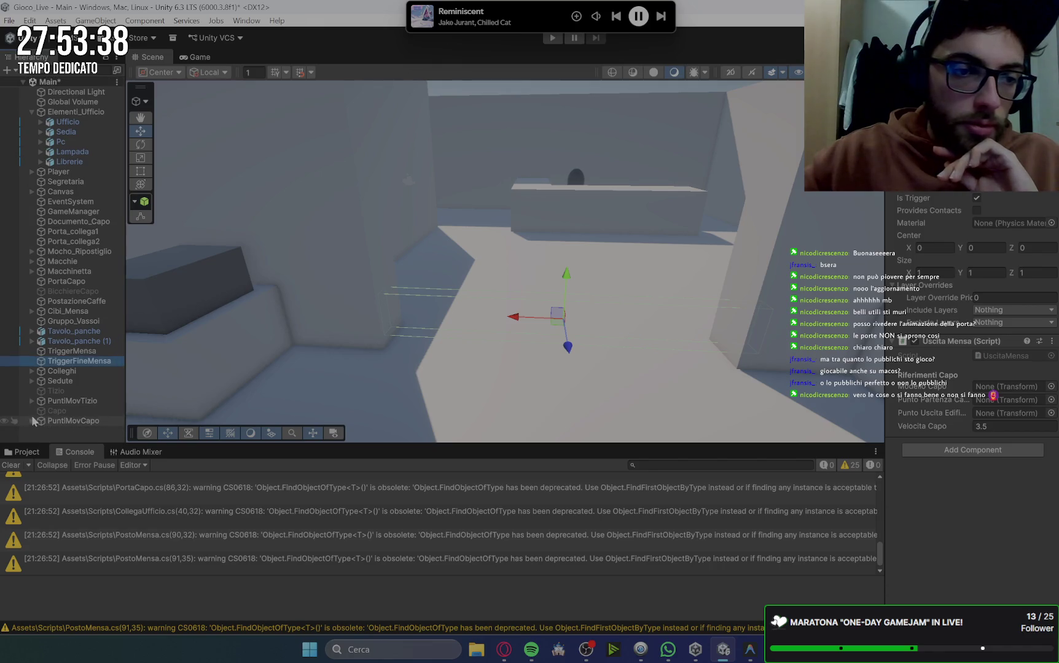
pyautogui.moveTo(74, 421)
pyautogui.mouseDown()
pyautogui.moveTo(638, 378)
pyautogui.moveTo(1027, 404)
pyautogui.moveTo(1010, 387)
pyautogui.mouseUp()
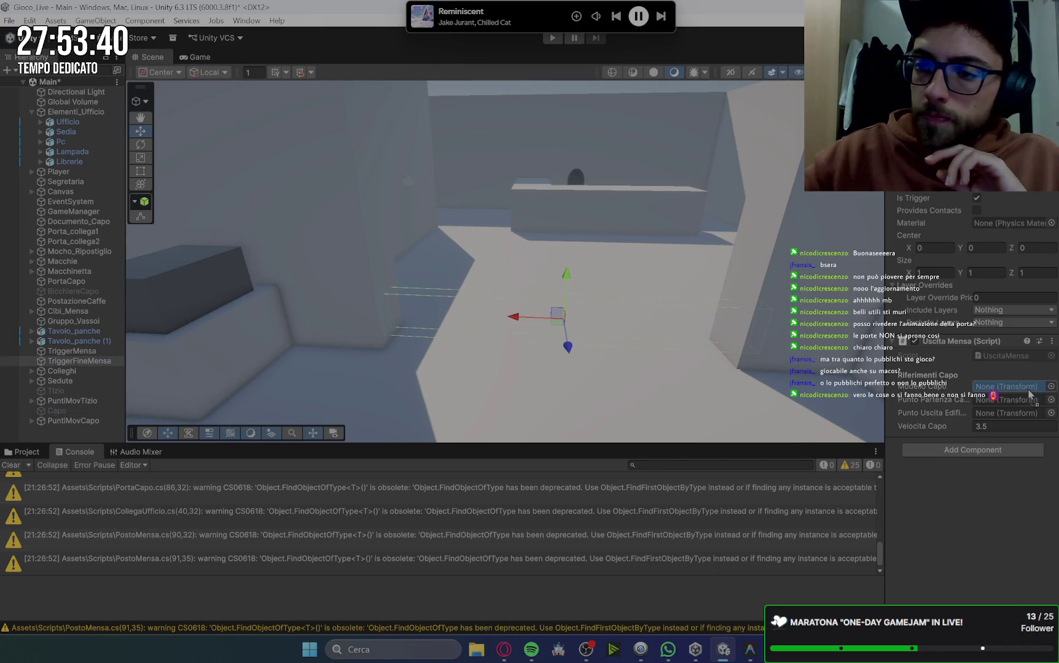
pyautogui.click(32, 421)
pyautogui.moveTo(76, 427); pyautogui.dragTo(300, 389)
pyautogui.moveTo(958, 399); pyautogui.dragTo(1013, 400)
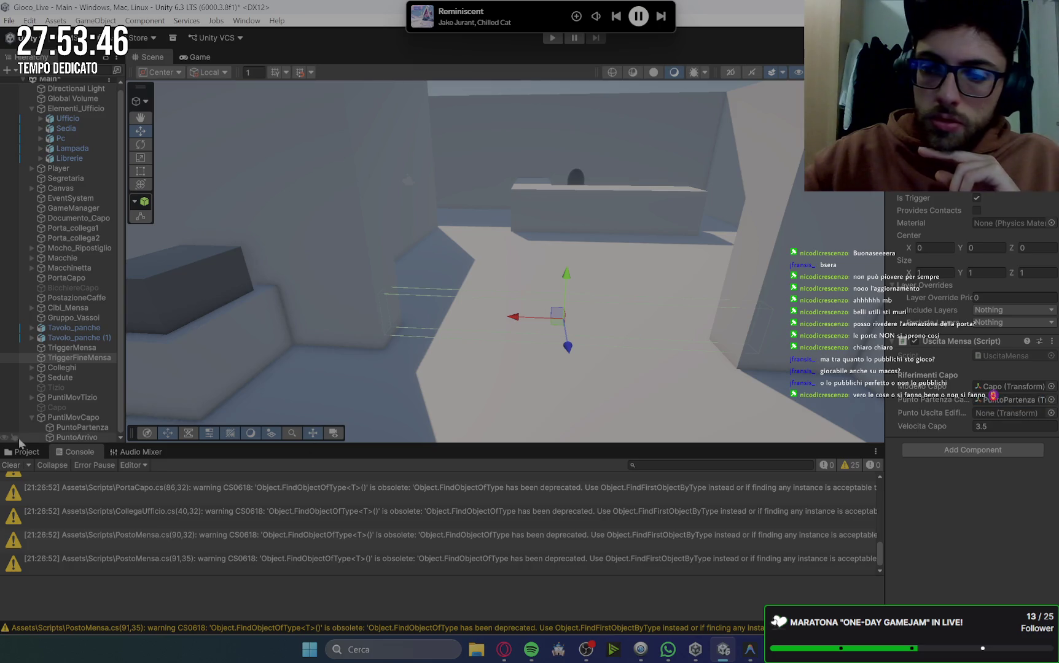
pyautogui.moveTo(73, 434)
pyautogui.mouseDown()
pyautogui.moveTo(869, 353)
pyautogui.moveTo(1002, 416)
pyautogui.mouseUp()
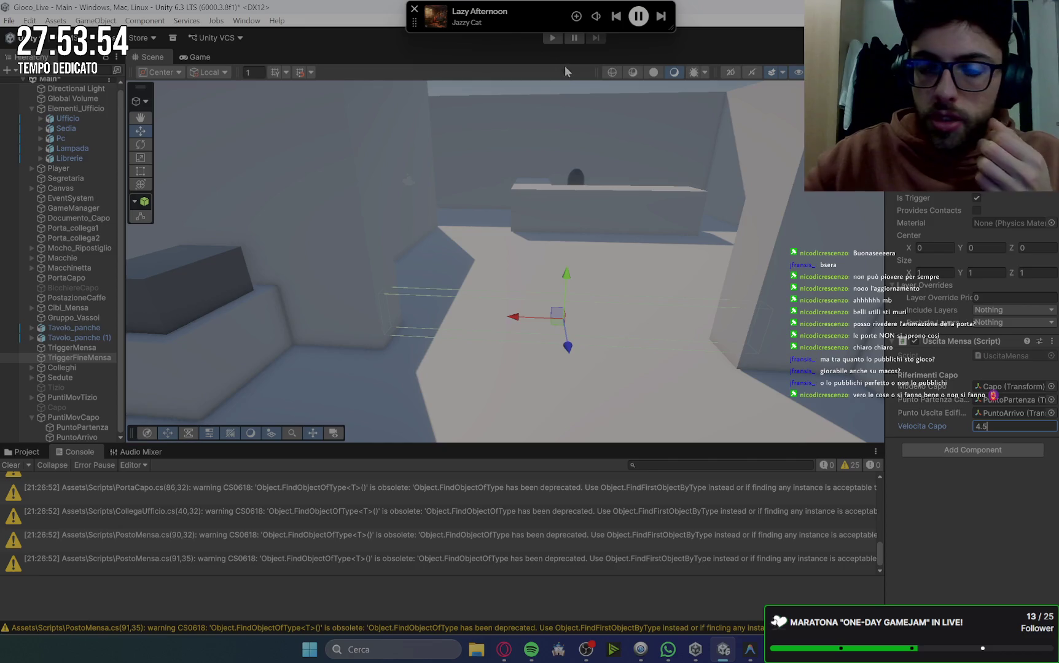
pyautogui.click(503, 649)
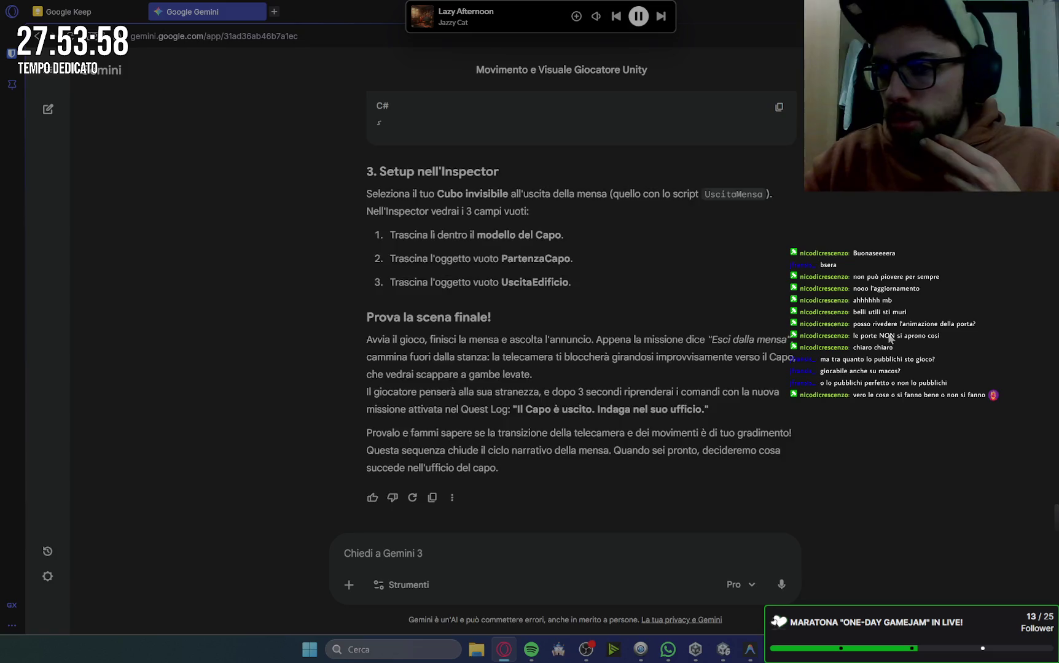
# Scroll through Gemini's Inspector setup and 'Prova la scena finale!' test steps.
pyautogui.scroll(20, 890, 338)
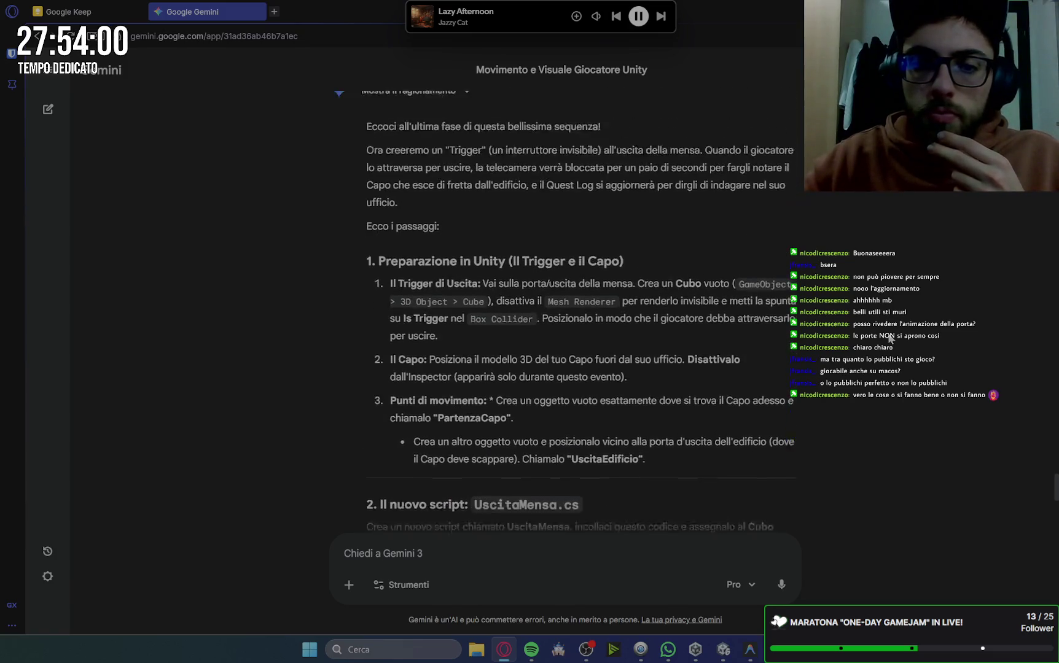
pyautogui.scroll(-1, 889, 337)
pyautogui.scroll(5, 889, 337)
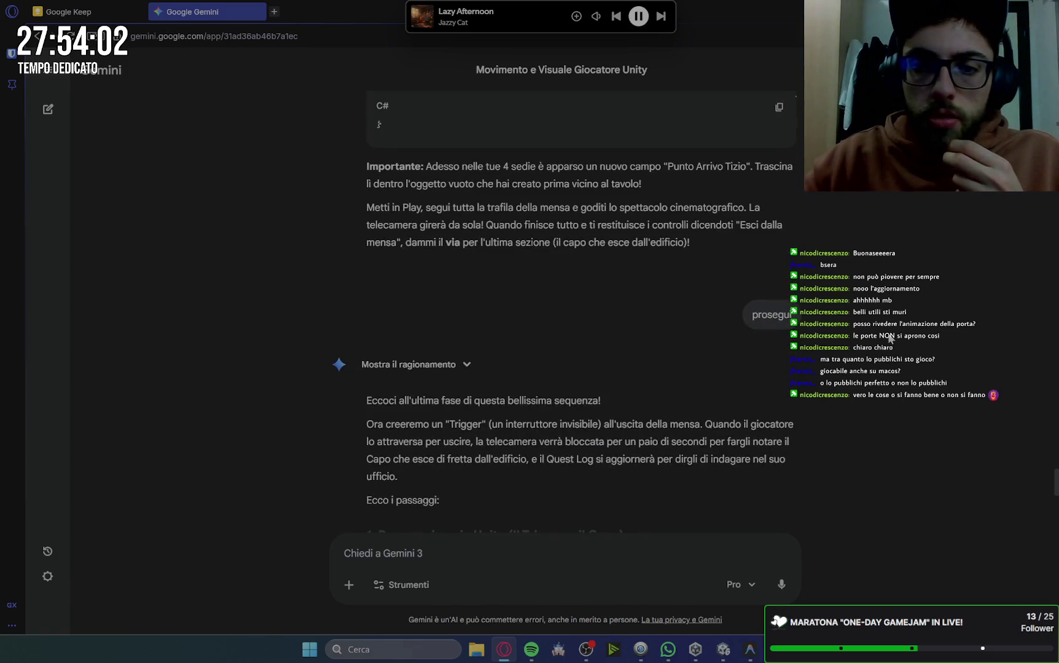
pyautogui.scroll(-10, 890, 337)
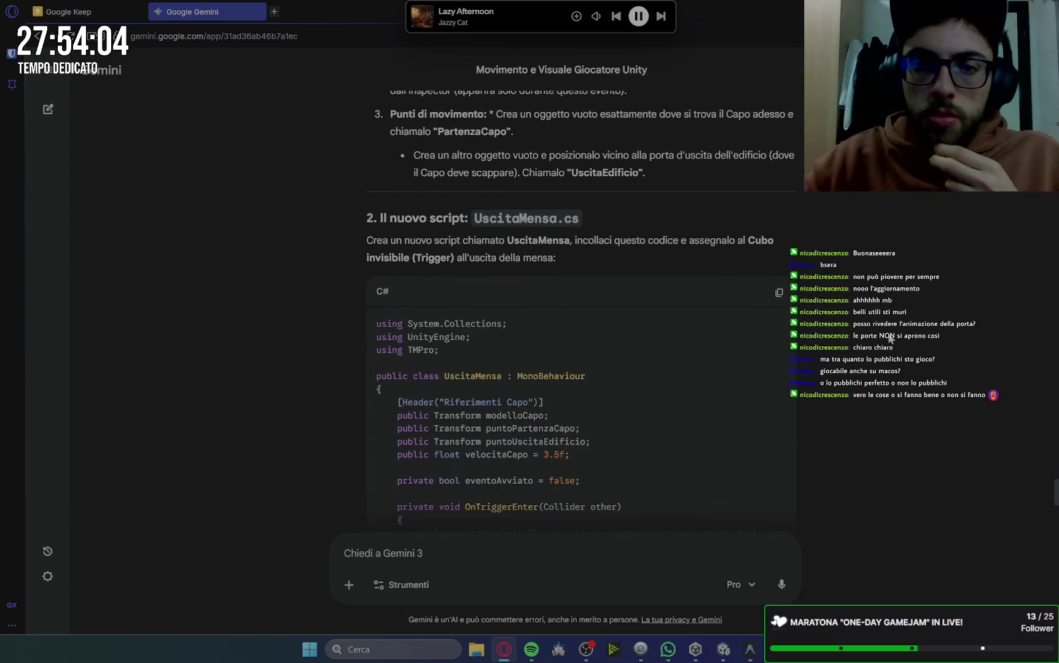
pyautogui.scroll(-1, 890, 337)
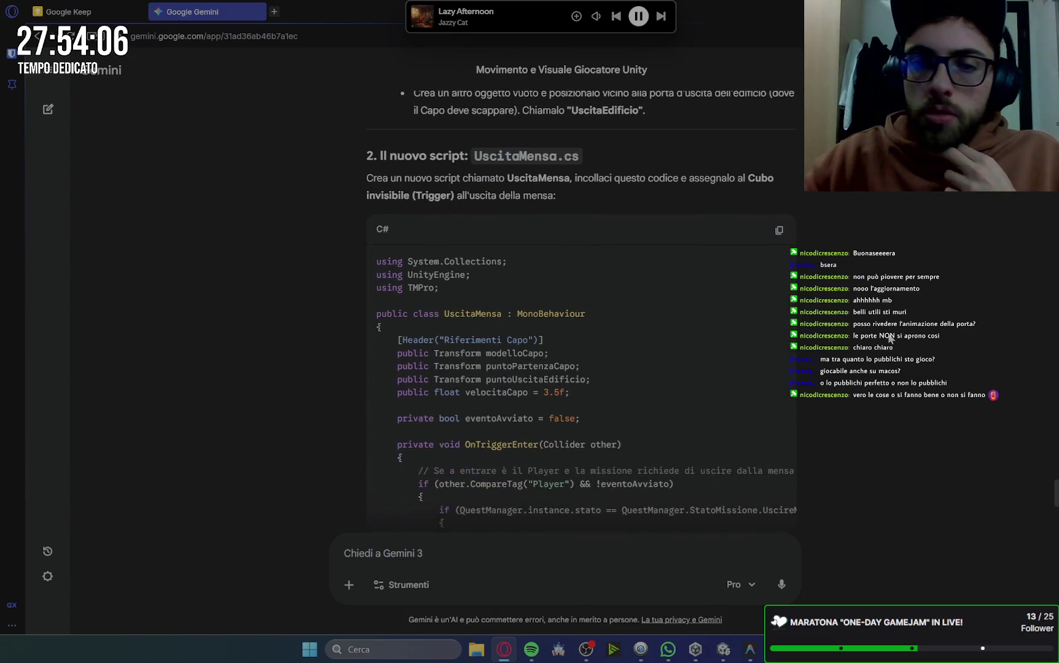
pyautogui.scroll(-1, 859, 285)
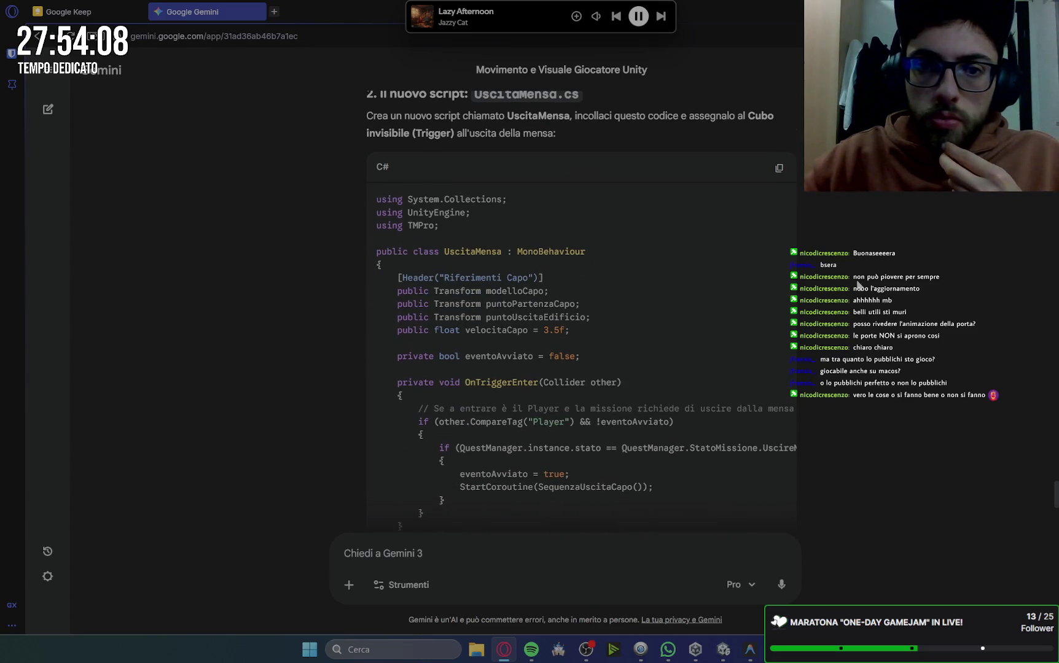
pyautogui.scroll(-12, 859, 285)
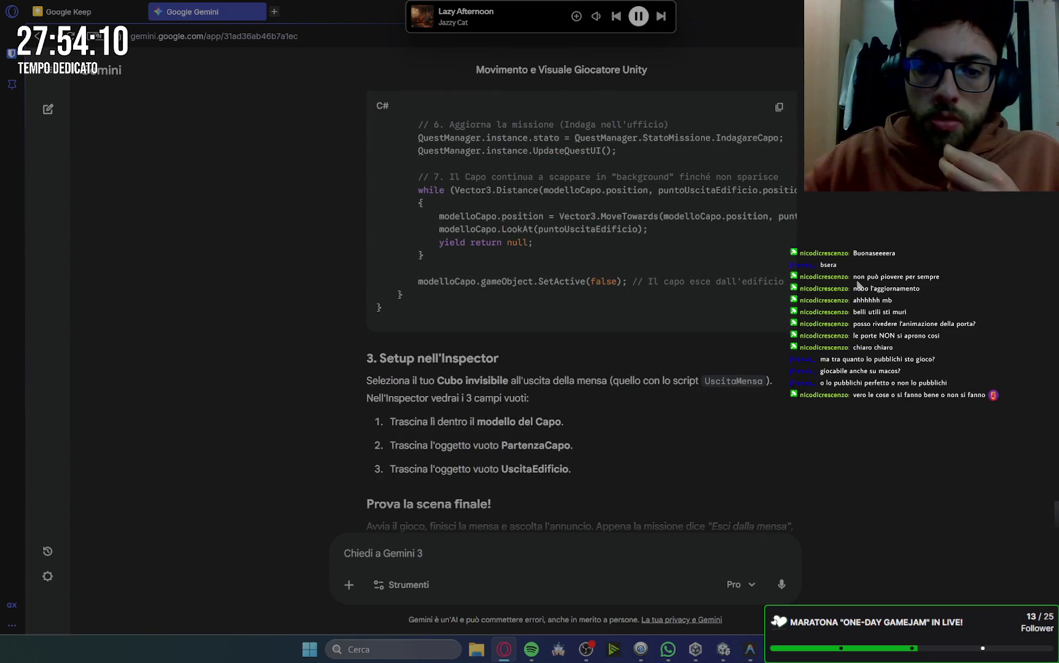
pyautogui.scroll(-3, 859, 285)
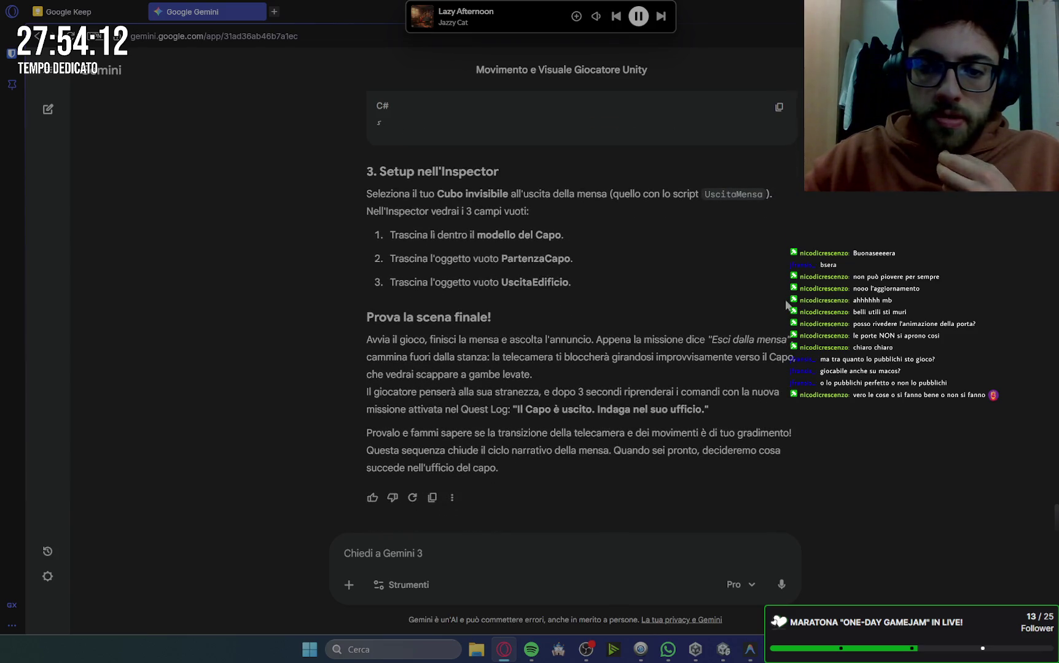
pyautogui.scroll(5, 786, 305)
pyautogui.scroll(-5, 786, 305)
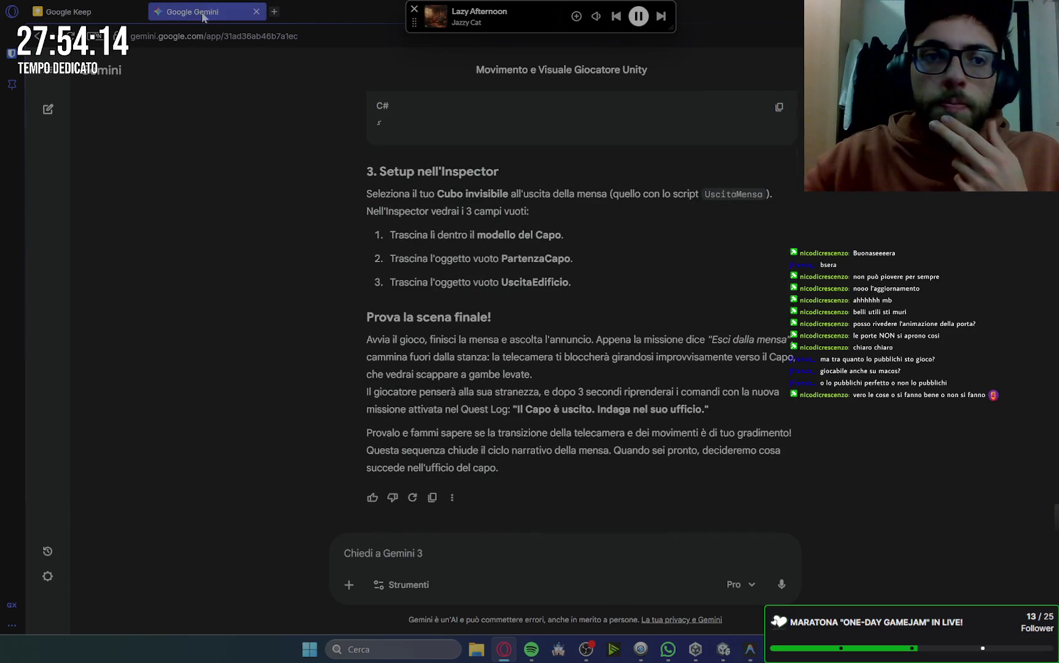
pyautogui.click(719, 653)
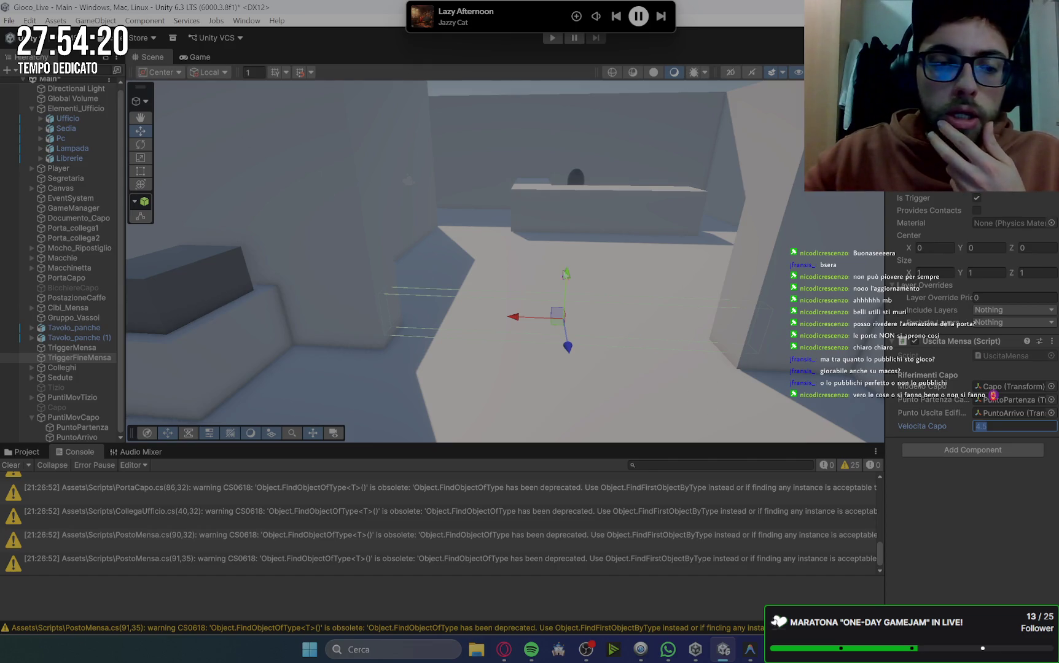
# Clear the deprecation warnings from Unity's Console and return to the Gemini chat.
pyautogui.click(12, 464)
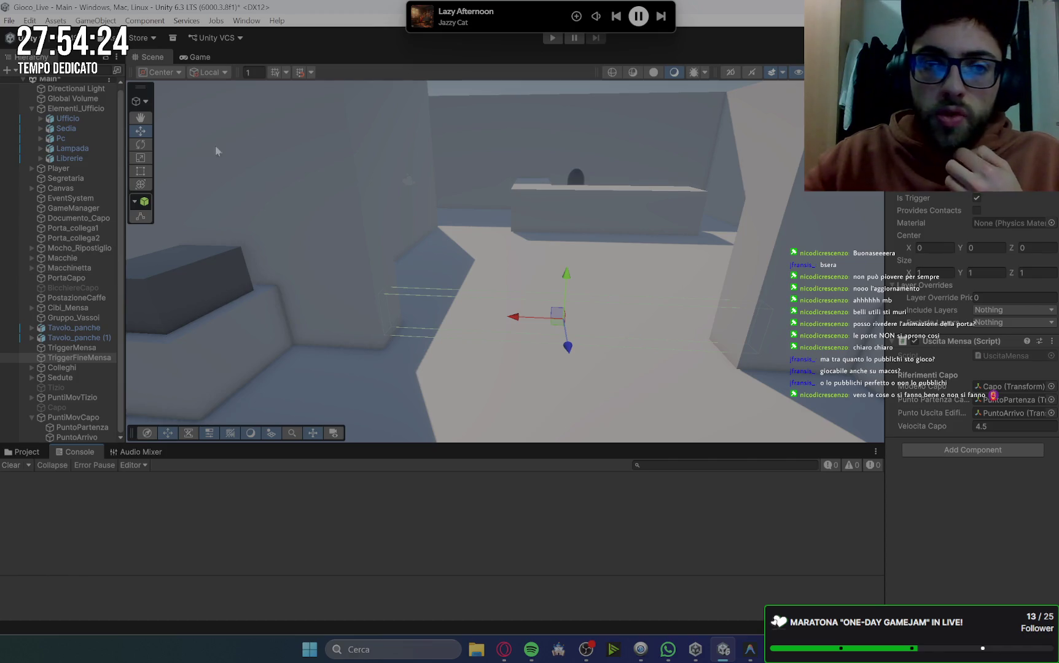
pyautogui.click(504, 649)
pyautogui.scroll(15, 831, 336)
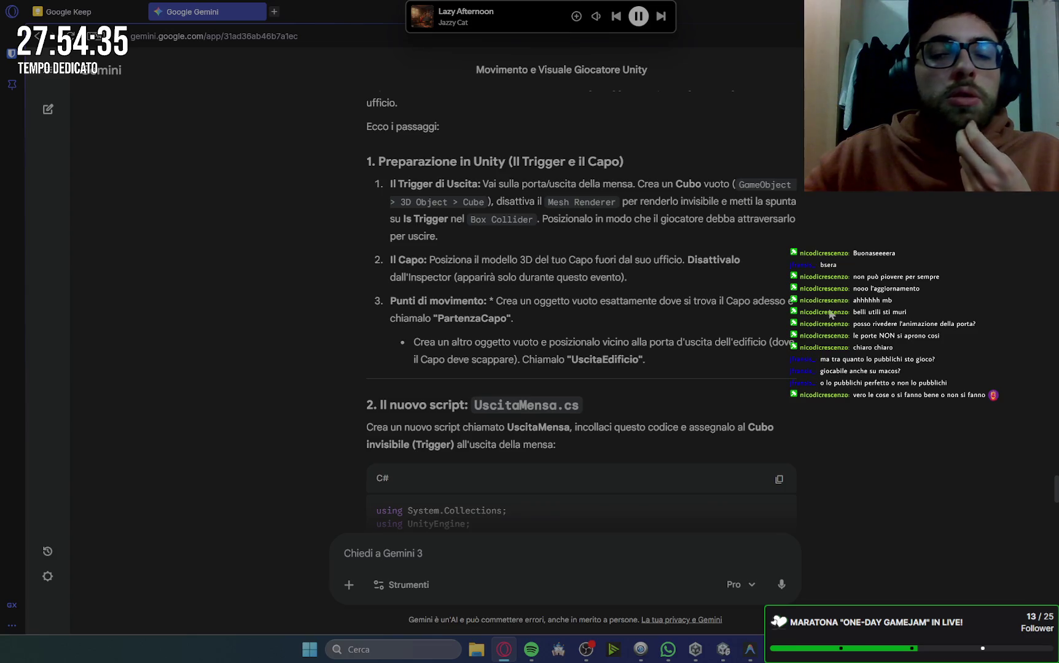
# Review Gemini's exit-trigger setup steps, then bring up UscitaMensa.cs in the code editor.
pyautogui.scroll(1, 592, 246)
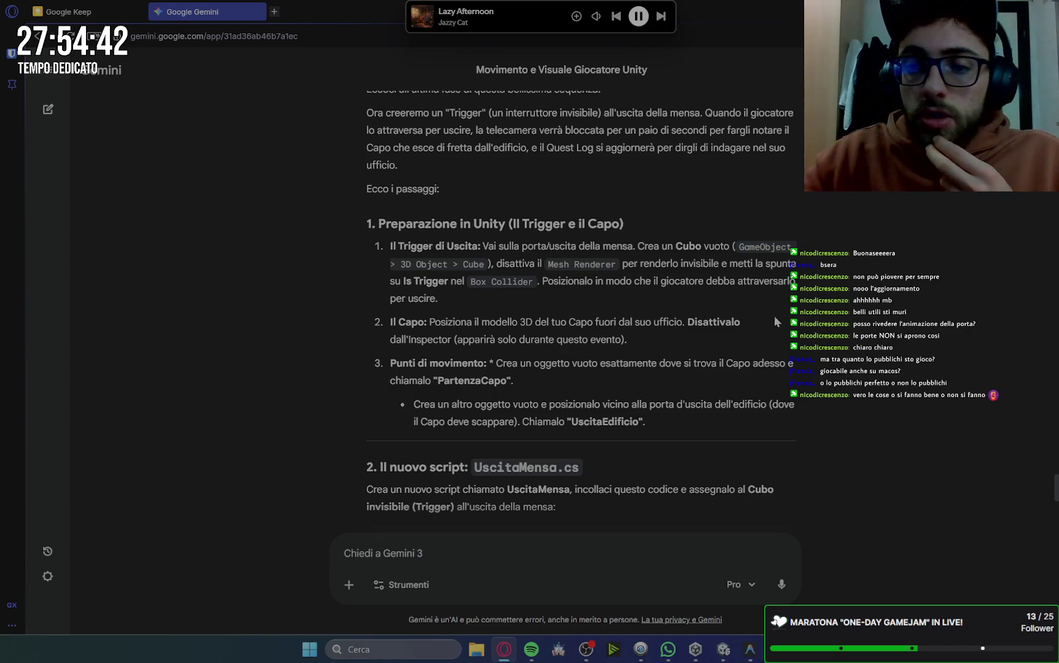
pyautogui.click(751, 654)
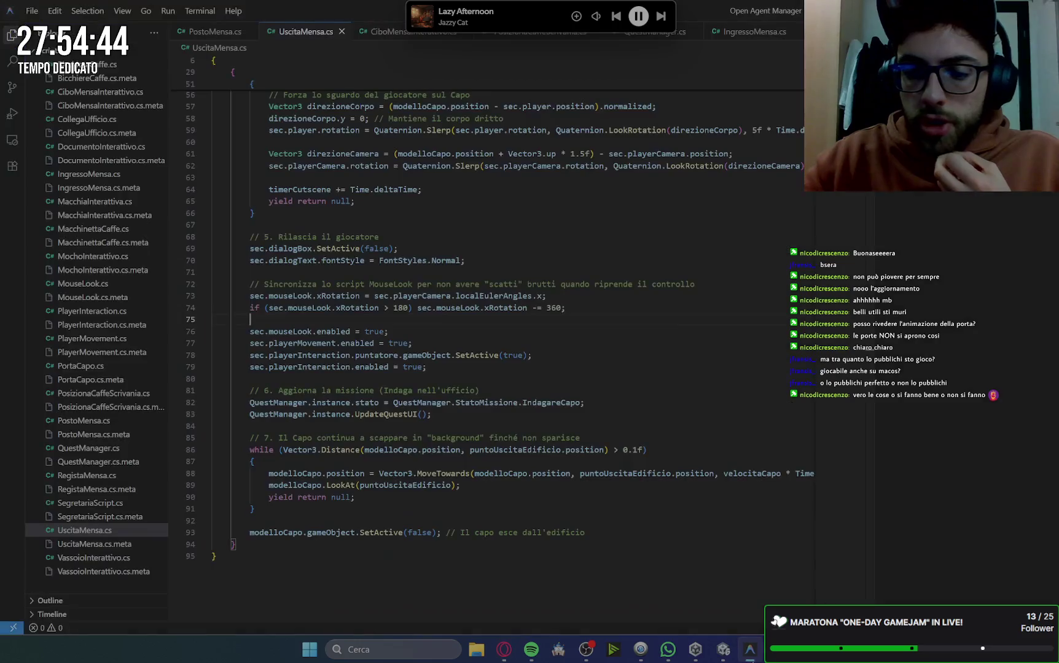
# Inspect the OnTriggerEnter method (lines 15–25) in UscitaMensa.cs without changing it.
pyautogui.click(750, 656)
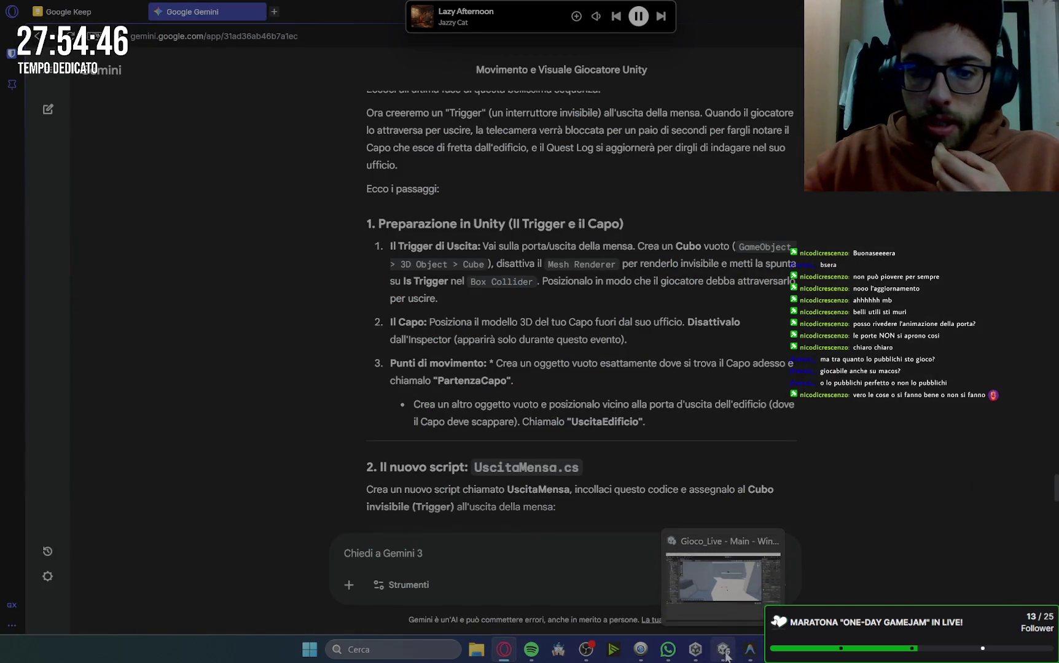
pyautogui.click(727, 658)
pyautogui.click(759, 654)
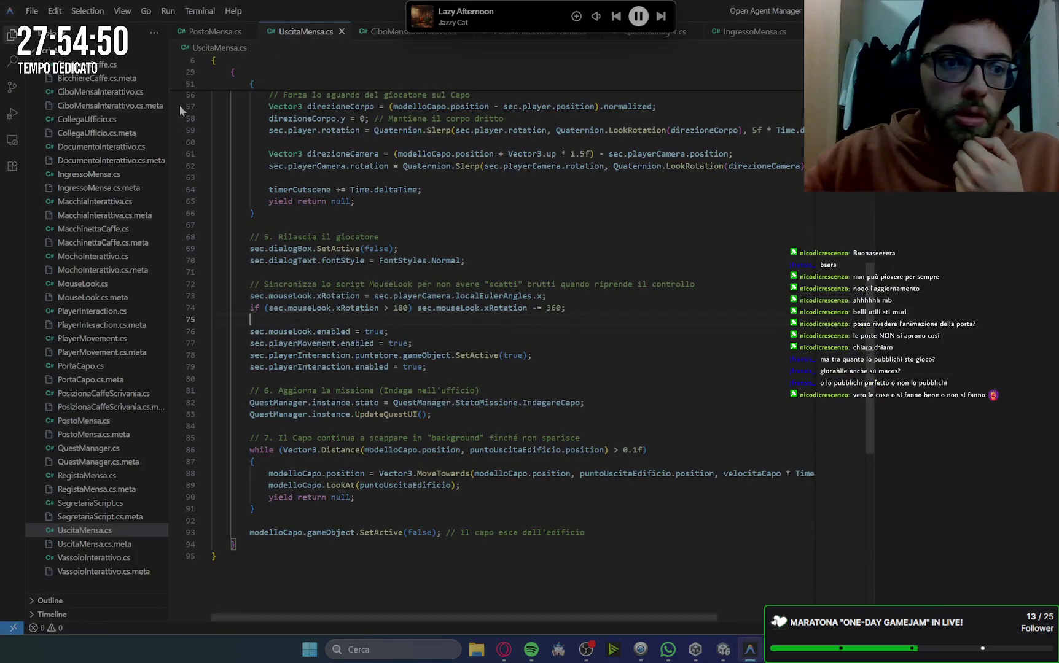
pyautogui.click(107, 531)
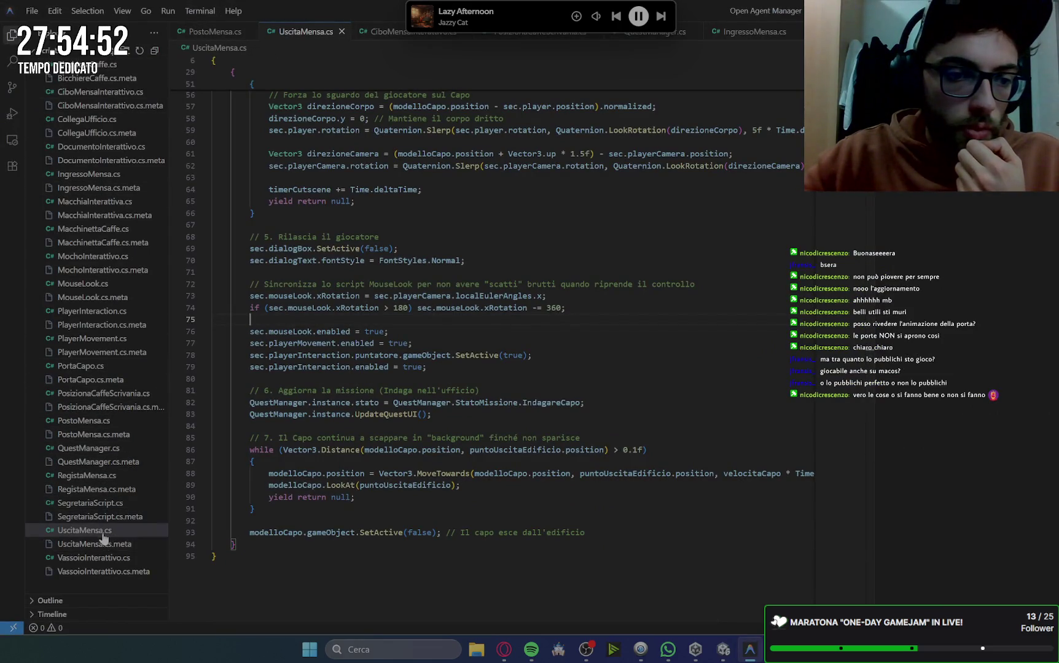
pyautogui.scroll(5, 646, 287)
pyautogui.scroll(12, 646, 287)
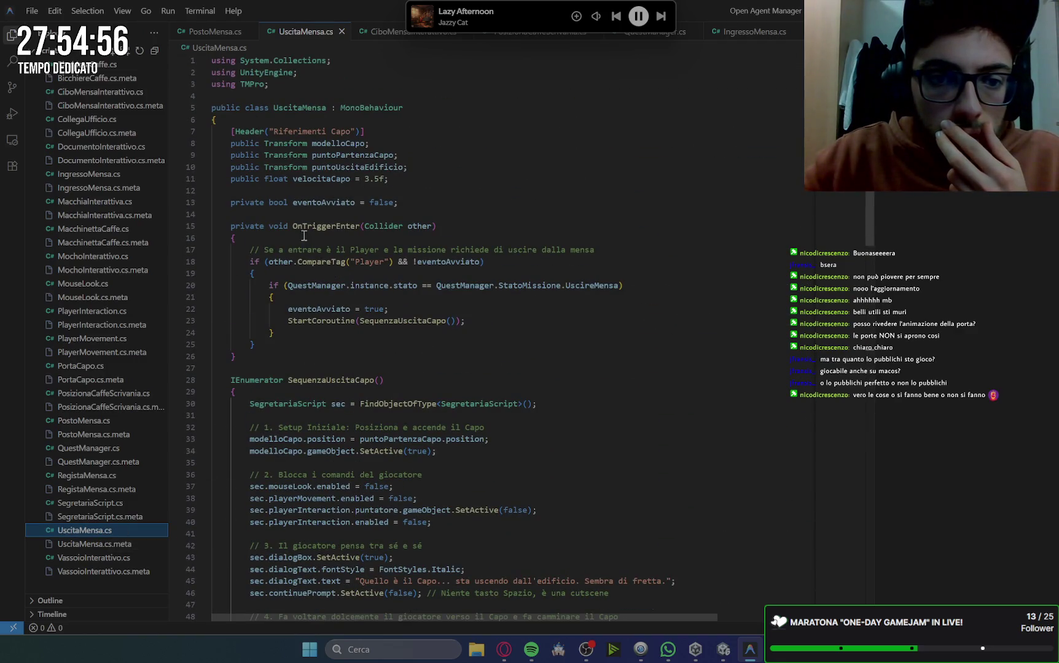
pyautogui.moveTo(229, 225); pyautogui.dragTo(449, 348)
pyautogui.click(274, 332)
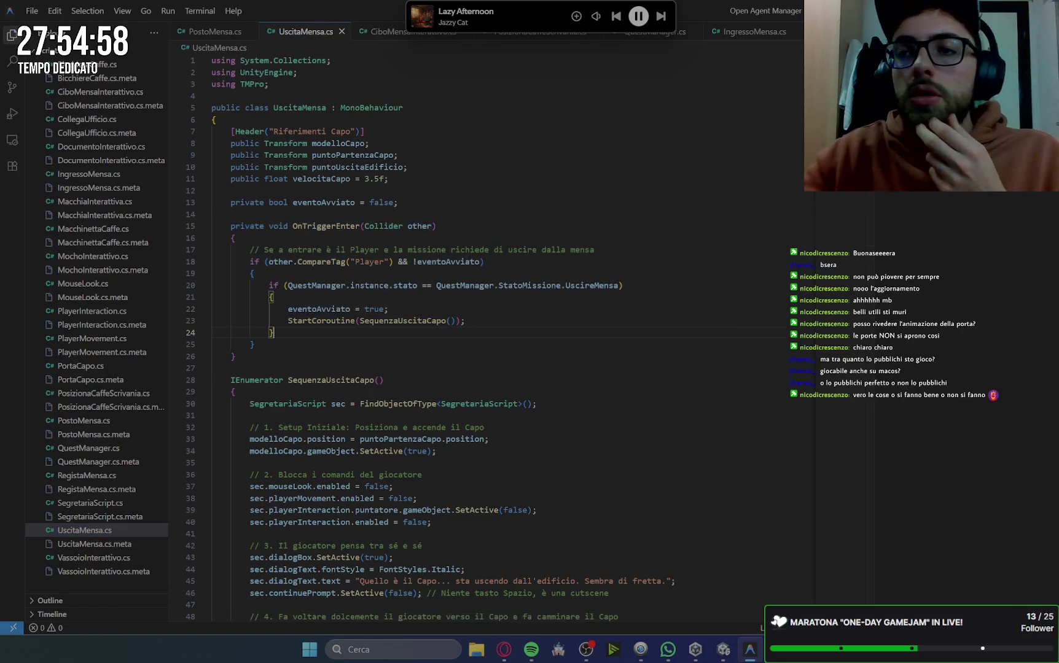
pyautogui.hotkey('alt', 'Tab')
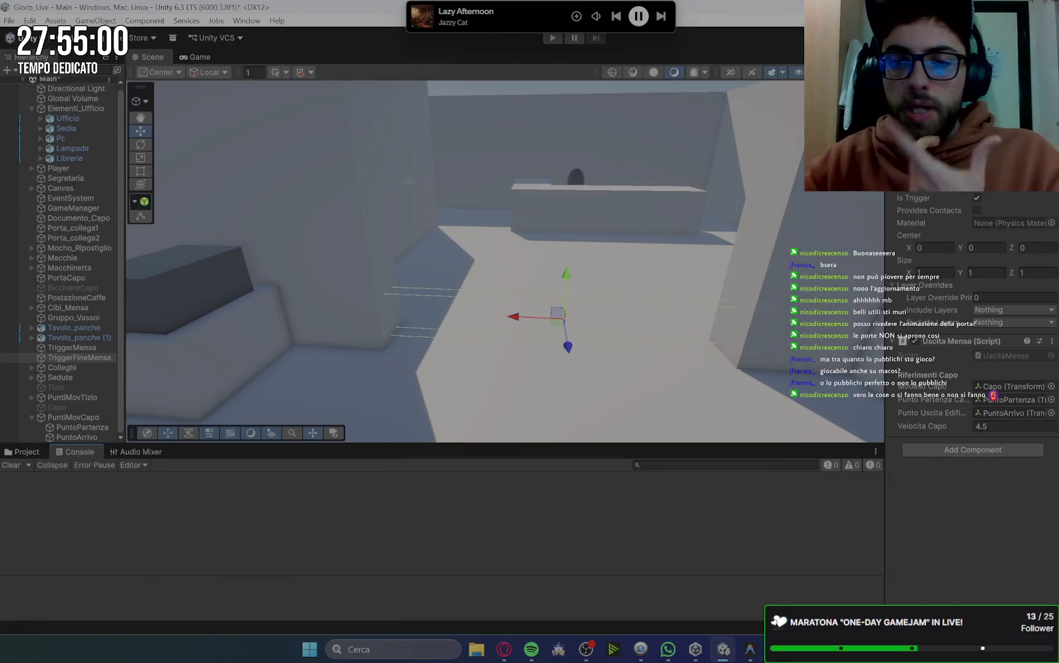
# Start a playtest with the Player's movement speed at 20 and walk toward the secretary.
pyautogui.click(552, 37)
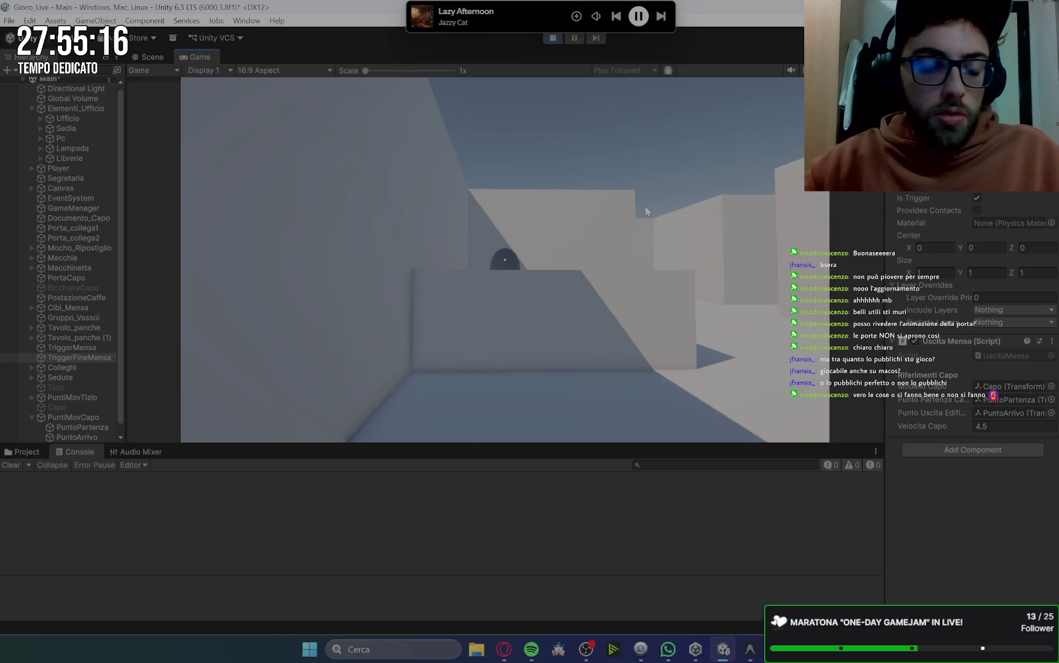
pyautogui.click(645, 211)
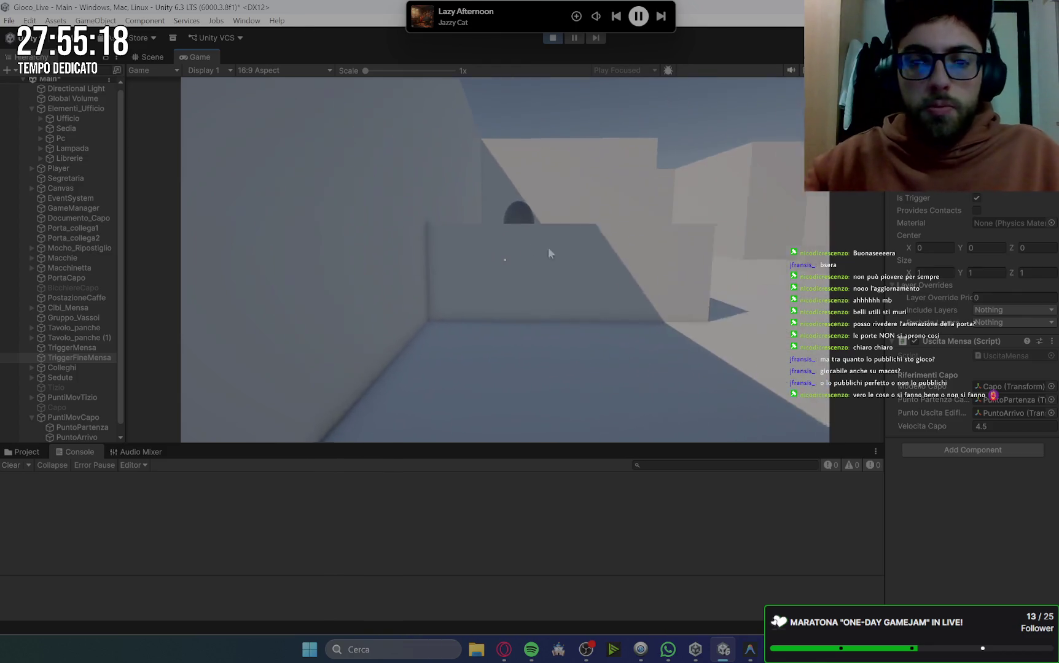
pyautogui.press('Escape')
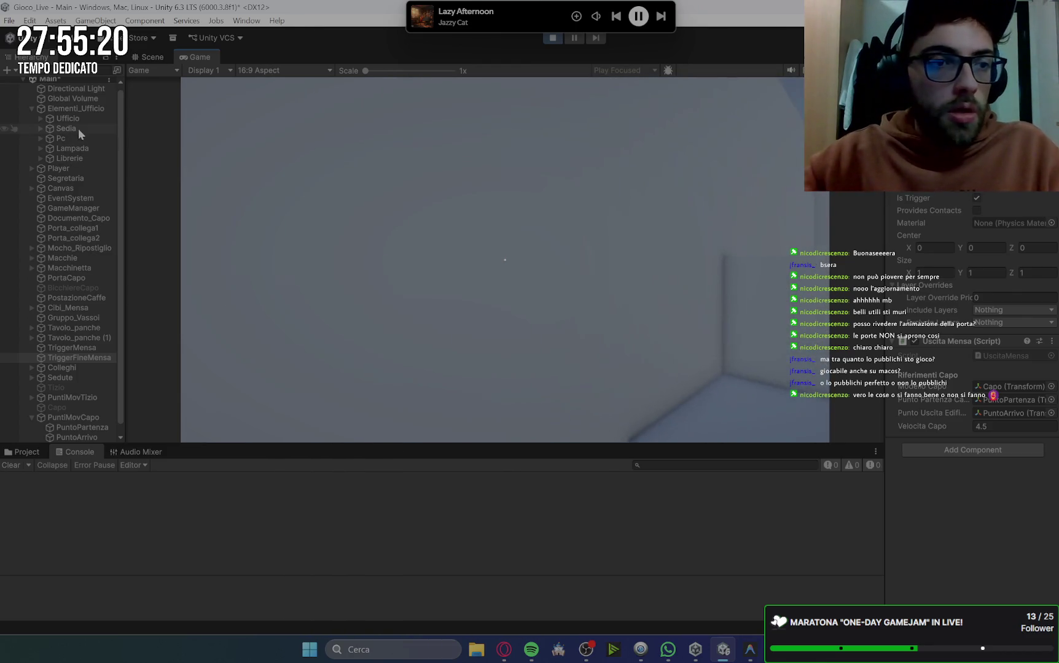
pyautogui.click(59, 168)
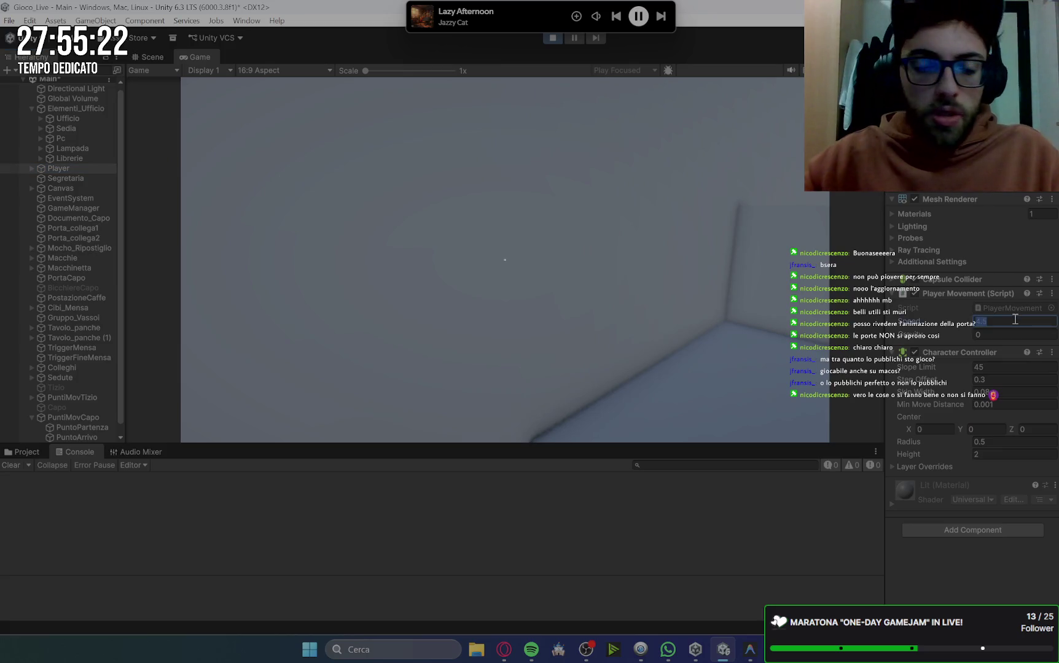
pyautogui.write('20')
pyautogui.click(628, 225)
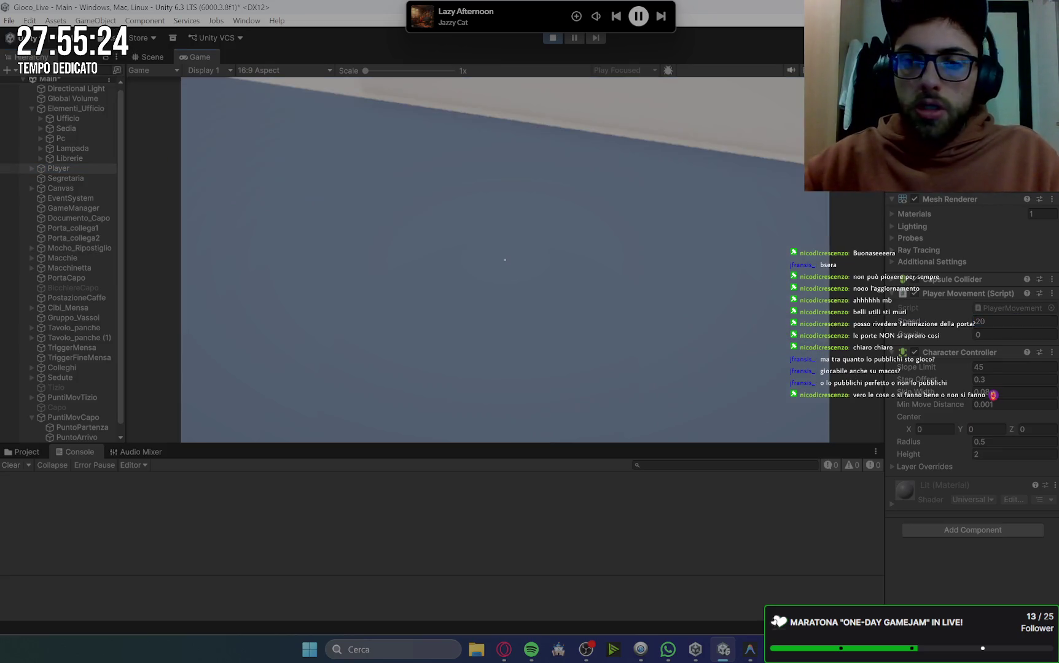
pyautogui.press('w')
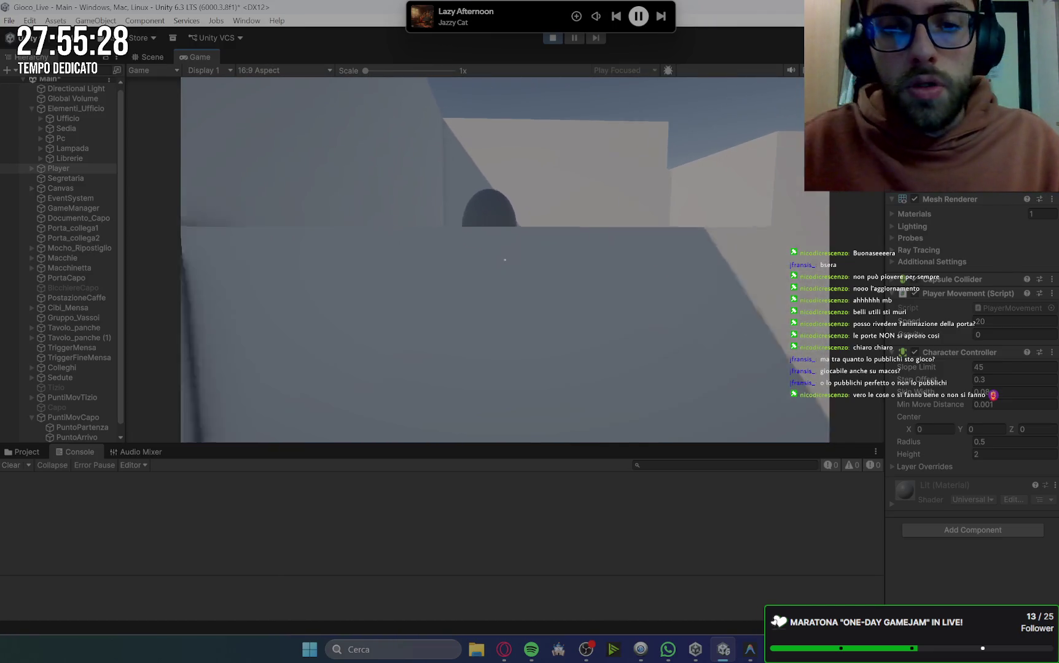
# Collect the three documents from the desk and colleagues and hand them to the secretary.
pyautogui.press('e')
pyautogui.press('e')
pyautogui.press('w')
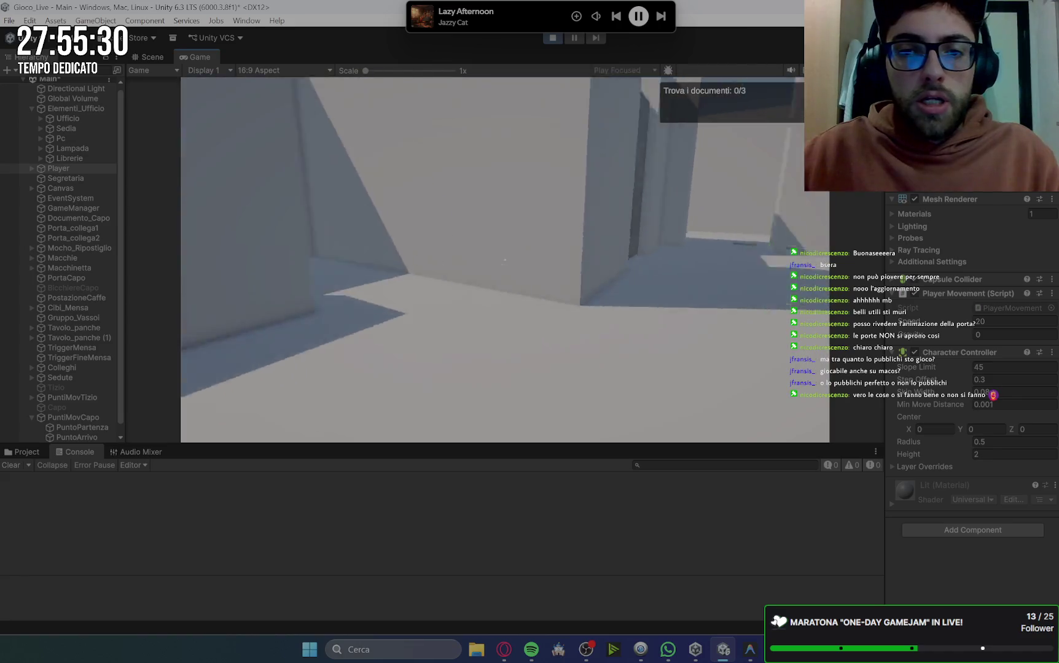
pyautogui.press('e')
pyautogui.press('space')
pyautogui.press('w')
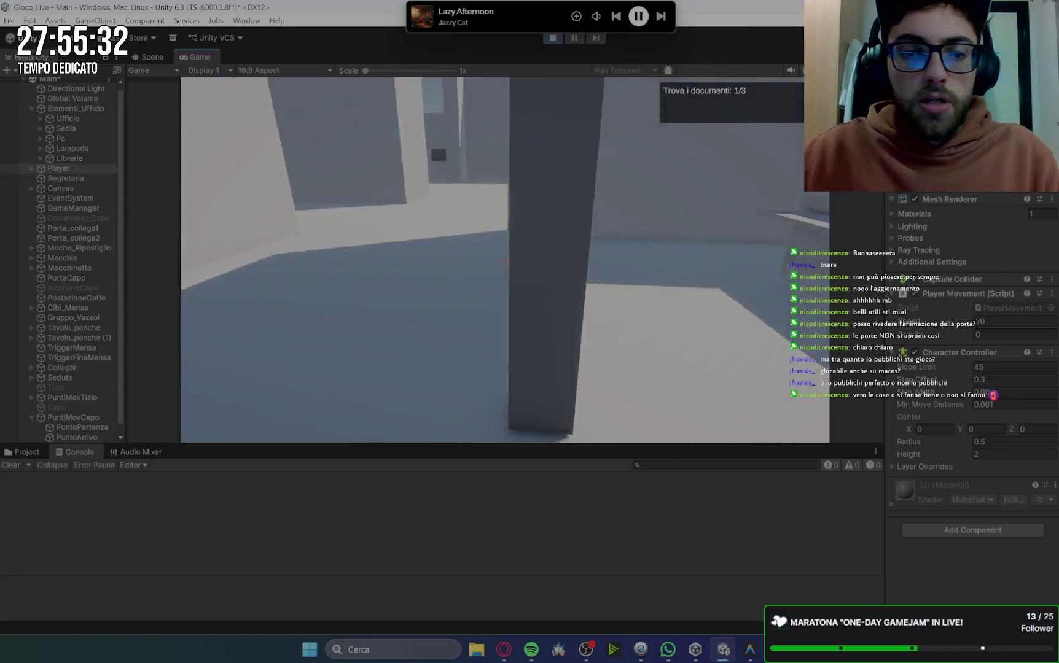
pyautogui.press('w')
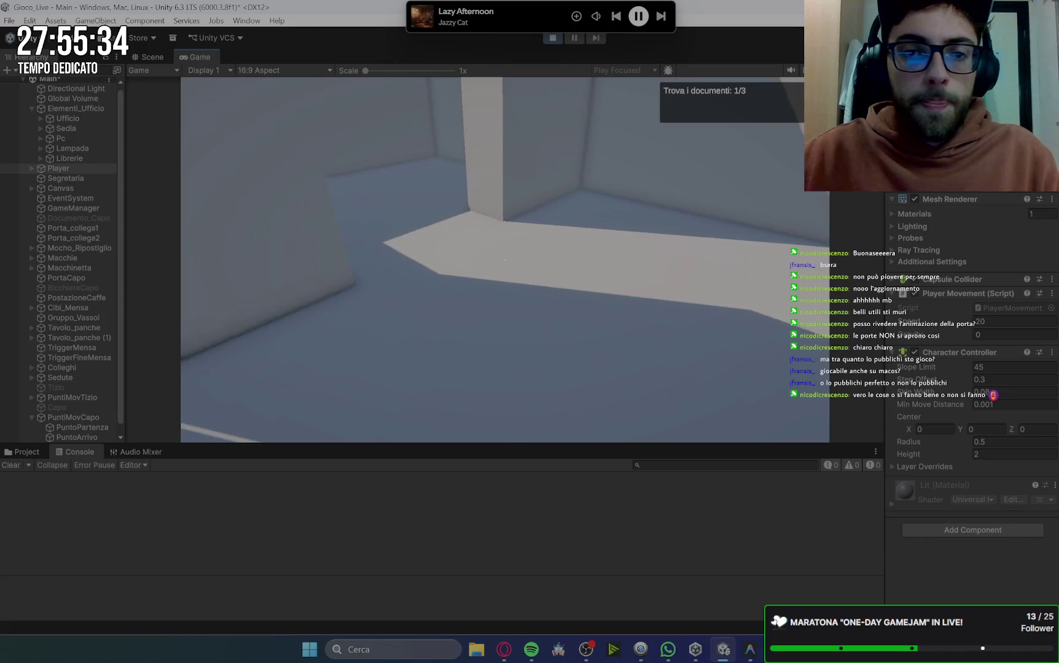
pyautogui.press('e')
pyautogui.press('space')
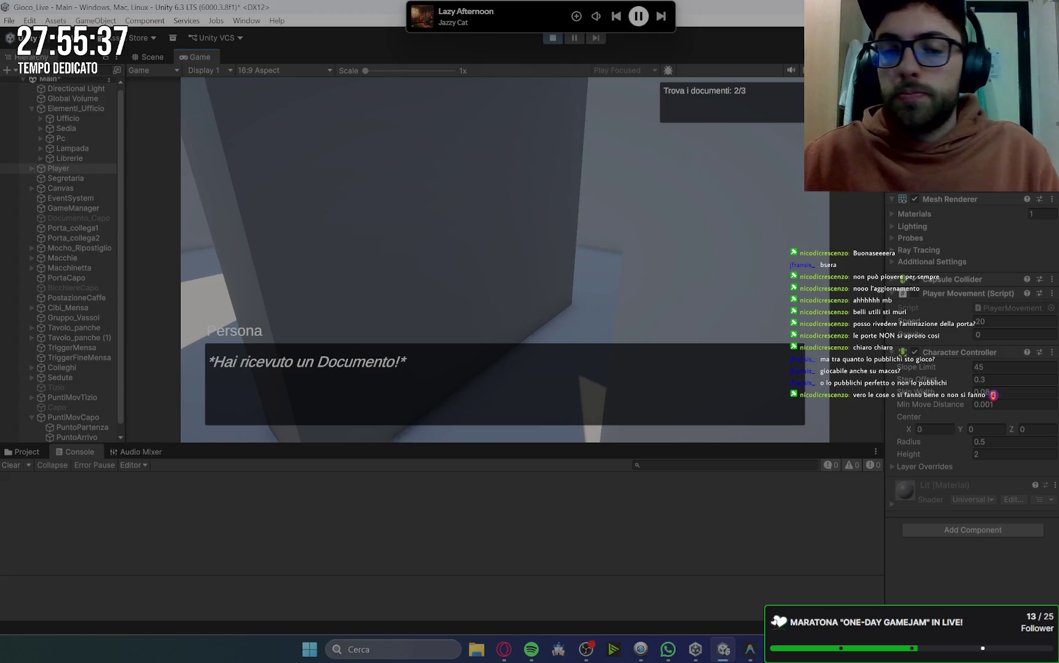
pyautogui.press('space')
pyautogui.press('w')
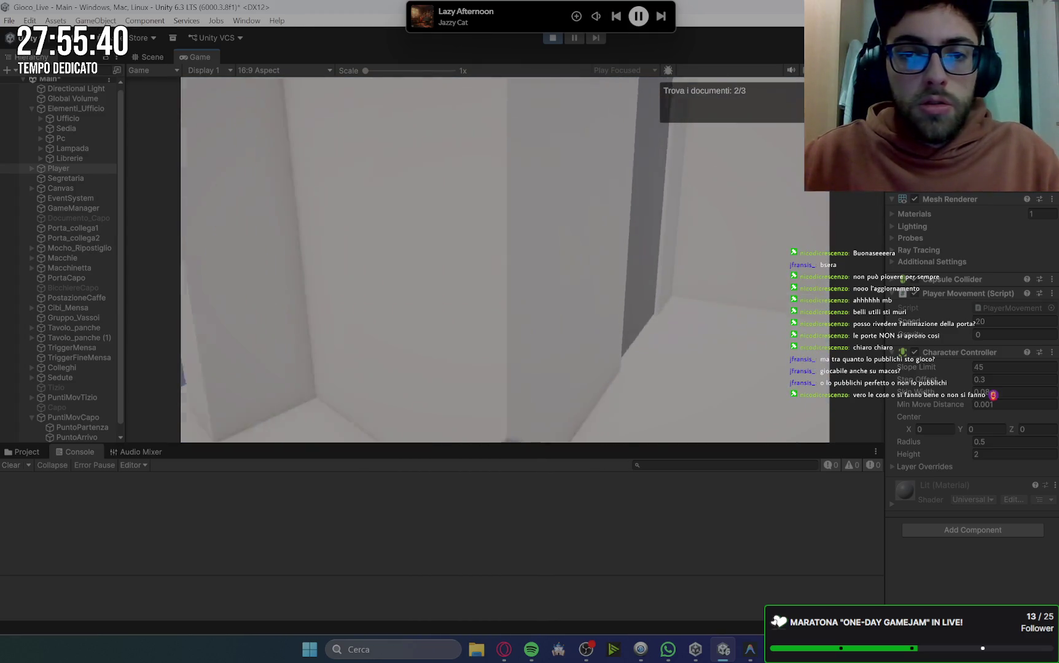
pyautogui.press('e')
pyautogui.press('space')
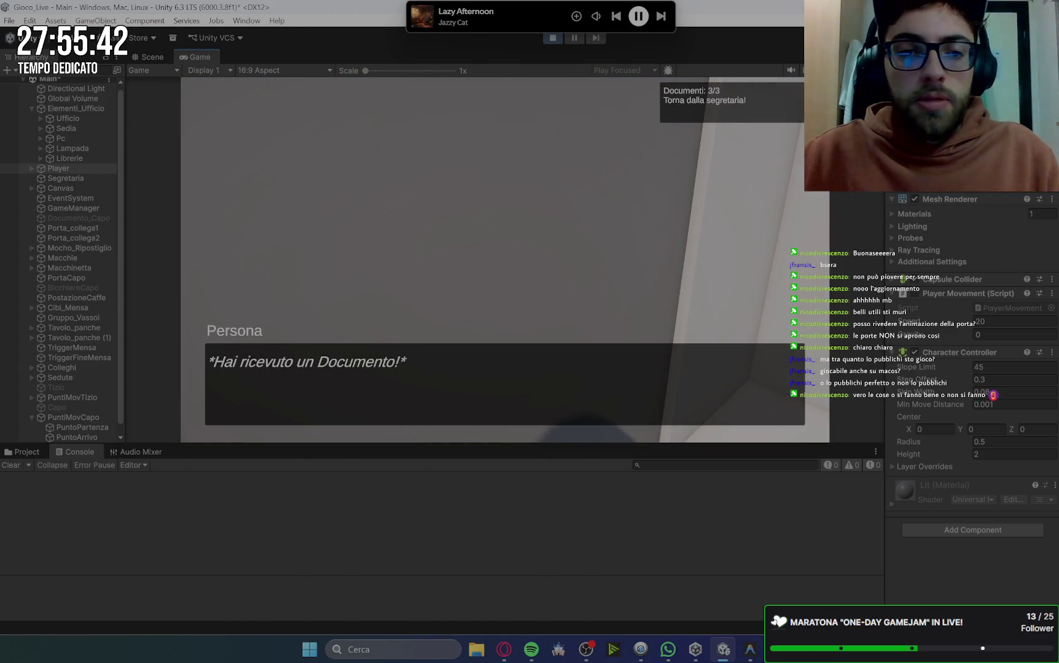
pyautogui.press('space')
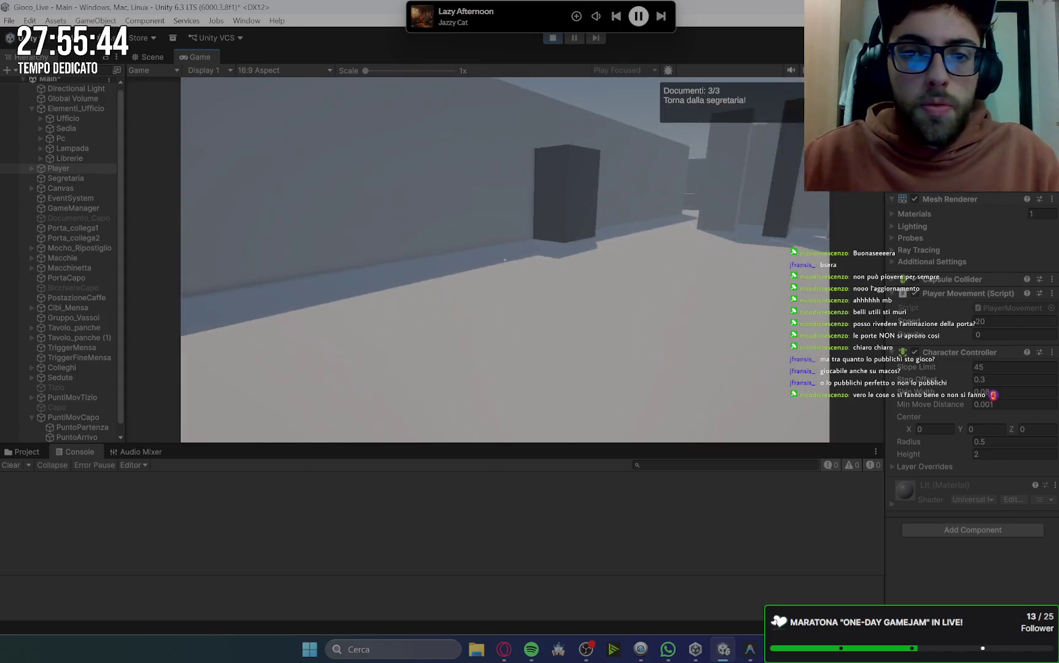
pyautogui.press('w')
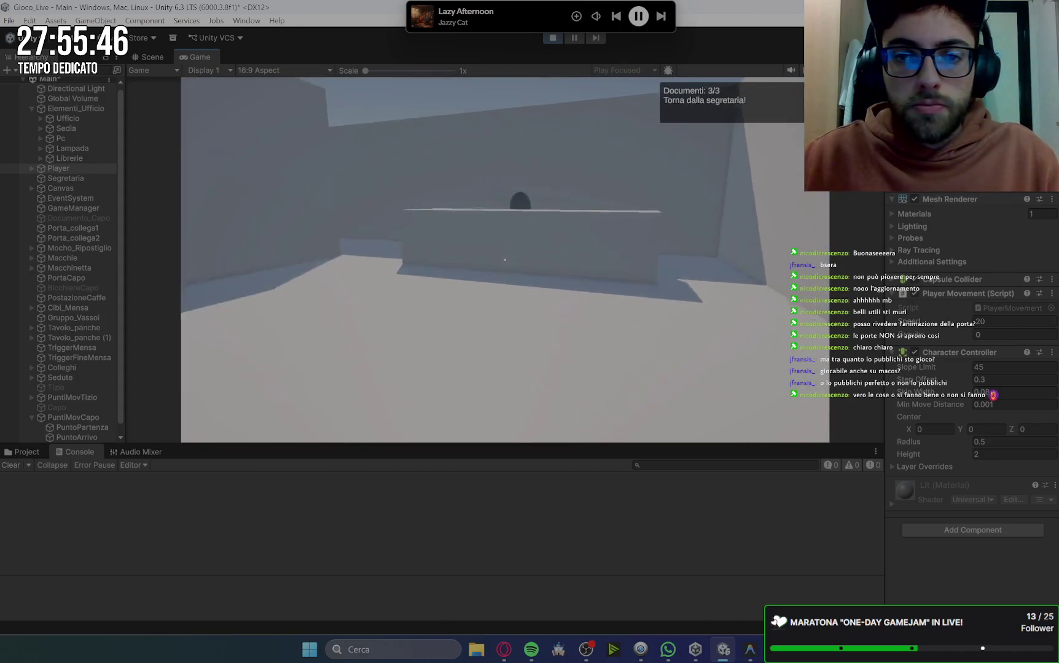
pyautogui.press('e')
pyautogui.press('space')
pyautogui.press('space')
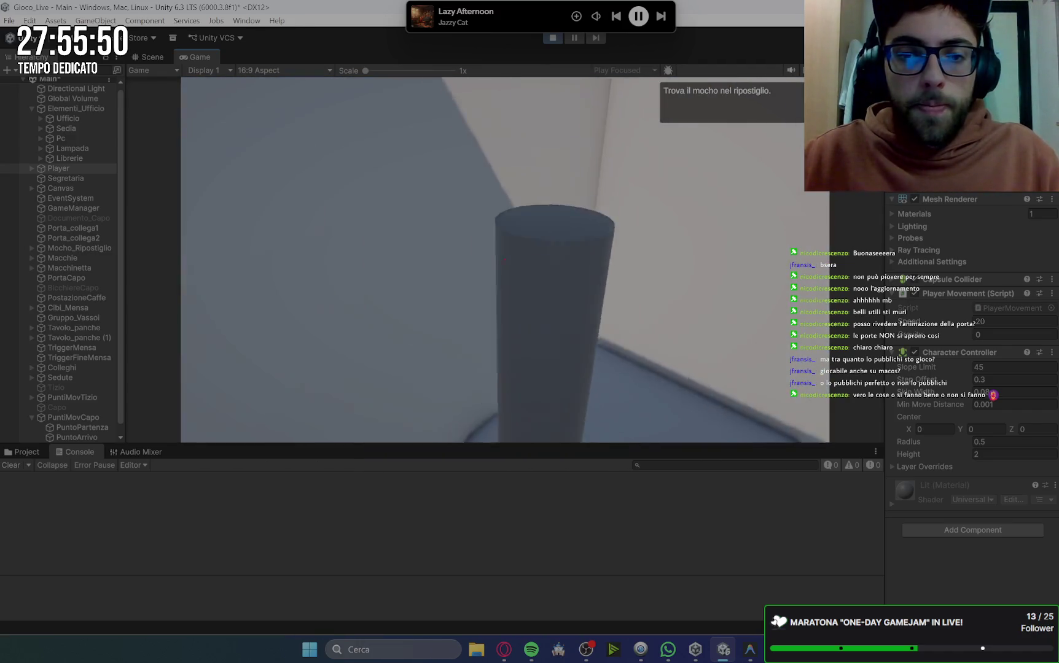
# Take the mop, clean the bathroom floor stains, and put the mop back.
pyautogui.press('e')
pyautogui.press('w')
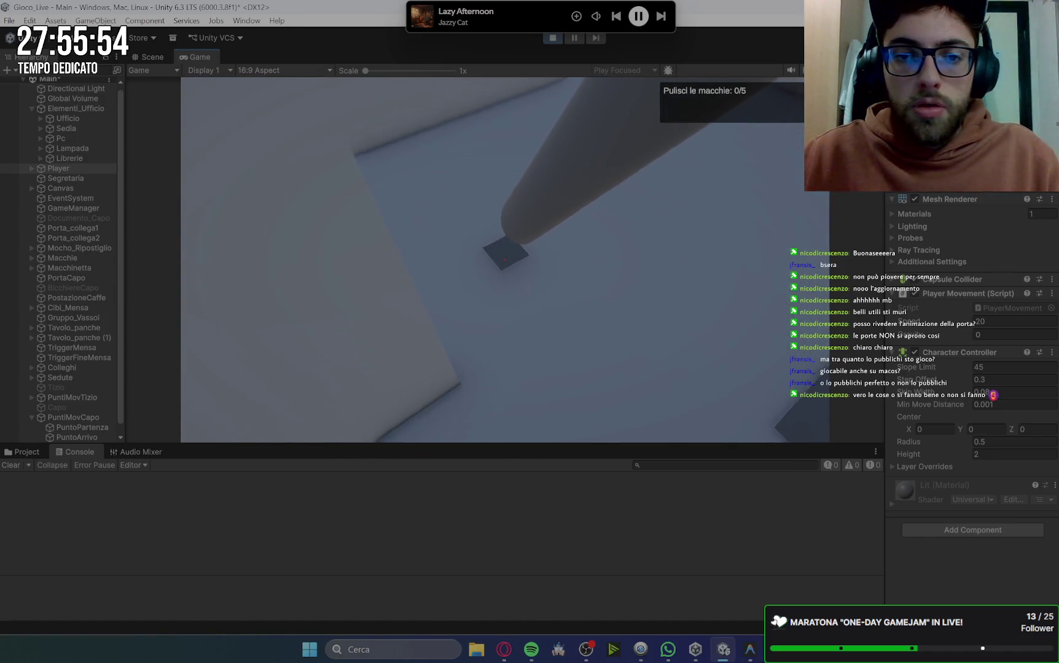
pyautogui.click(504, 258)
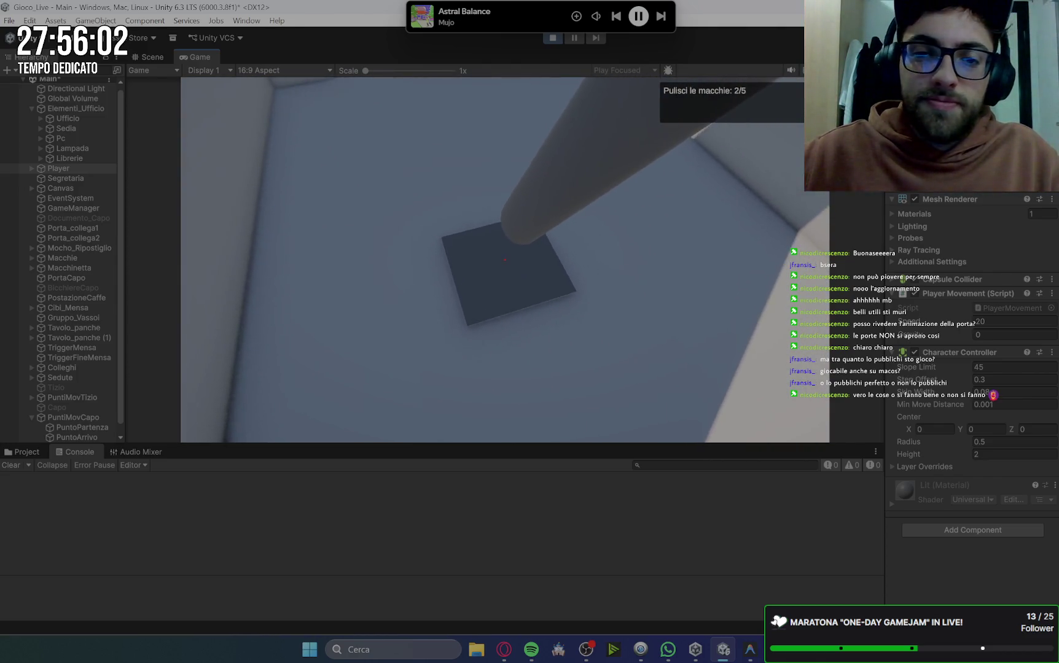
pyautogui.click(504, 260)
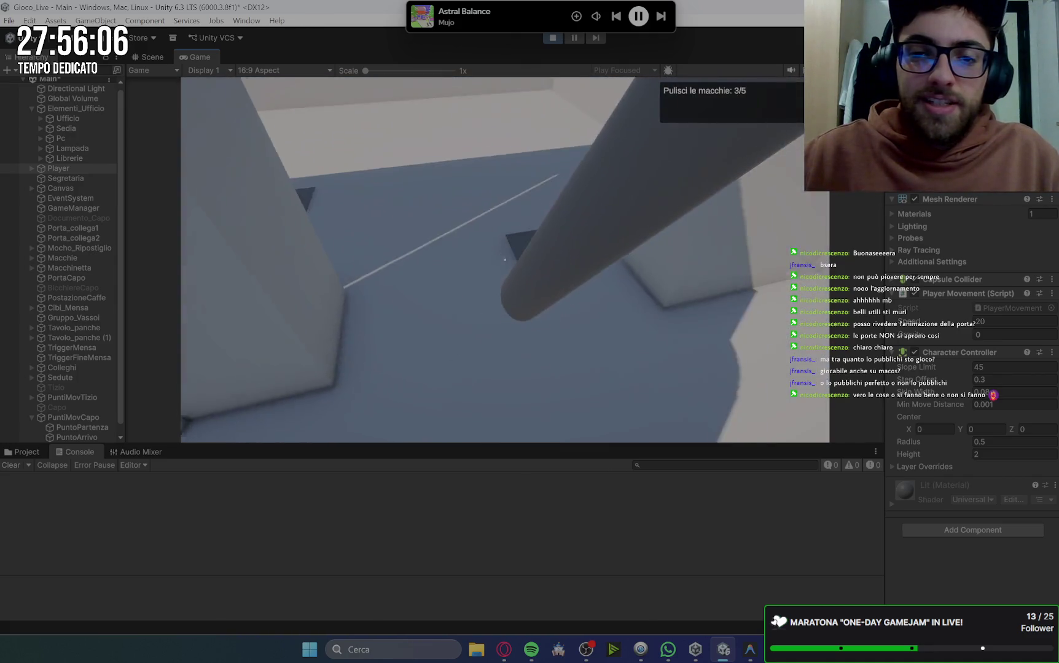
pyautogui.click(505, 260)
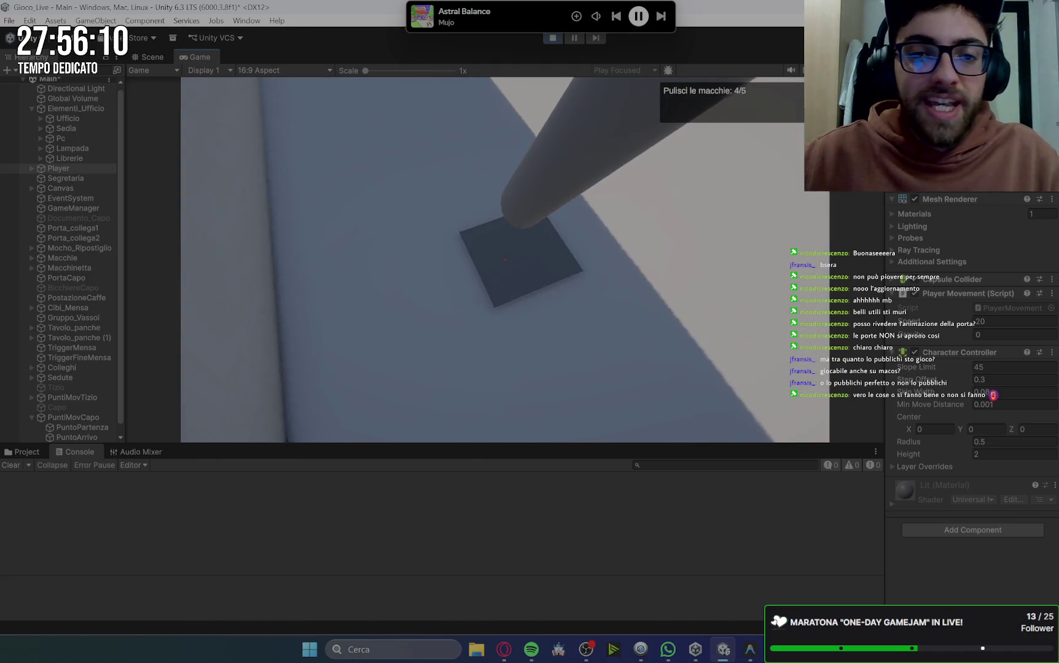
pyautogui.click(505, 260)
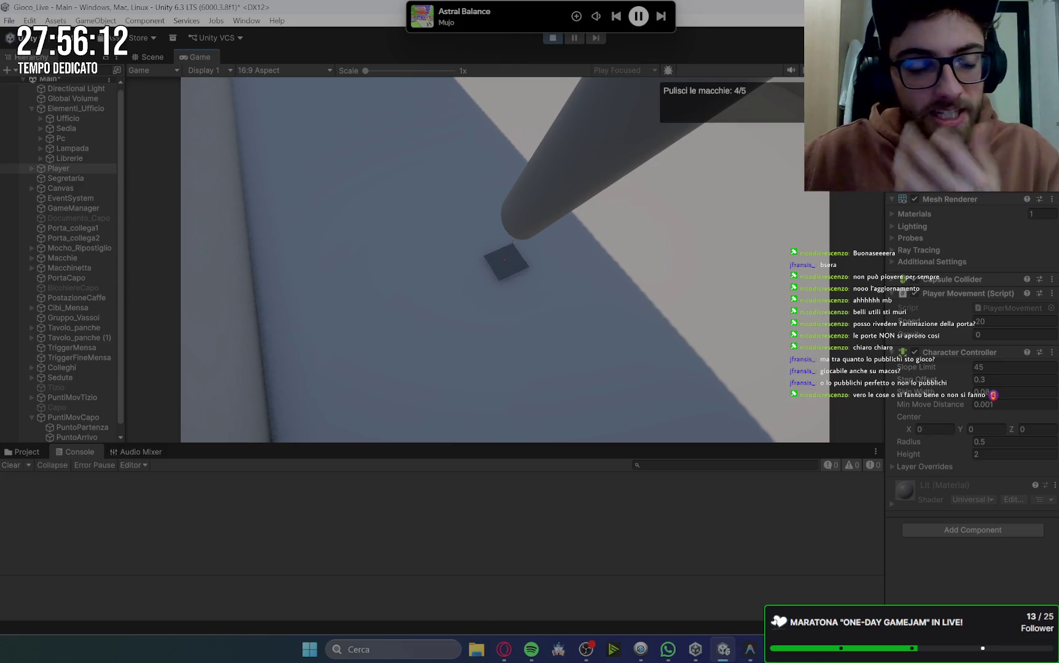
pyautogui.press('space')
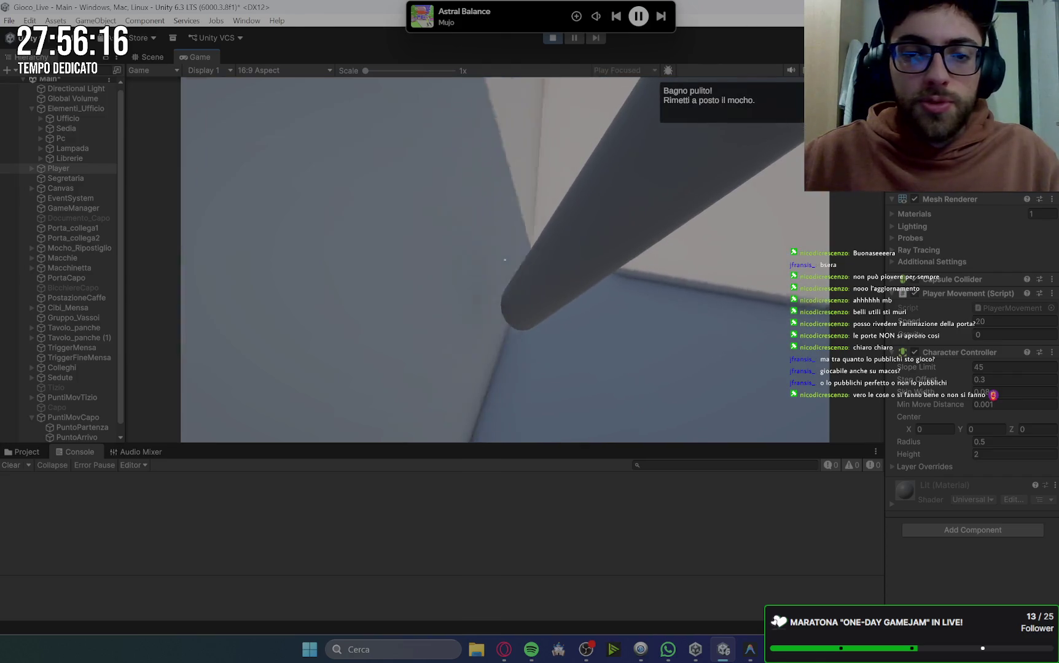
pyautogui.click(505, 260)
pyautogui.press('space')
# Brew coffee at the machine and deliver it to the boss's desk in his office.
pyautogui.press('w')
pyautogui.press('space')
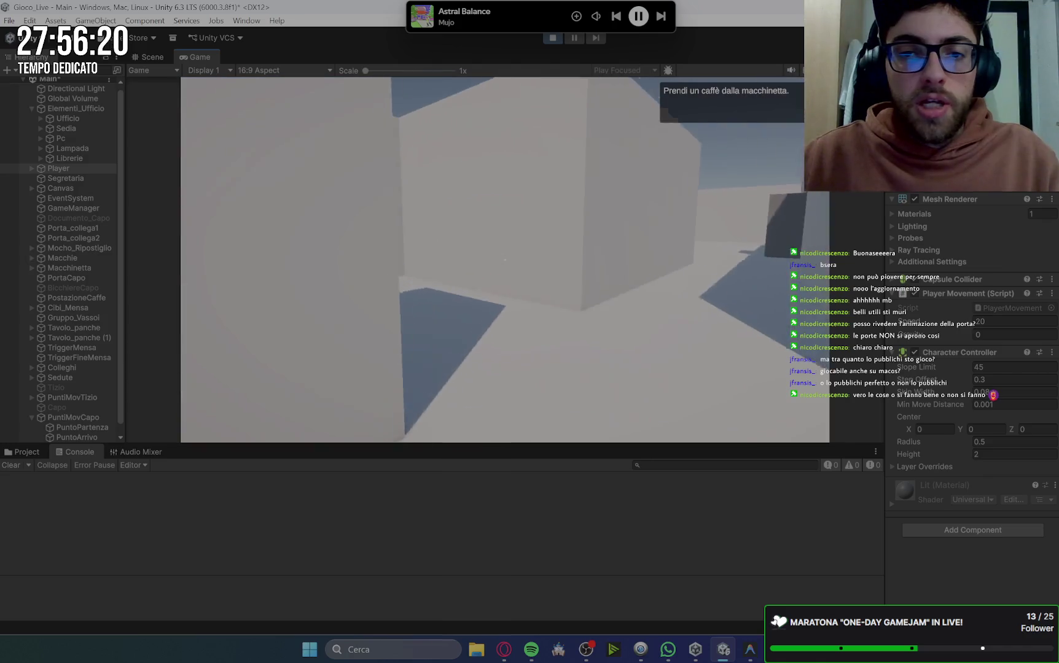
pyautogui.press('w')
pyautogui.click(505, 260)
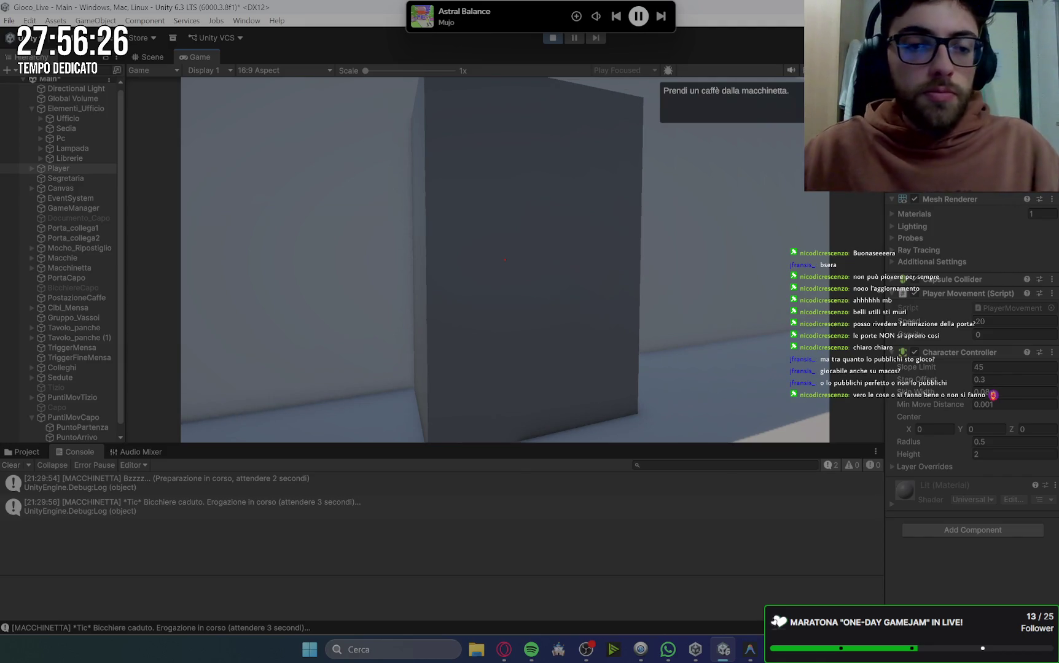
pyautogui.click(505, 260)
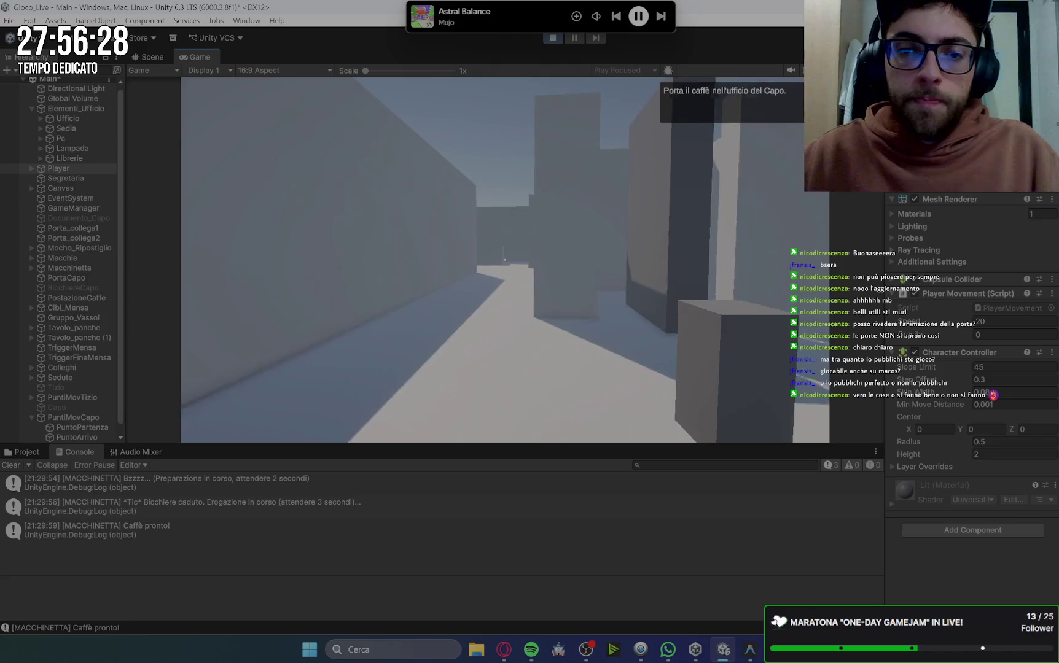
pyautogui.click(504, 260)
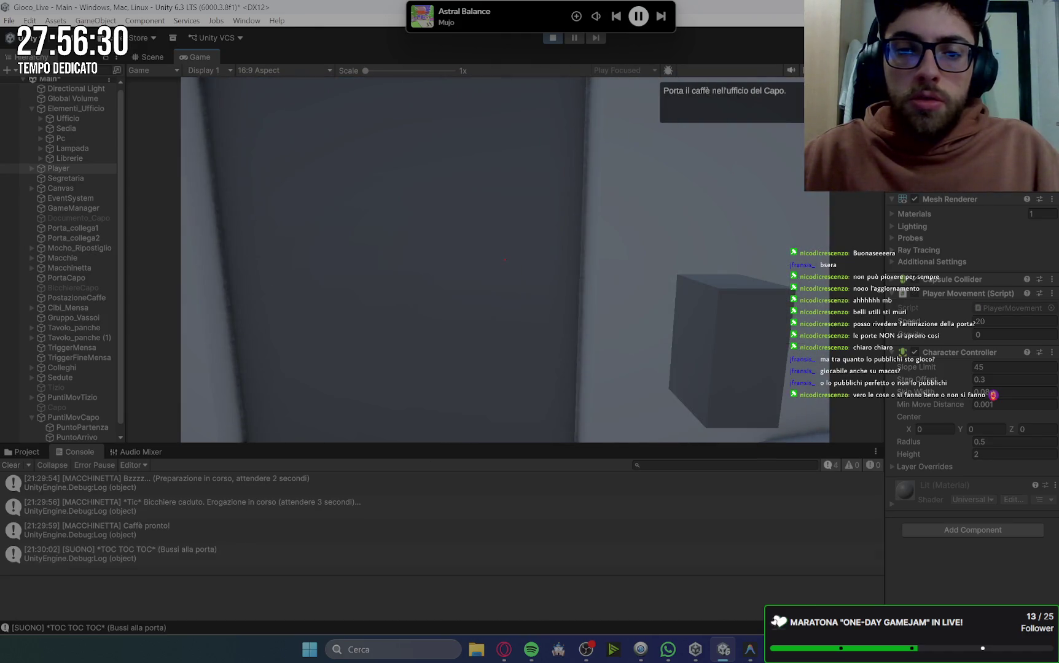
pyautogui.press('w')
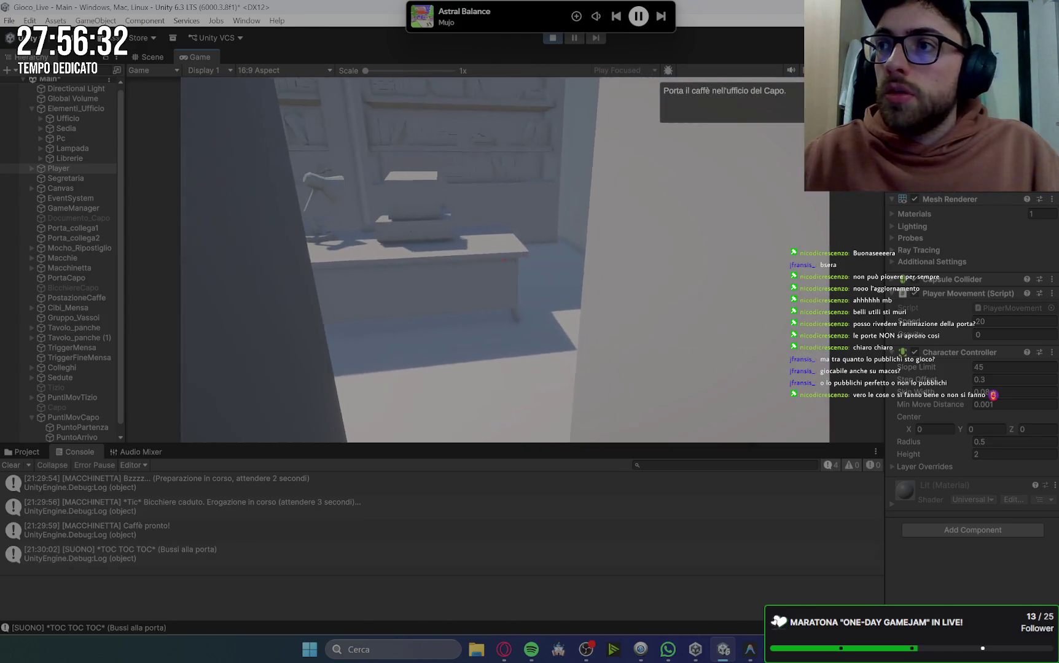
pyautogui.press('w')
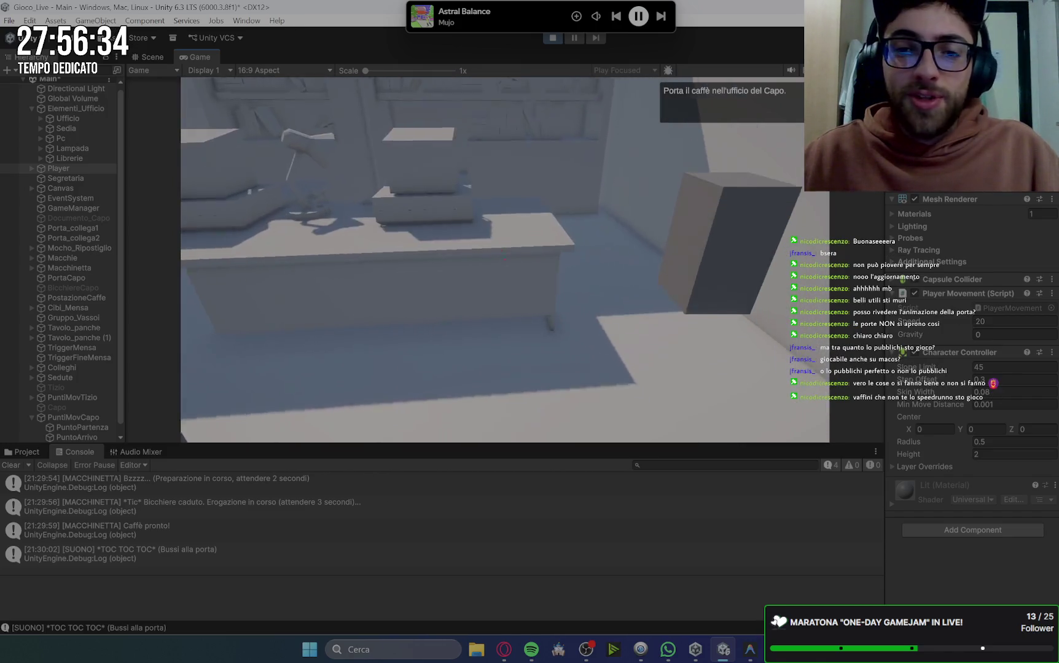
pyautogui.click(504, 260)
pyautogui.press('space')
pyautogui.press('space')
pyautogui.press('space')
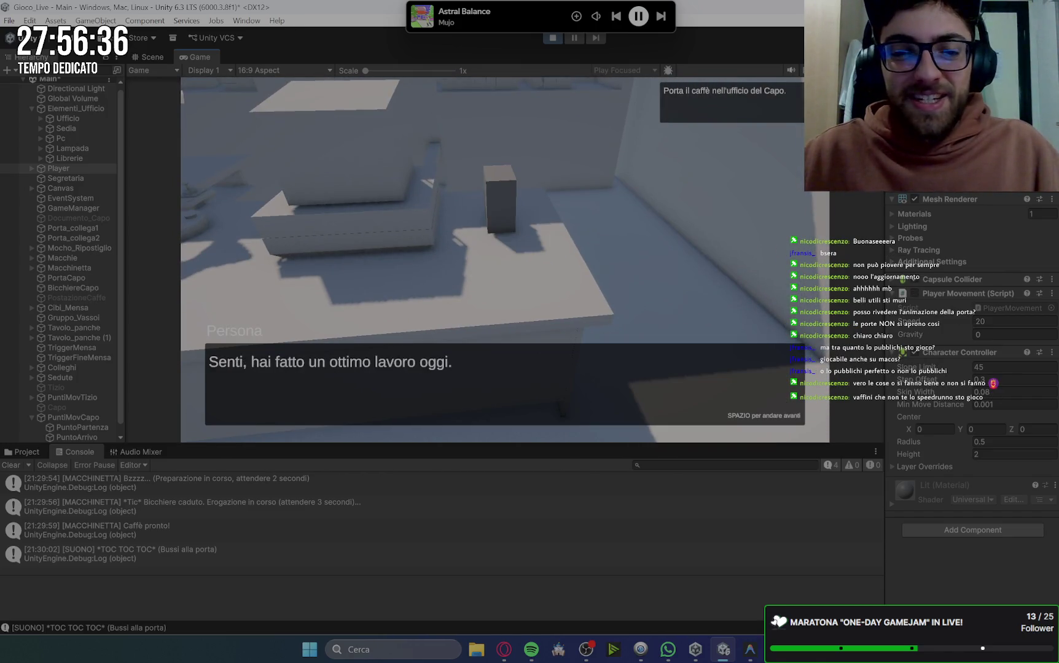
# Finish the boss's, hunger and food-choice dialogues, then pick three food items from the counter.
pyautogui.press('w')
pyautogui.press('w')
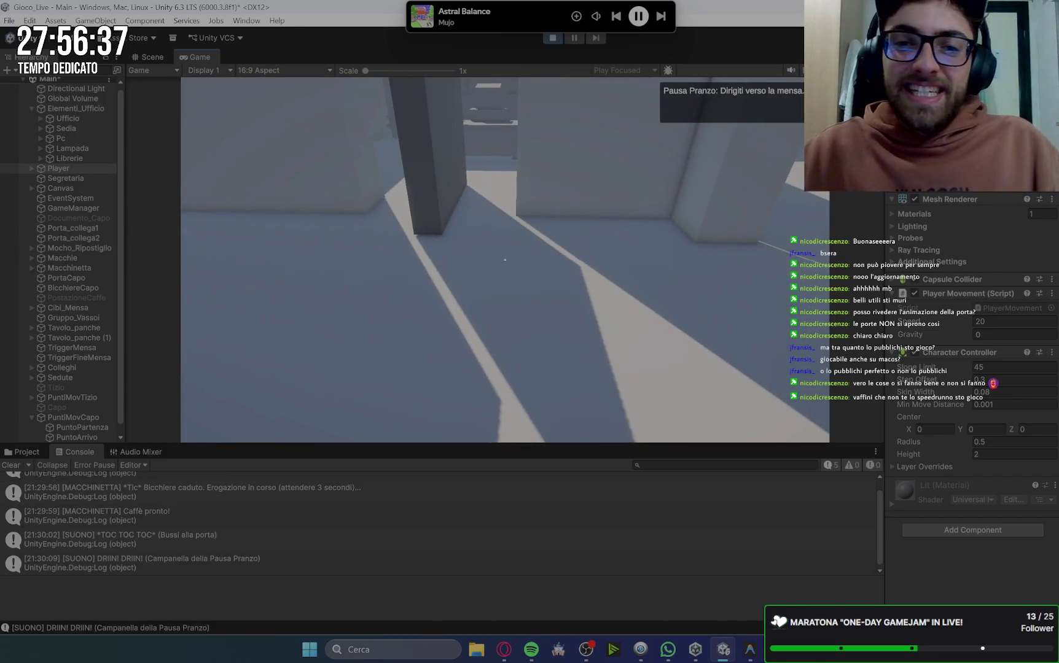
pyautogui.press('w')
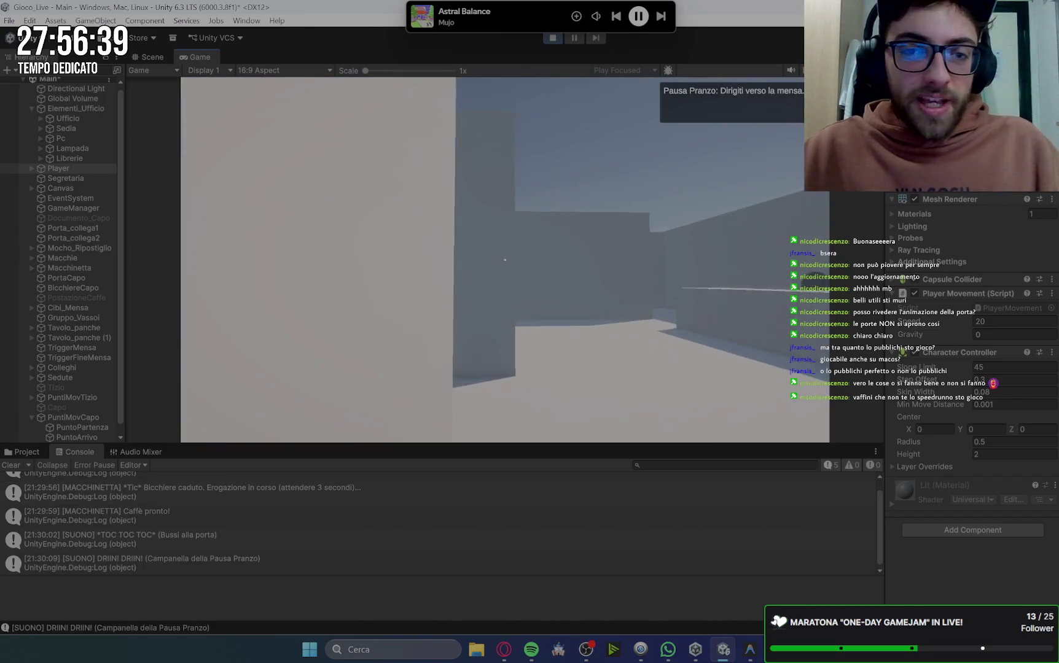
pyautogui.press('space')
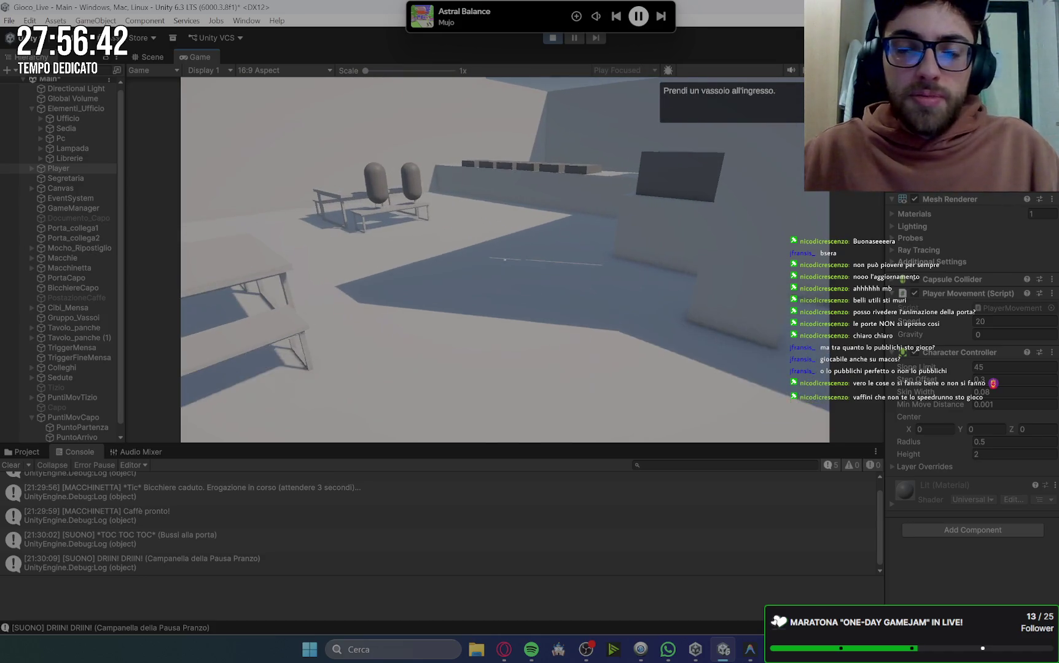
pyautogui.press('w')
pyautogui.press('space')
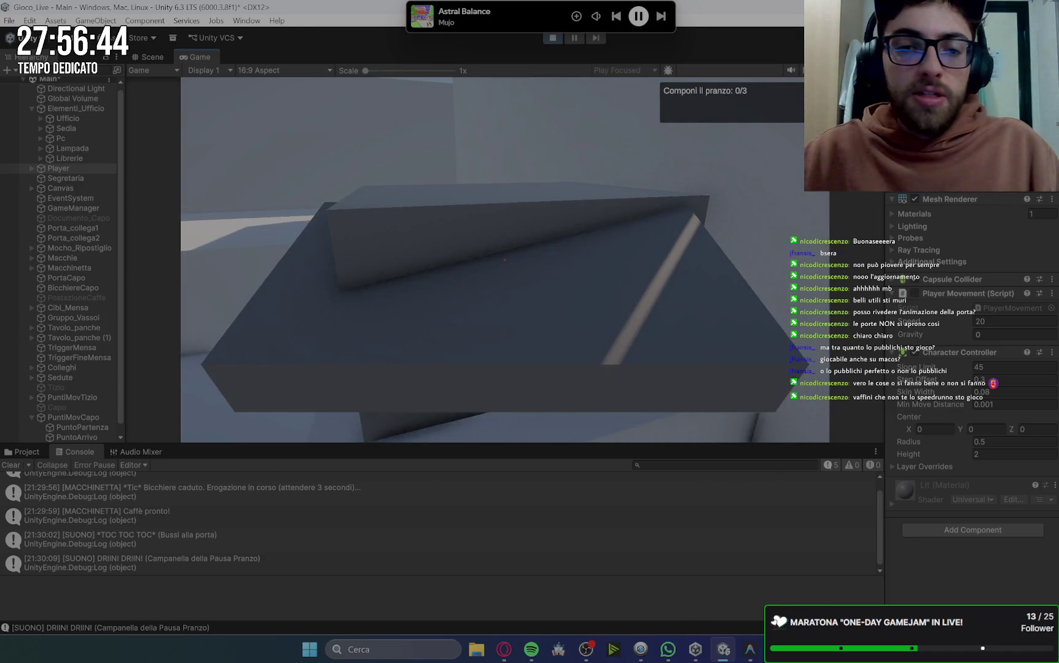
pyautogui.press('w')
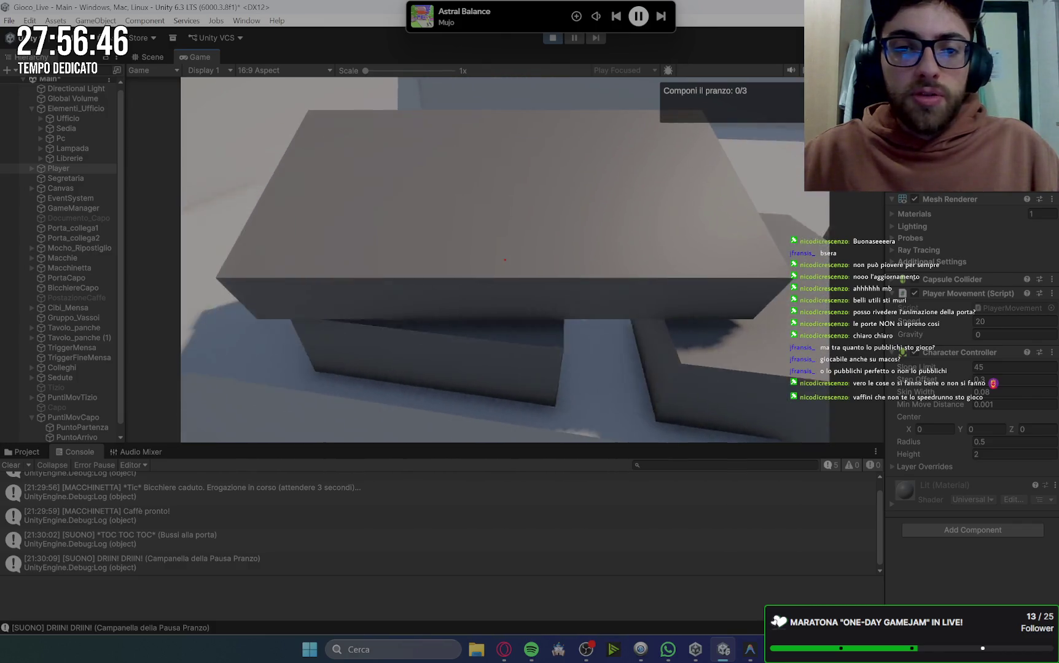
pyautogui.click(505, 259)
pyautogui.click(504, 260)
pyautogui.click(505, 260)
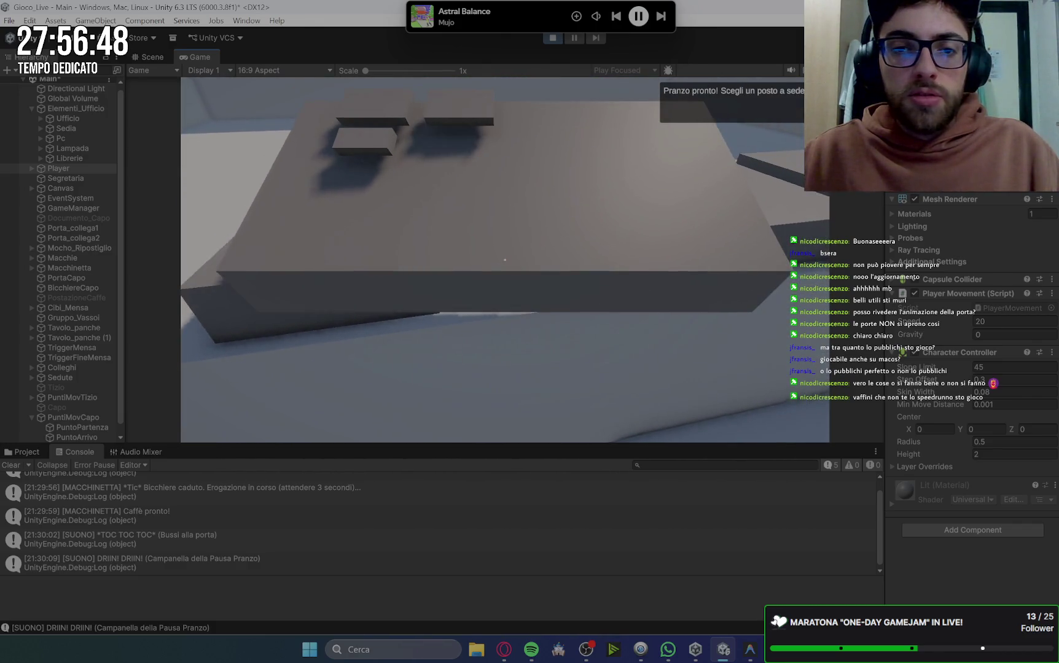
# Walk to the canteen table, sit down and advance the colleagues' lunch conversation.
pyautogui.press('w')
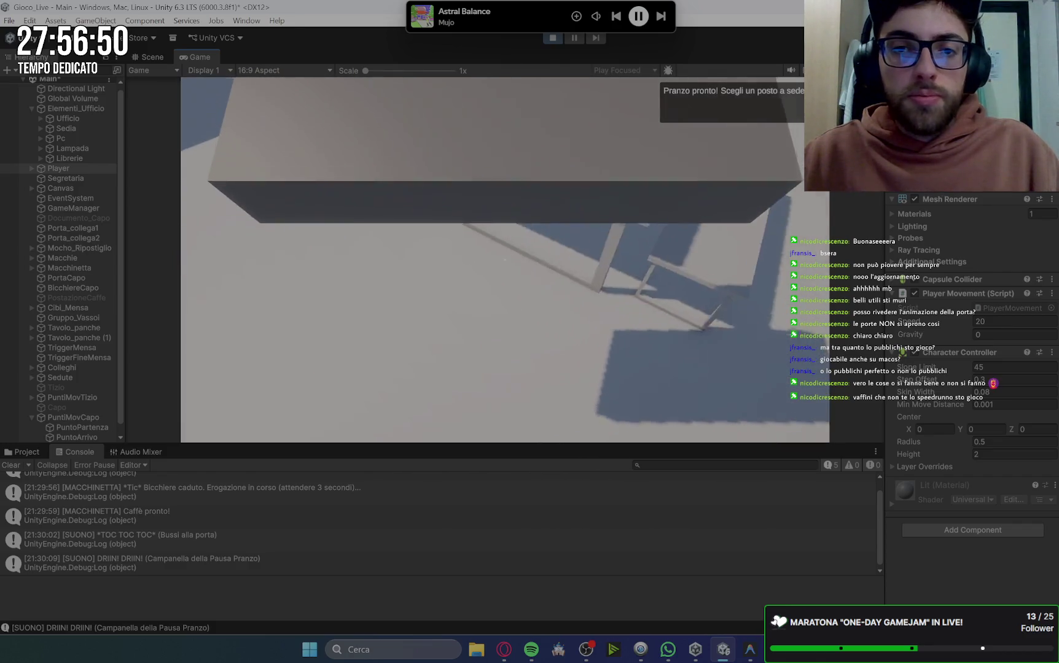
pyautogui.press('w')
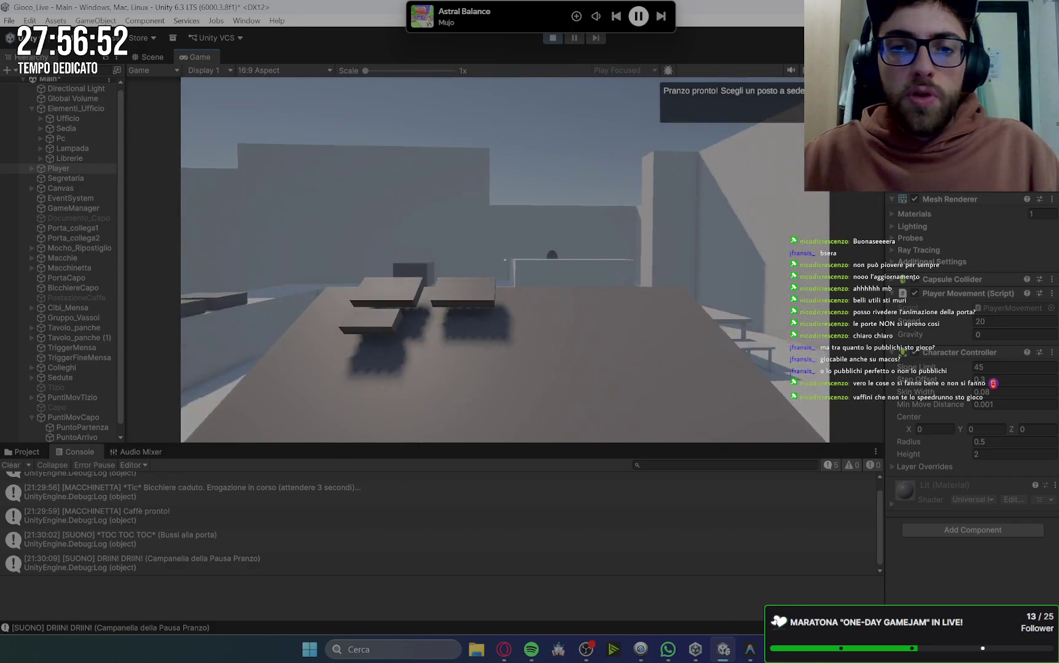
pyautogui.press('w')
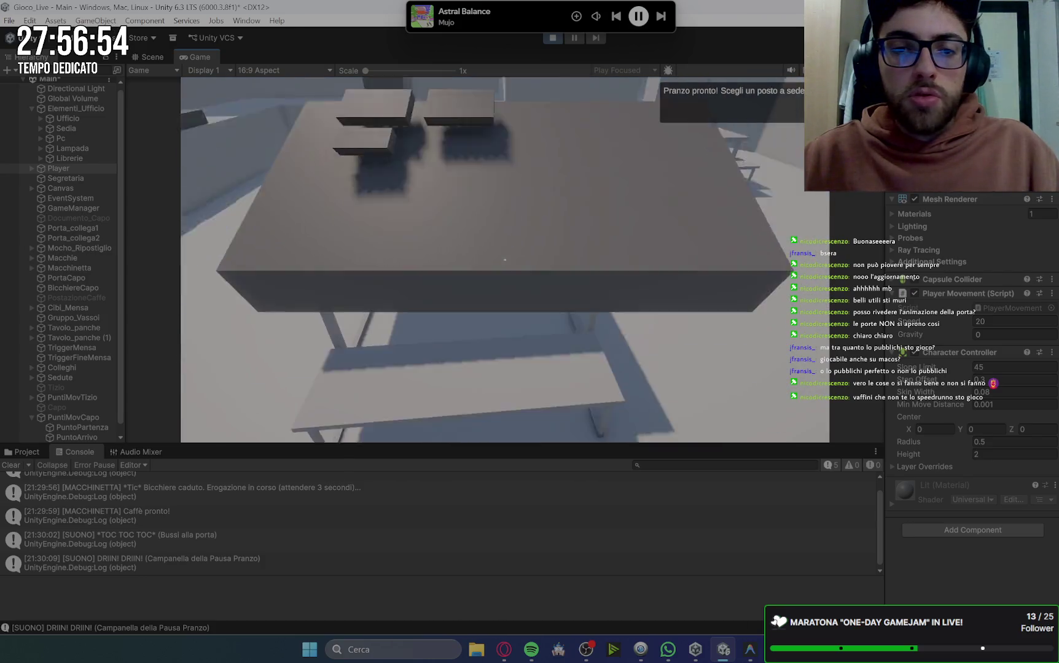
pyautogui.press('w')
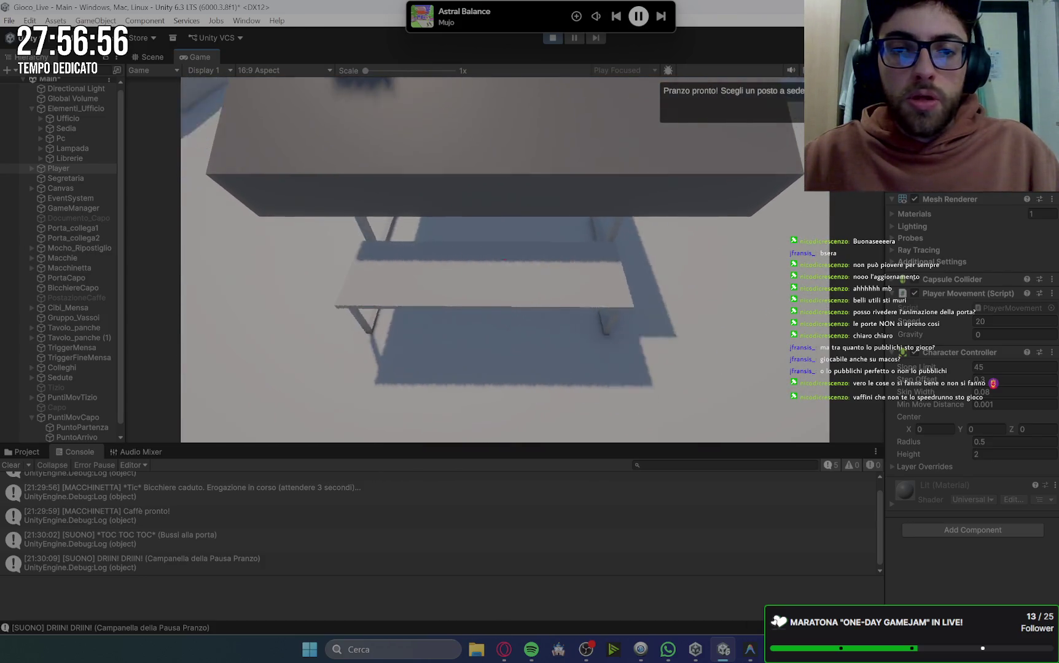
pyautogui.press('e')
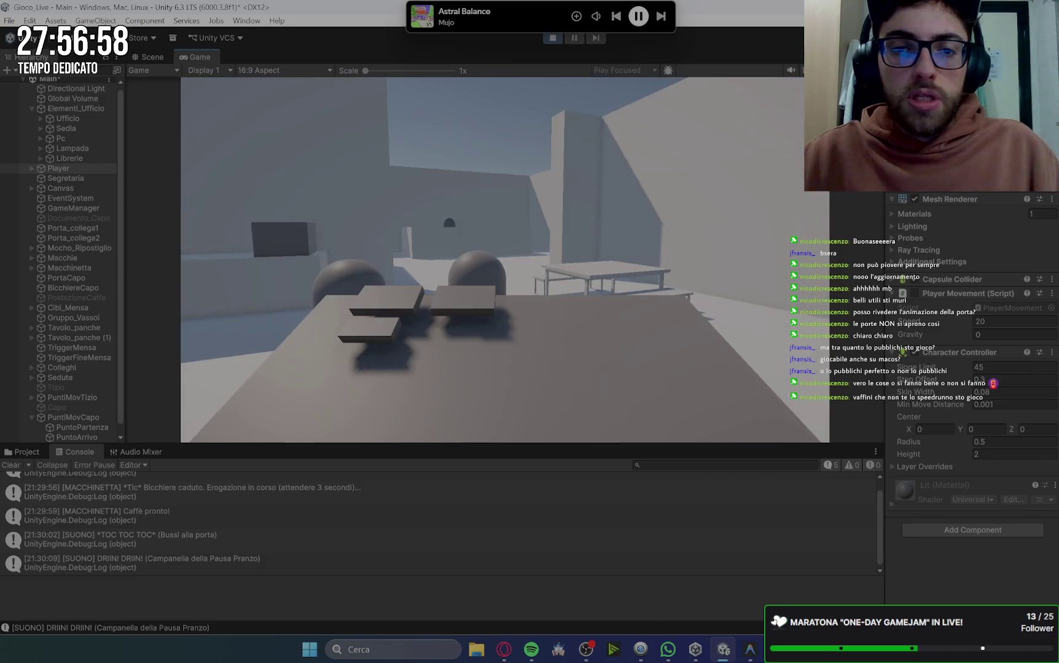
pyautogui.press('space')
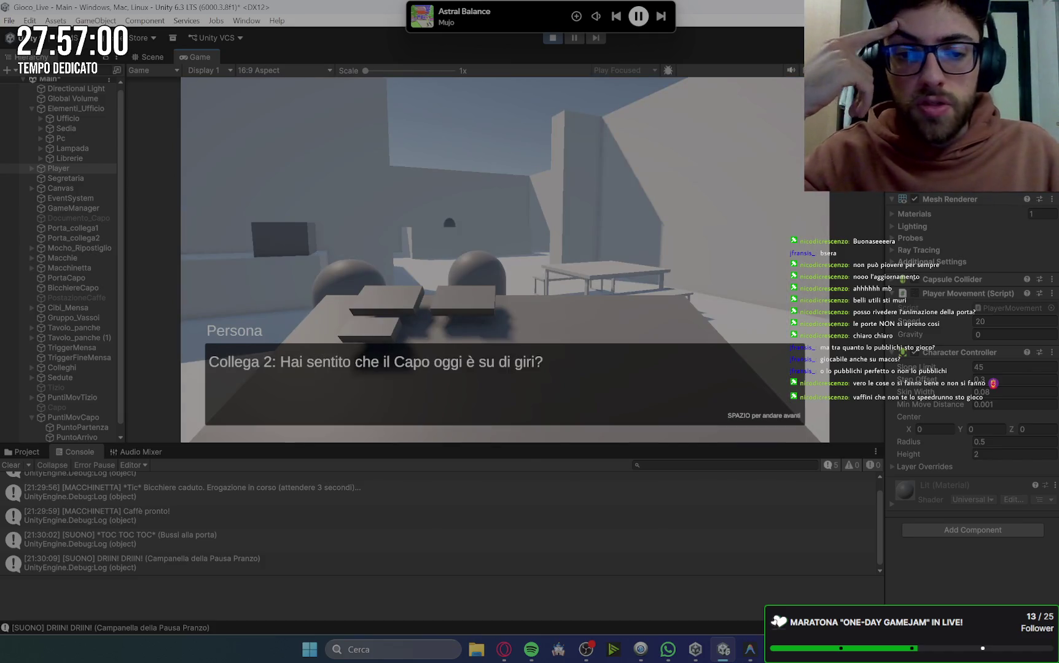
pyautogui.press('space')
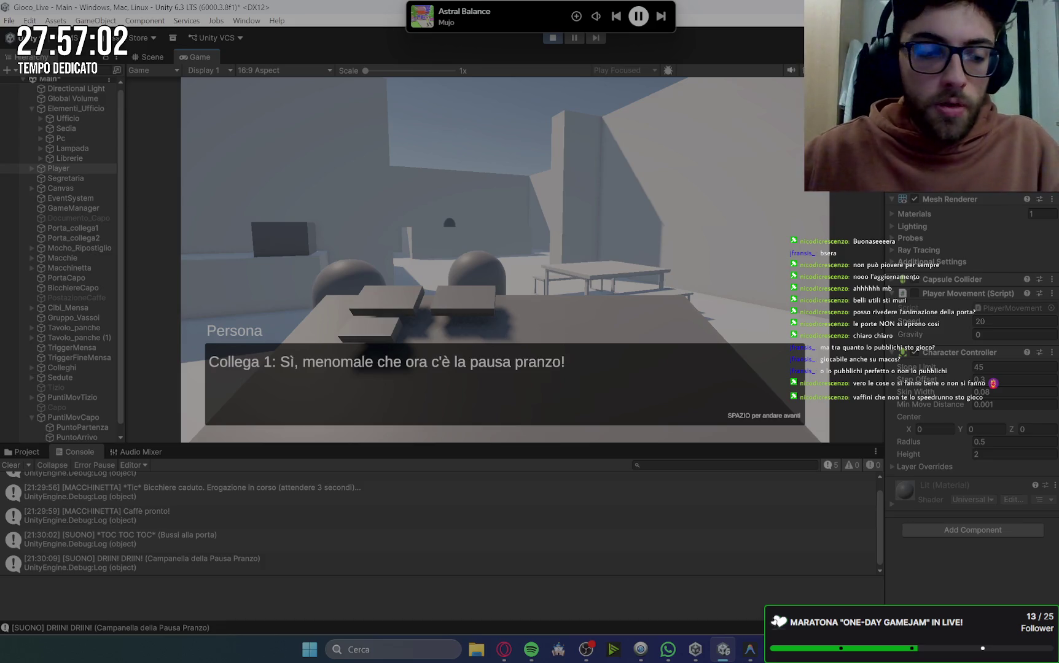
pyautogui.click(503, 650)
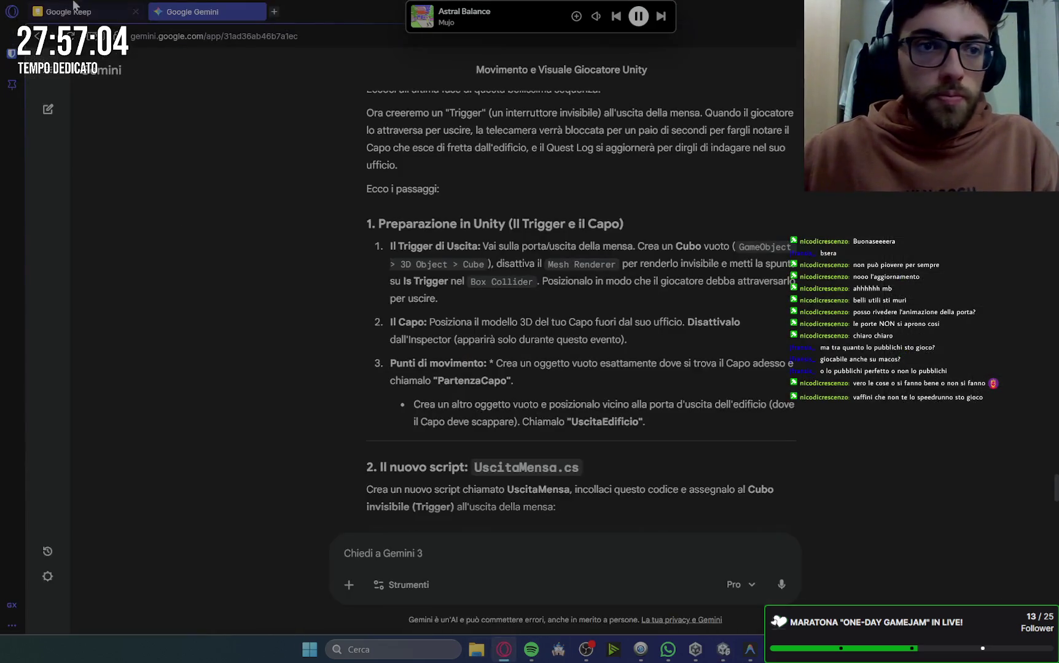
# Open the first Keep to-do note and add a new dash line below the colleagues item.
pyautogui.click(71, 20)
pyautogui.click(321, 161)
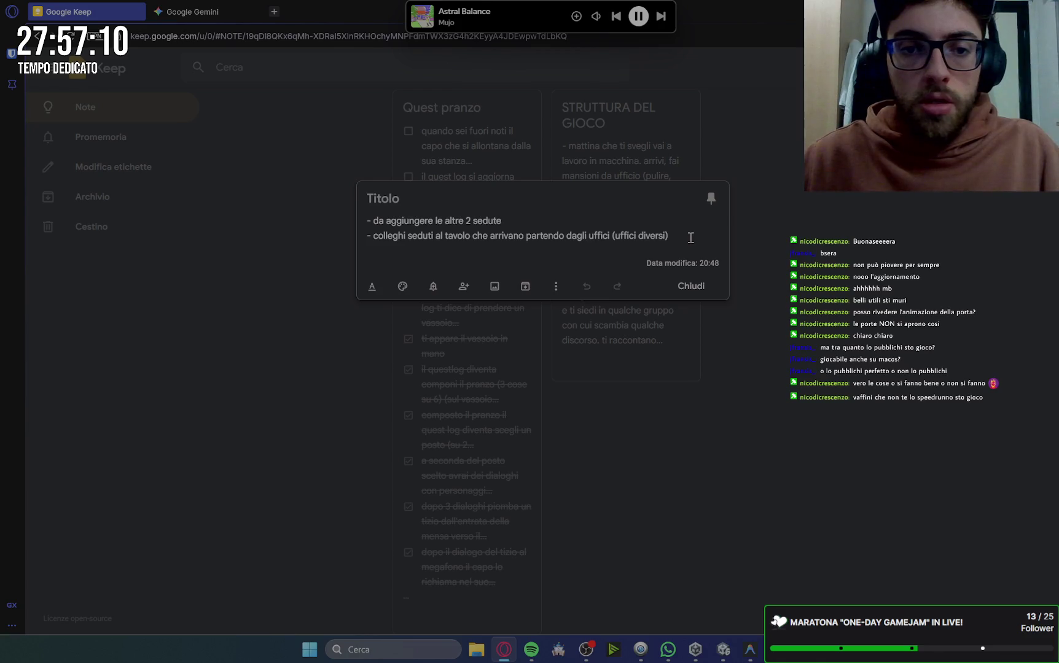
pyautogui.press('Return')
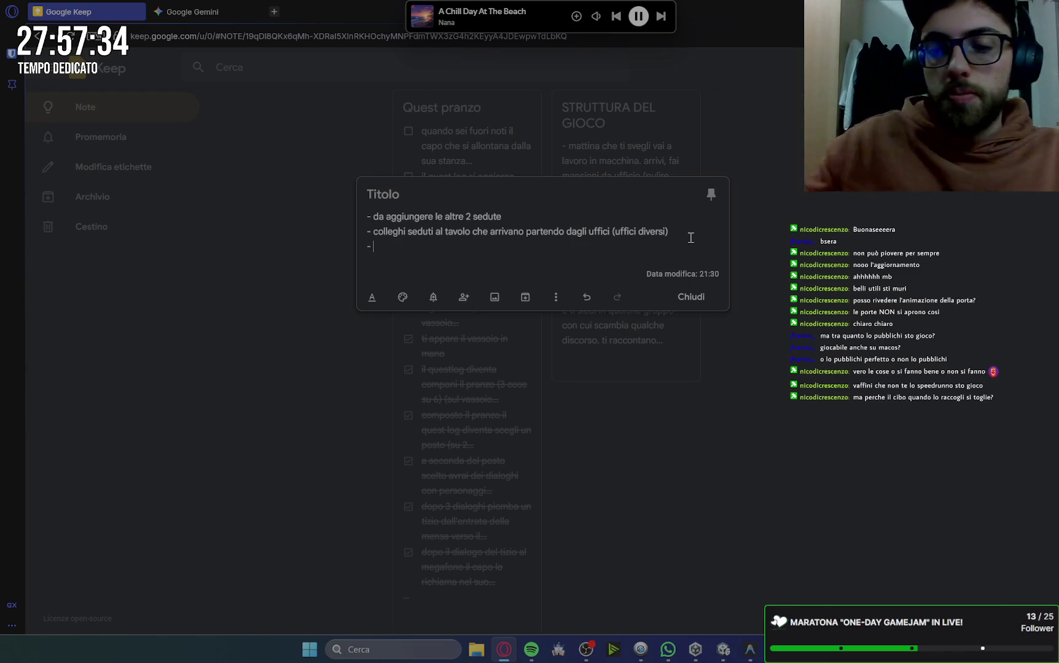
pyautogui.click(749, 649)
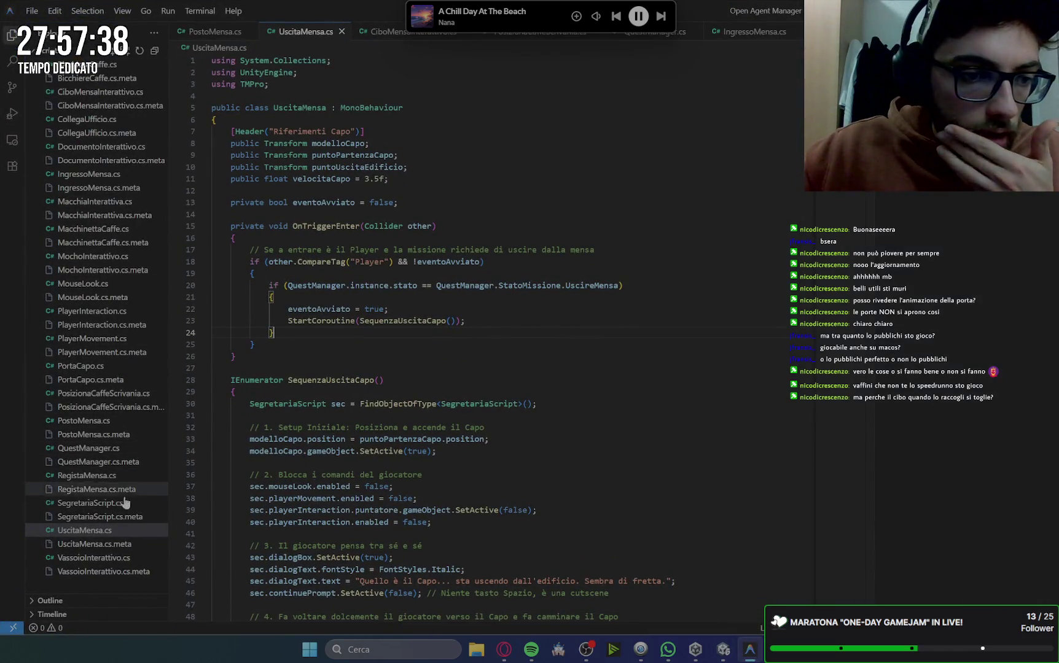
# Delete the gameObject.SetActive(false) block and its comment from CiboMensaInterattivo.cs, removing the empty line.
pyautogui.click(94, 93)
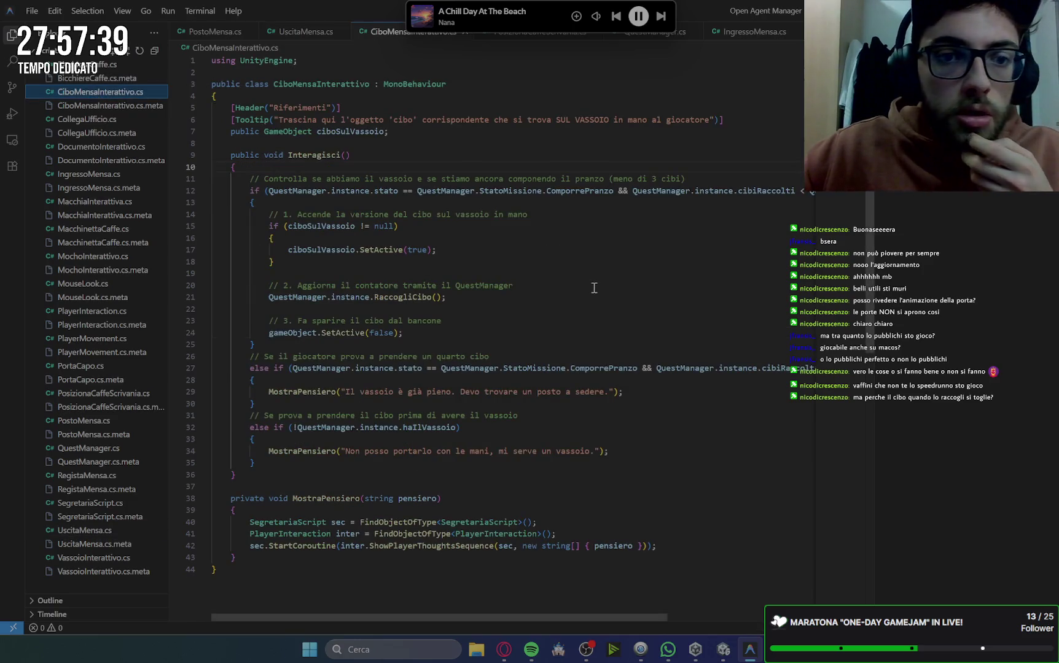
pyautogui.scroll(-1, 465, 262)
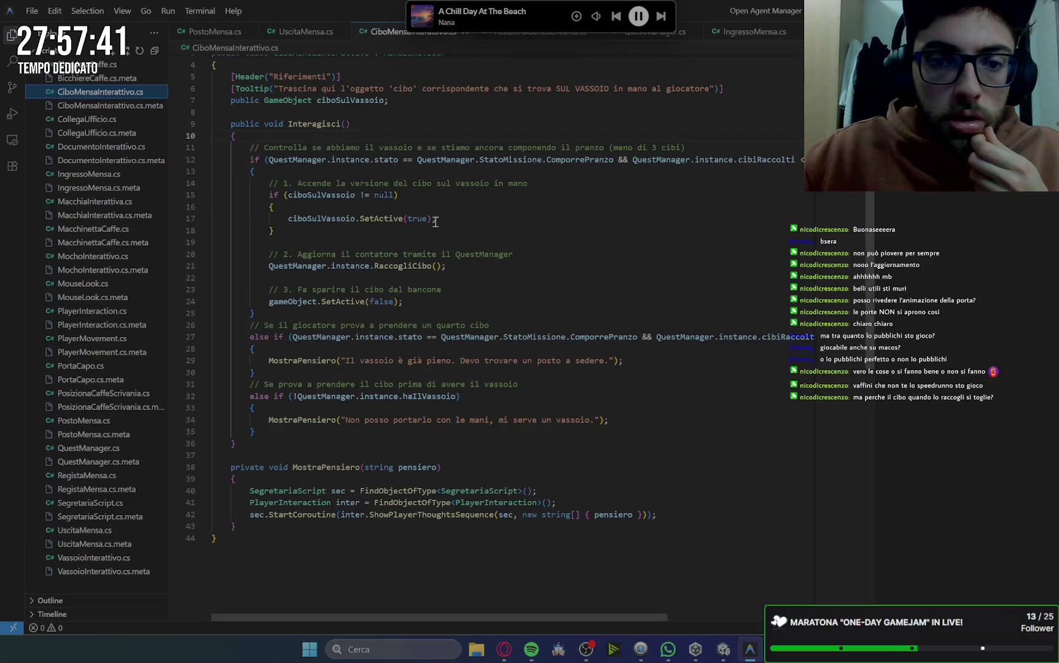
pyautogui.moveTo(409, 301); pyautogui.dragTo(470, 278)
pyautogui.press('BackSpace')
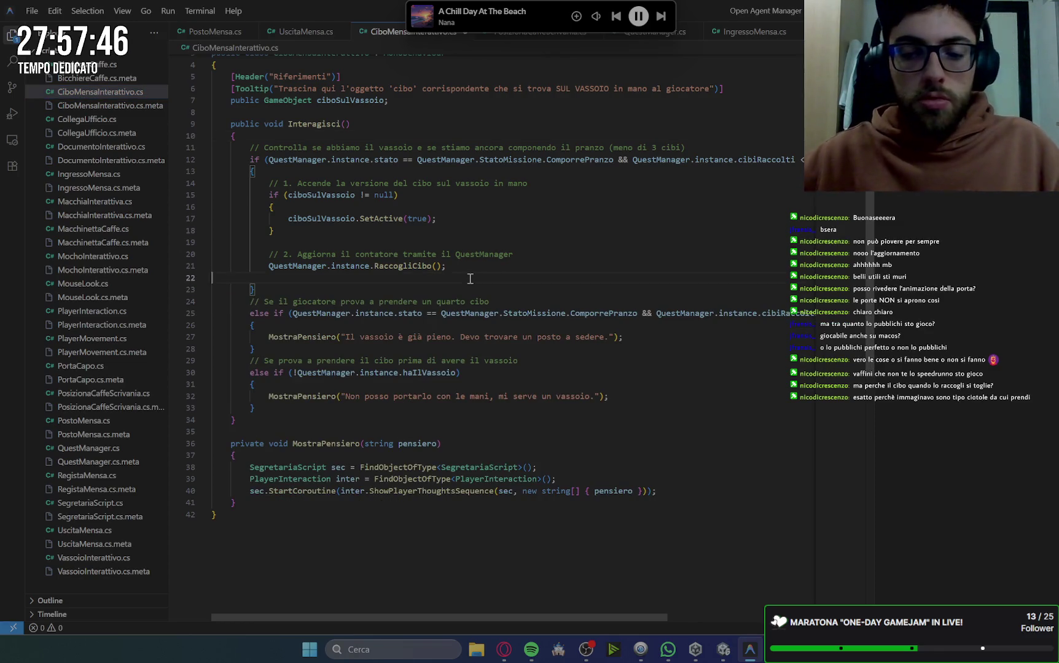
pyautogui.press('BackSpace')
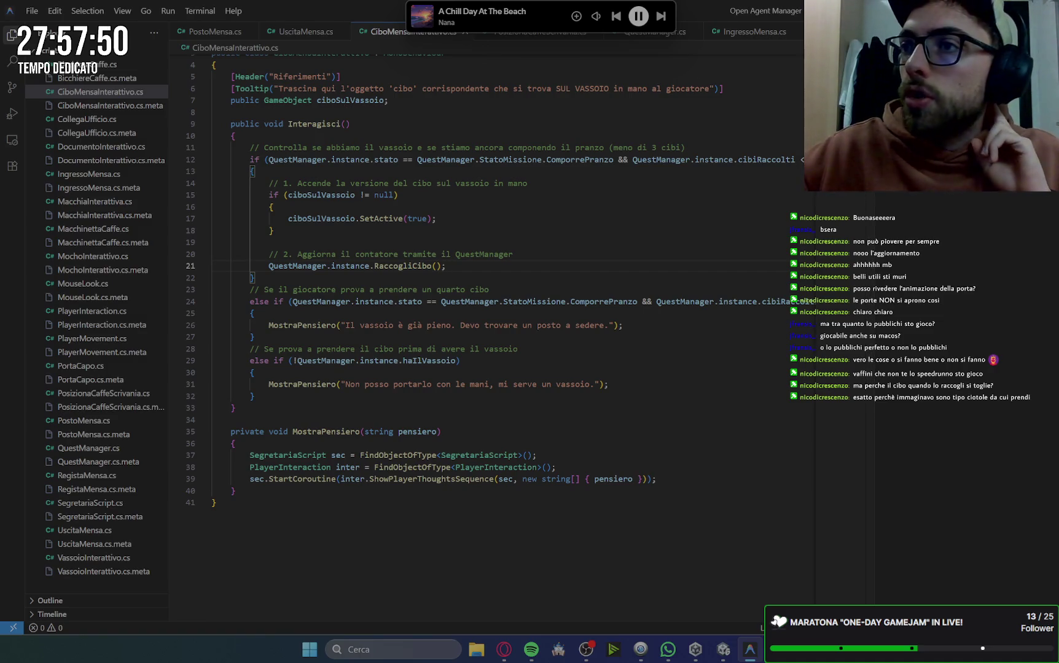
pyautogui.hotkey('alt', 'Tab')
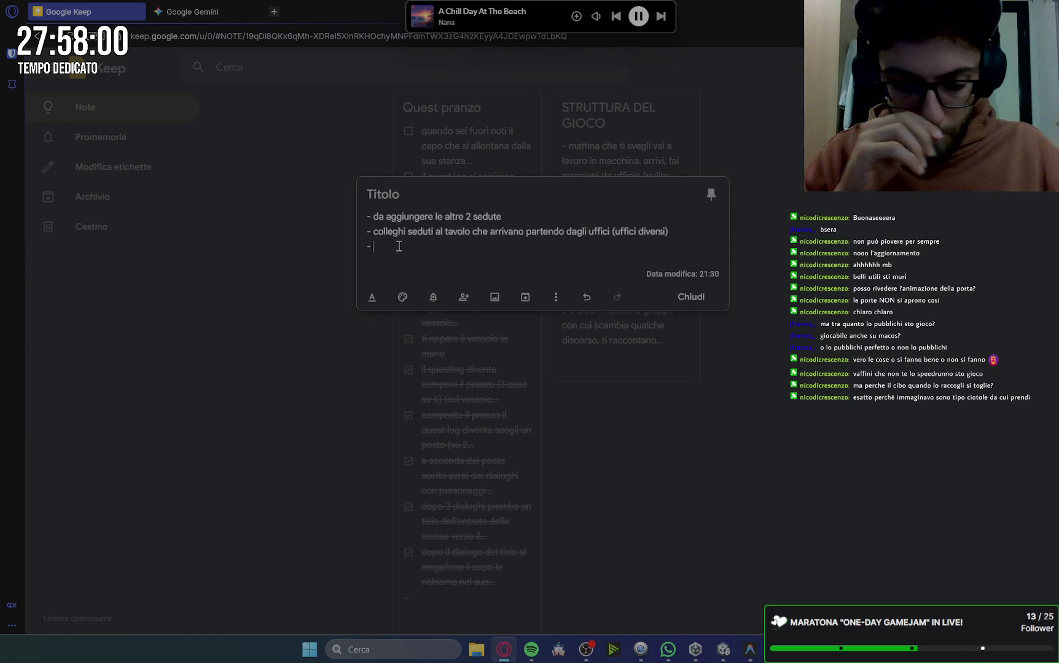
# Add the item 'si deve disattivare il vassoio a mensa (si deve poggiare davanti alla seduta, sul tavolo)' and close the note.
pyautogui.write('si deve d')
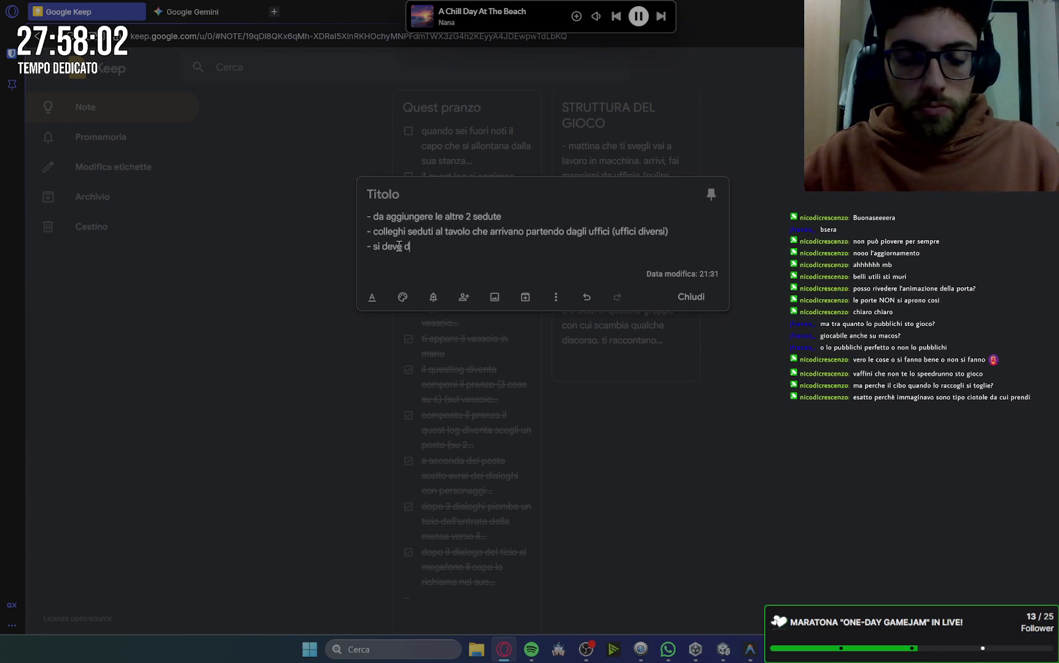
pyautogui.write('isattivare i')
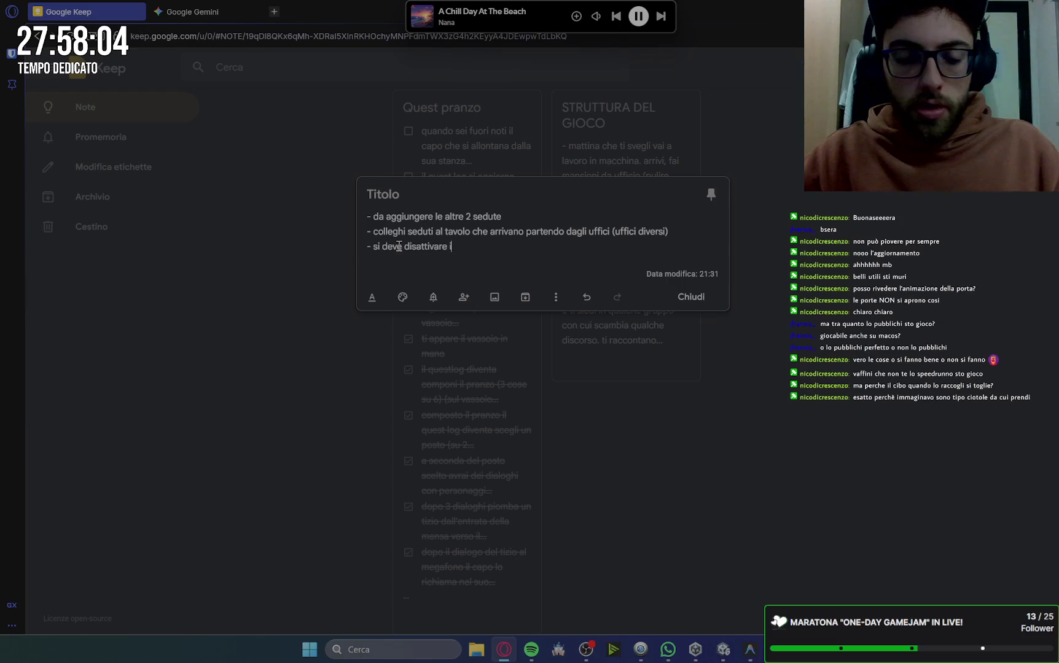
pyautogui.write('l vassoio a mensa (')
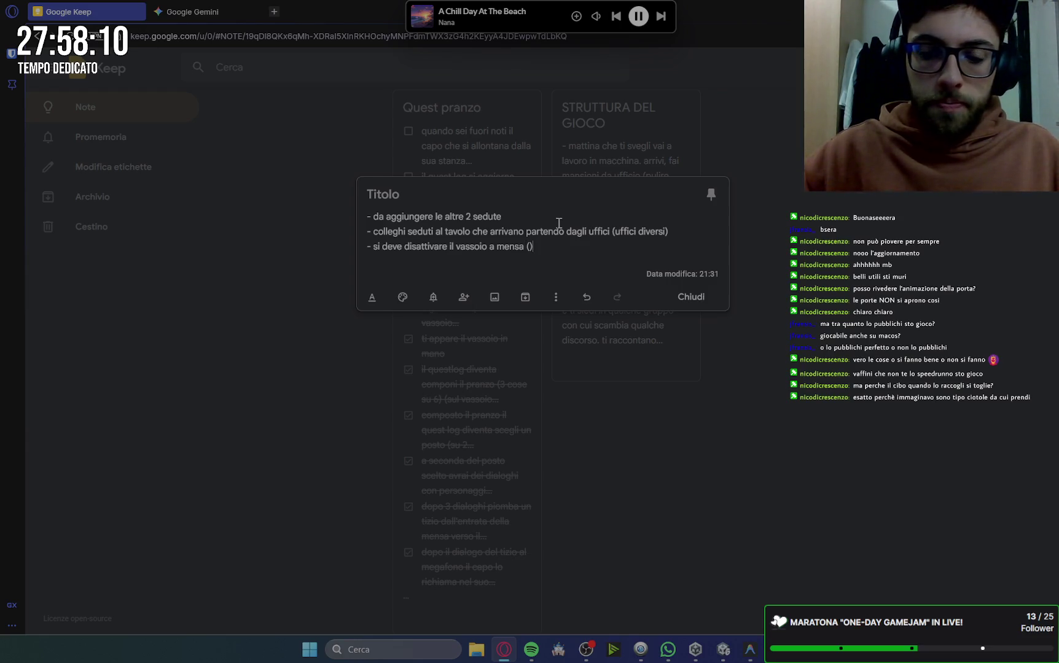
pyautogui.write('si dev')
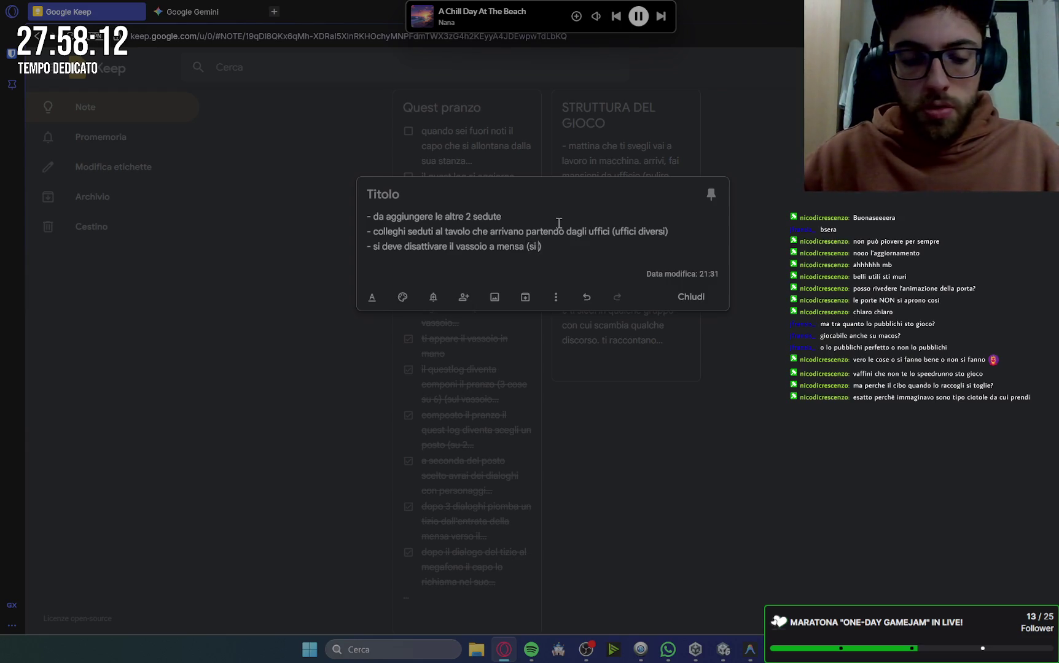
pyautogui.write('e po')
pyautogui.press('BackSpace')
pyautogui.write('g')
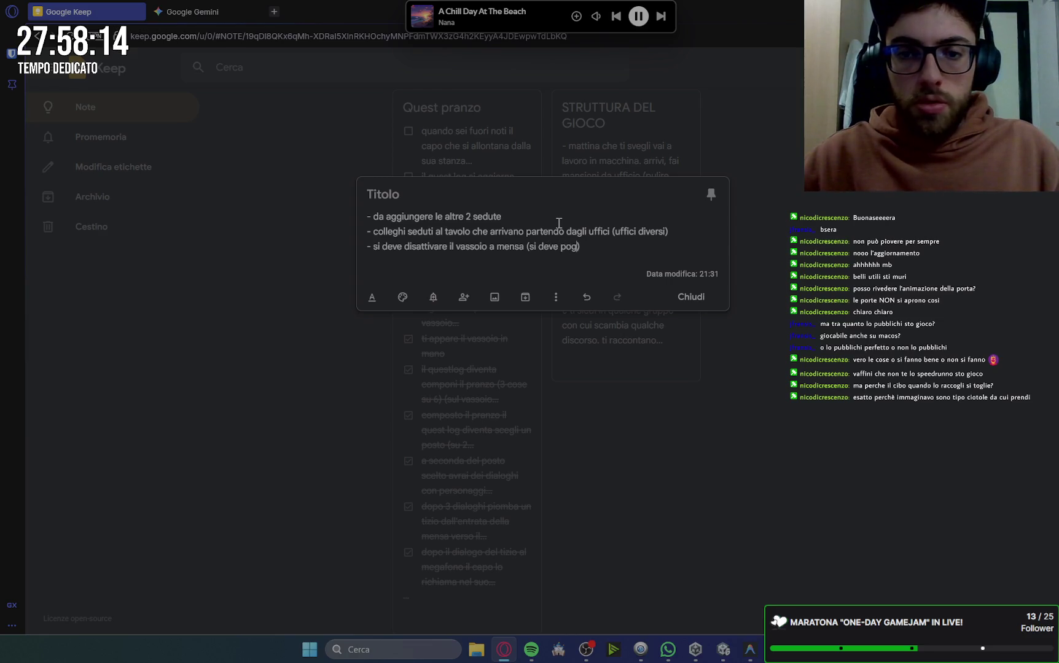
pyautogui.write('are')
pyautogui.write(' davant')
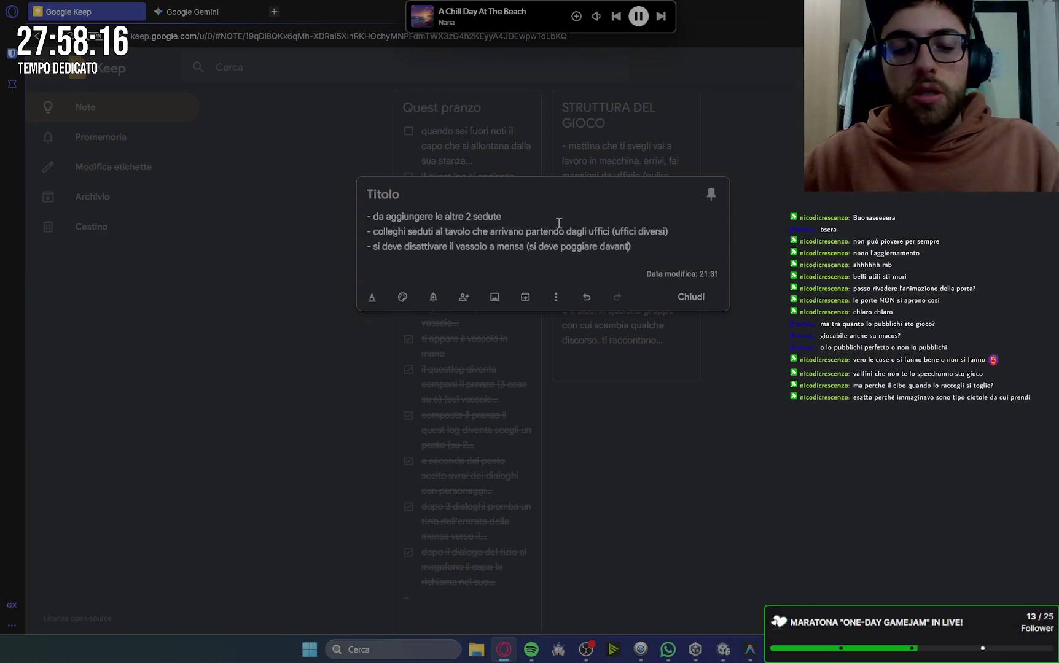
pyautogui.write('la')
pyautogui.write(' sedut')
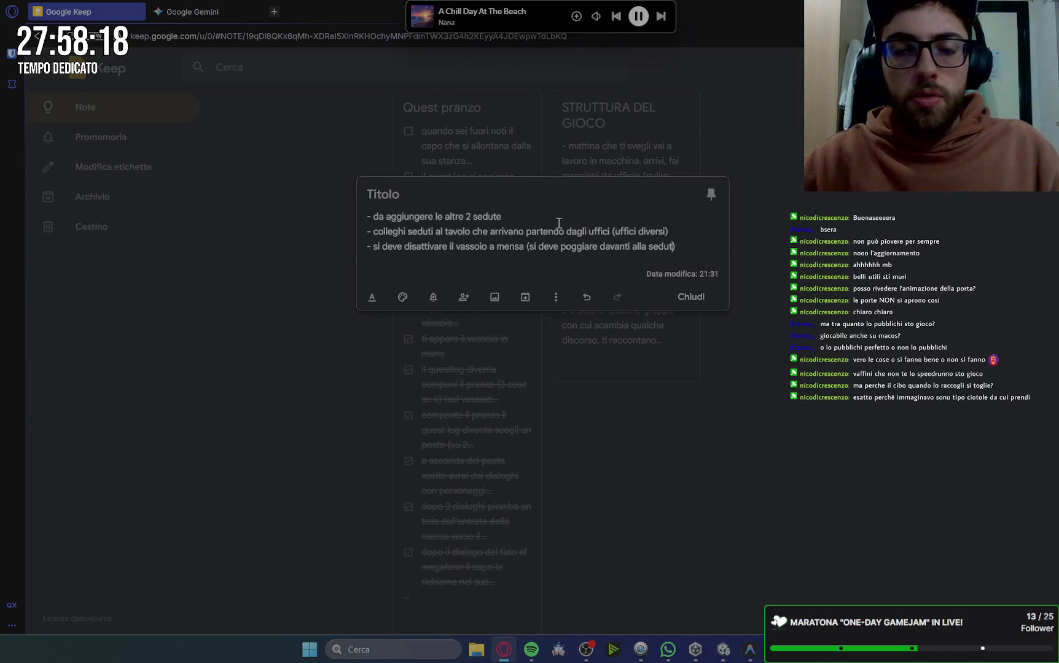
pyautogui.write('ul ')
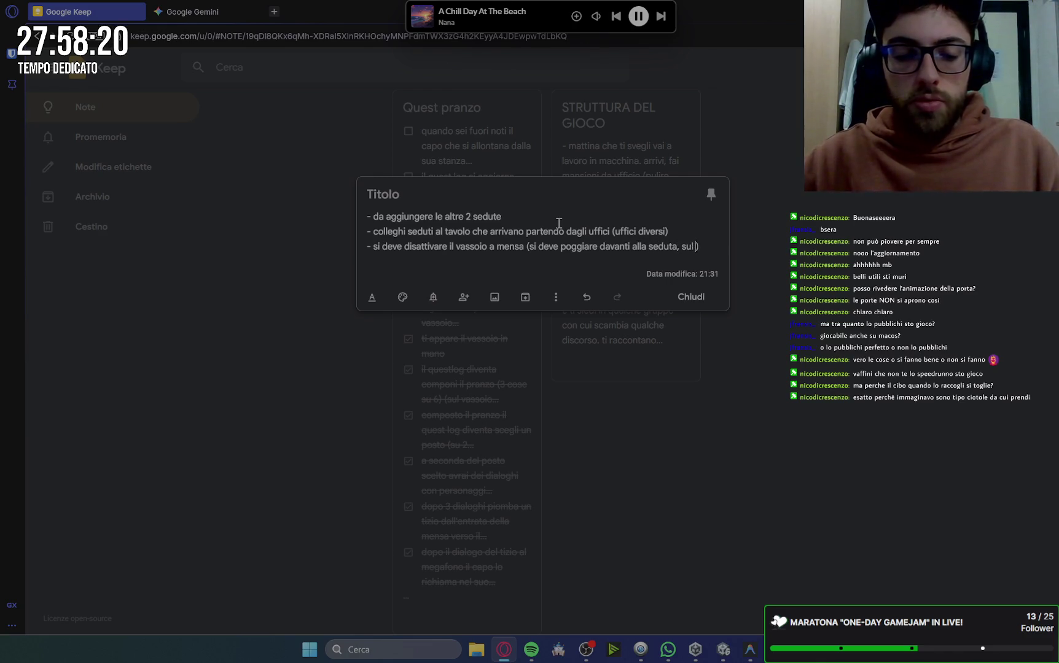
pyautogui.write('olo')
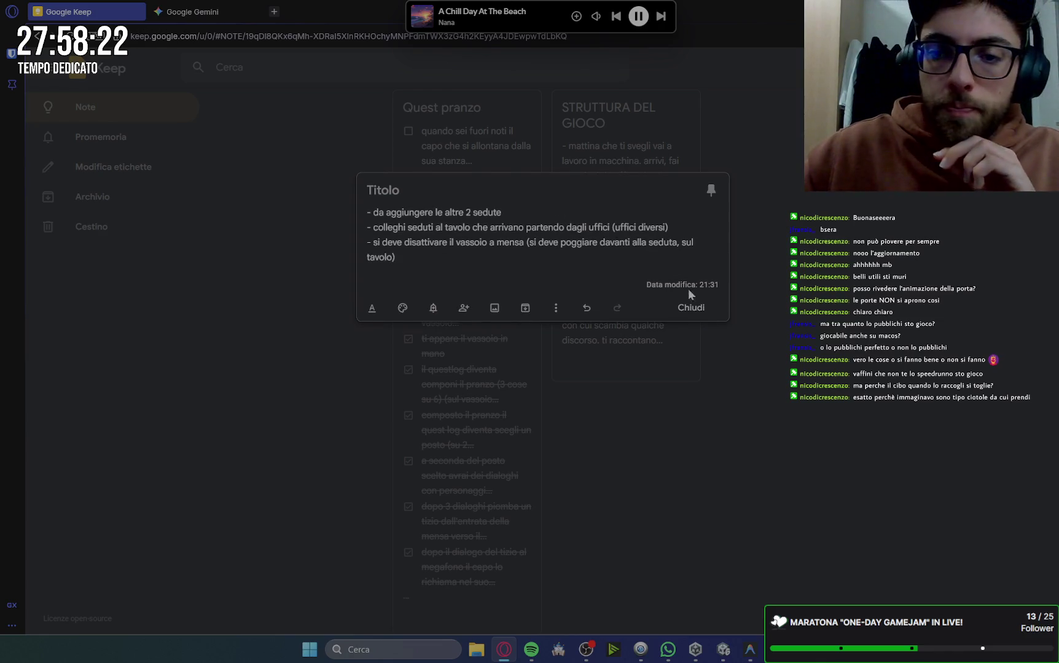
pyautogui.click(694, 296)
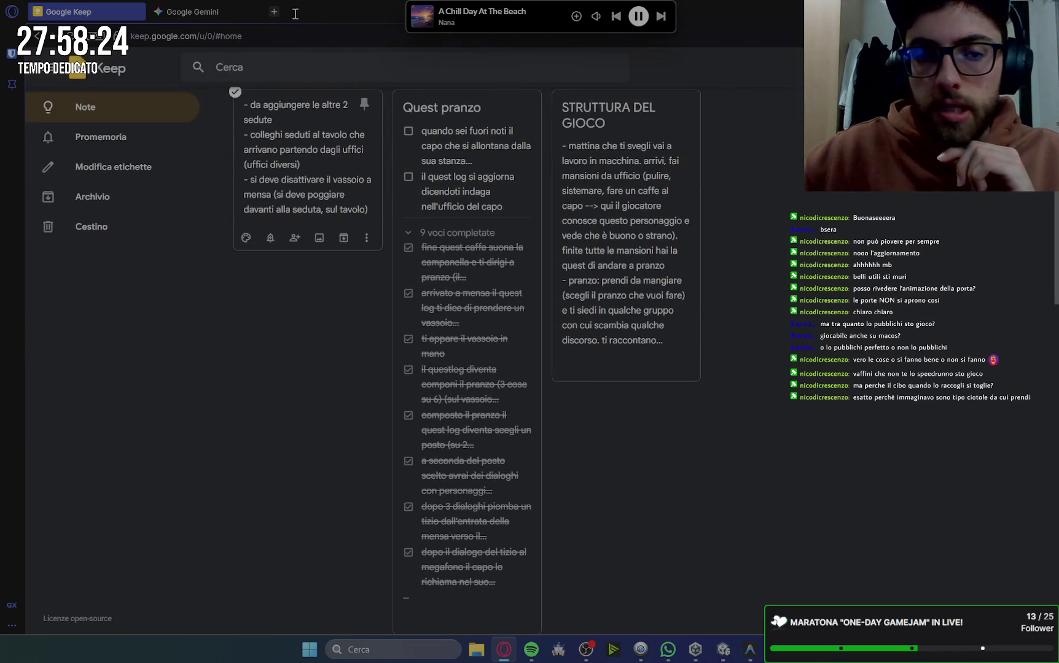
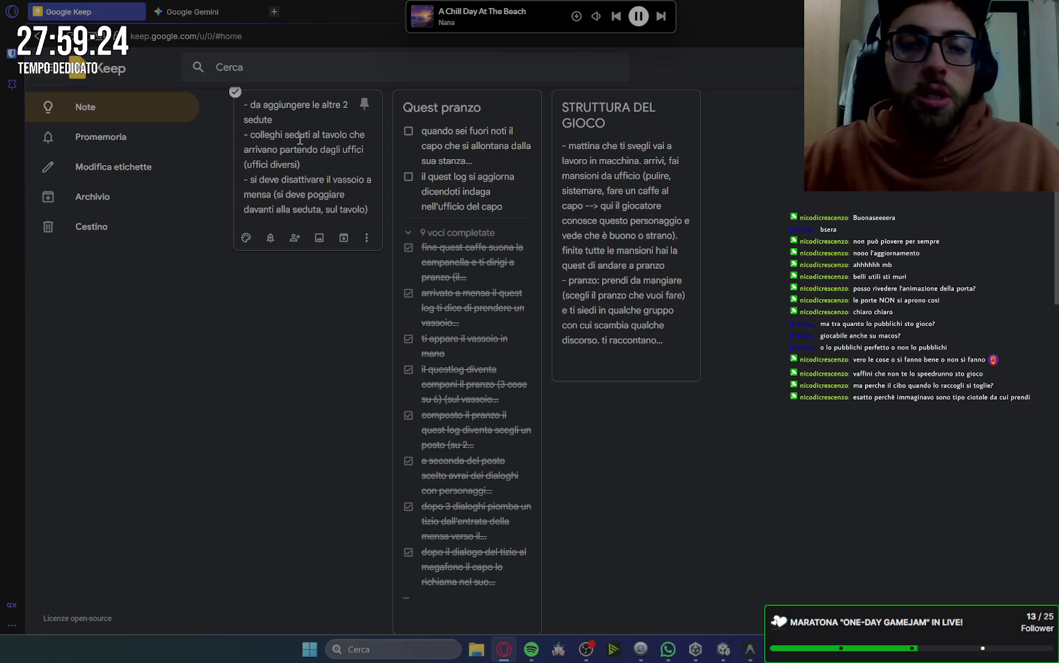
# Look over the canteen food script, the game planning notes and the Gemini chat.
pyautogui.click(754, 655)
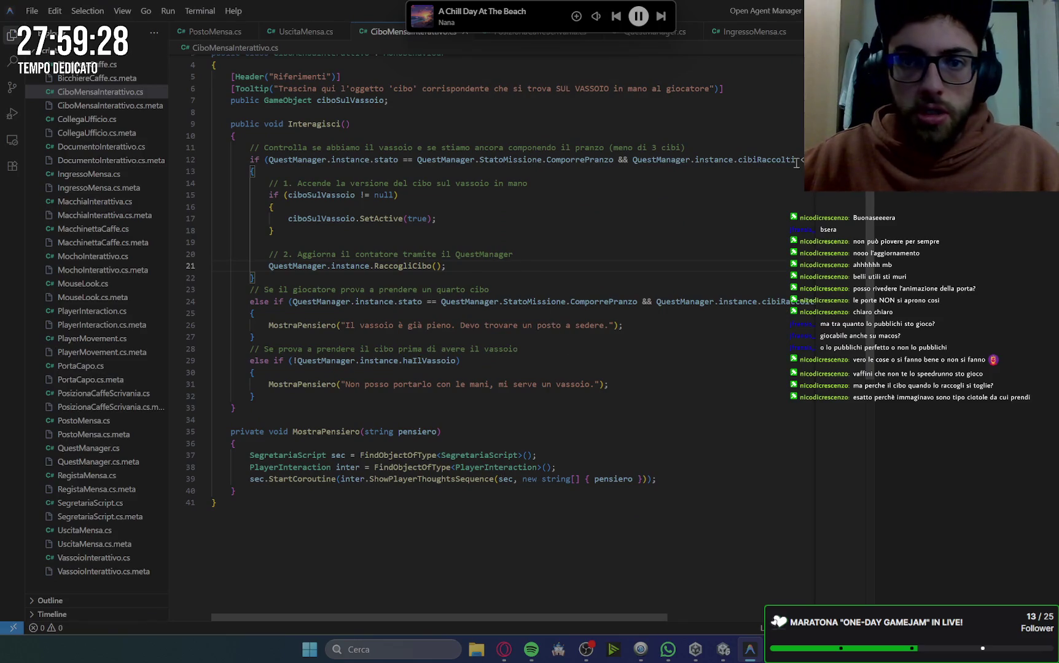
pyautogui.hotkey('alt', 'Tab')
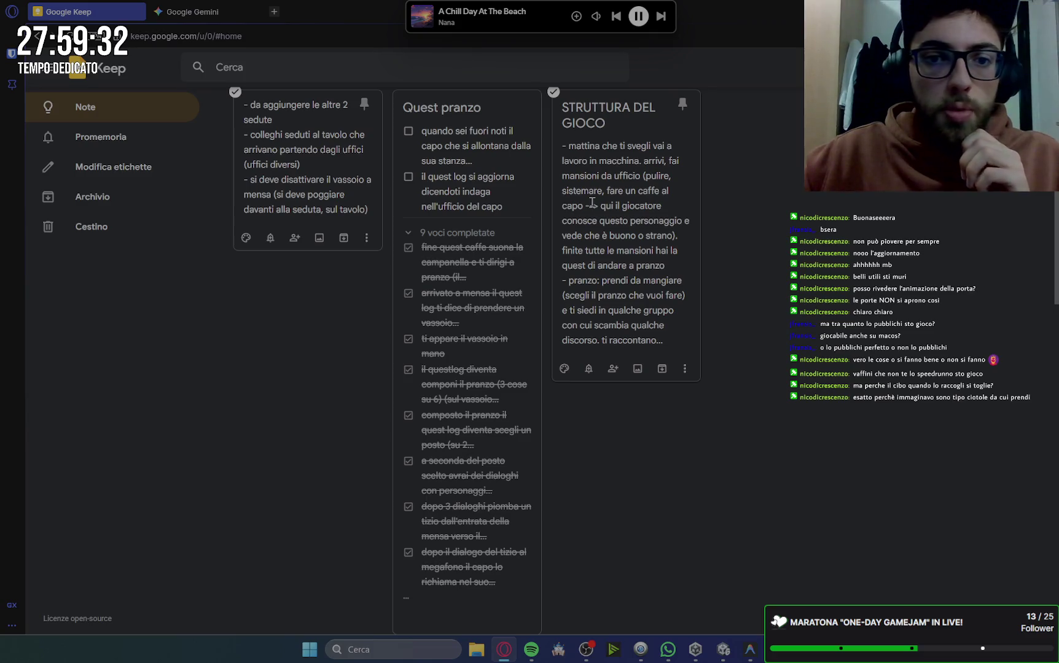
pyautogui.click(222, 13)
# Back in Unity, stop Play mode, clear the console warnings and restart the game.
pyautogui.click(726, 652)
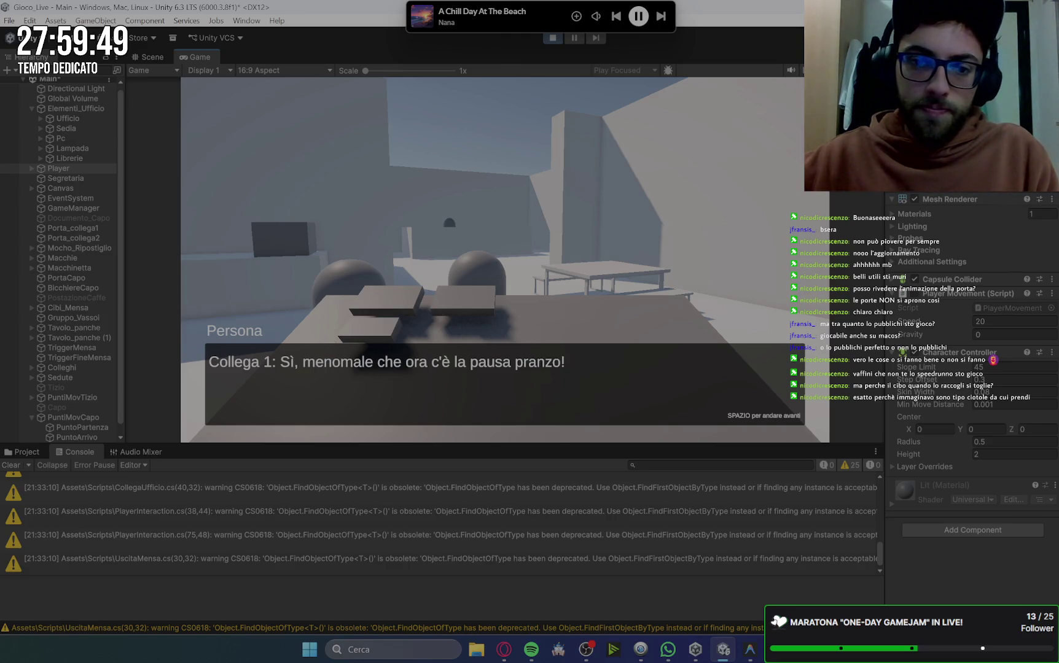
pyautogui.click(554, 38)
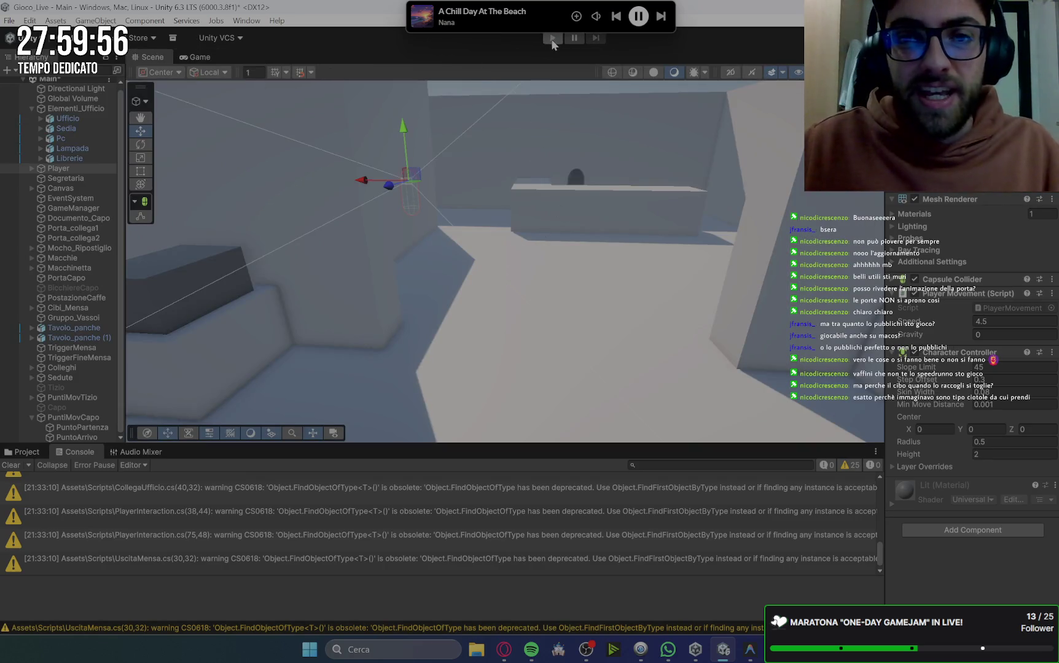
pyautogui.click(10, 465)
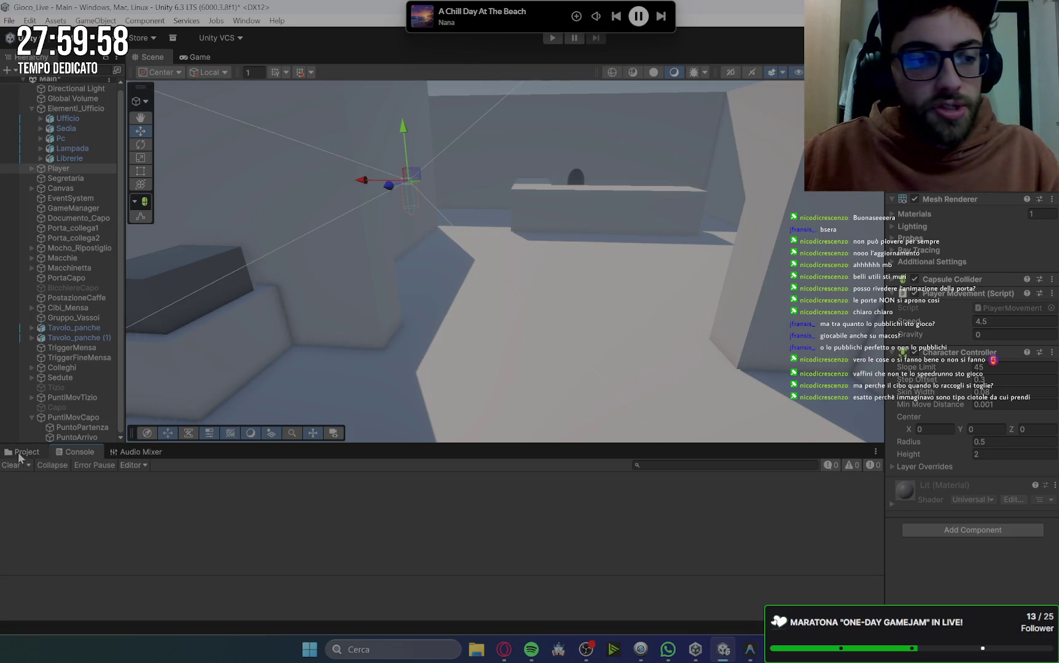
pyautogui.click(552, 38)
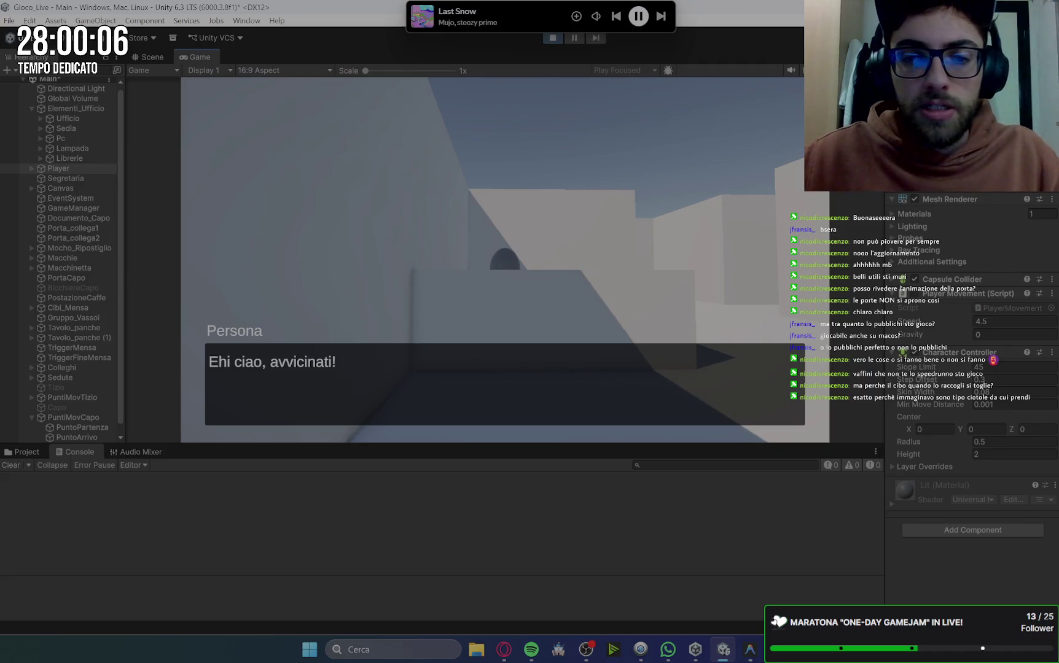
# Dismiss the greeting, walk into the office and pick up the first document from the desk.
pyautogui.click(192, 177)
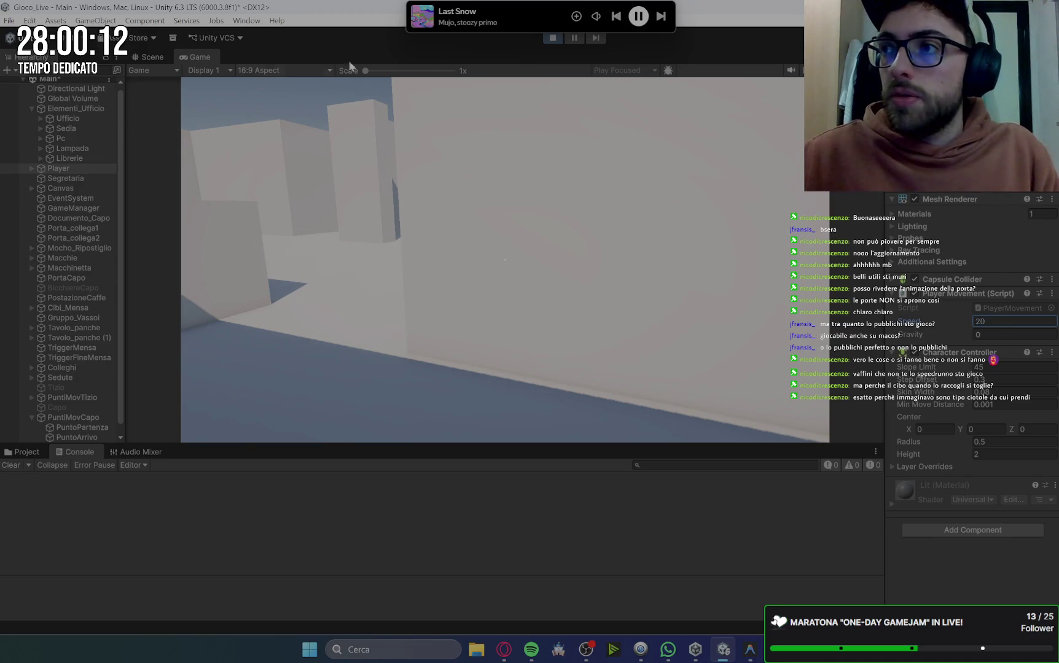
pyautogui.press('w')
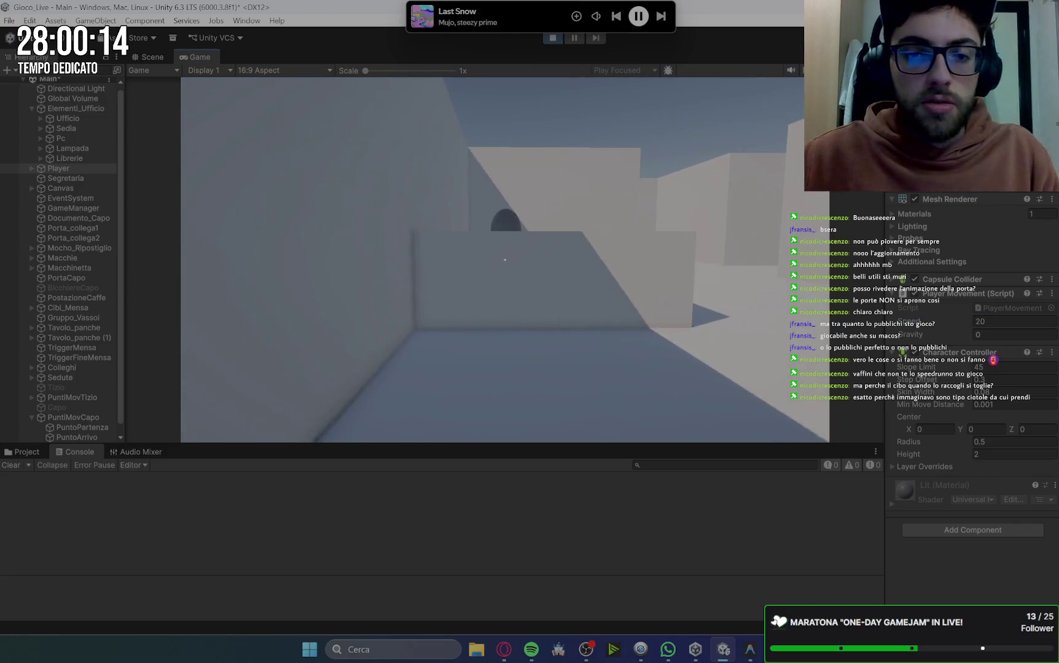
pyautogui.press('space')
pyautogui.press('w')
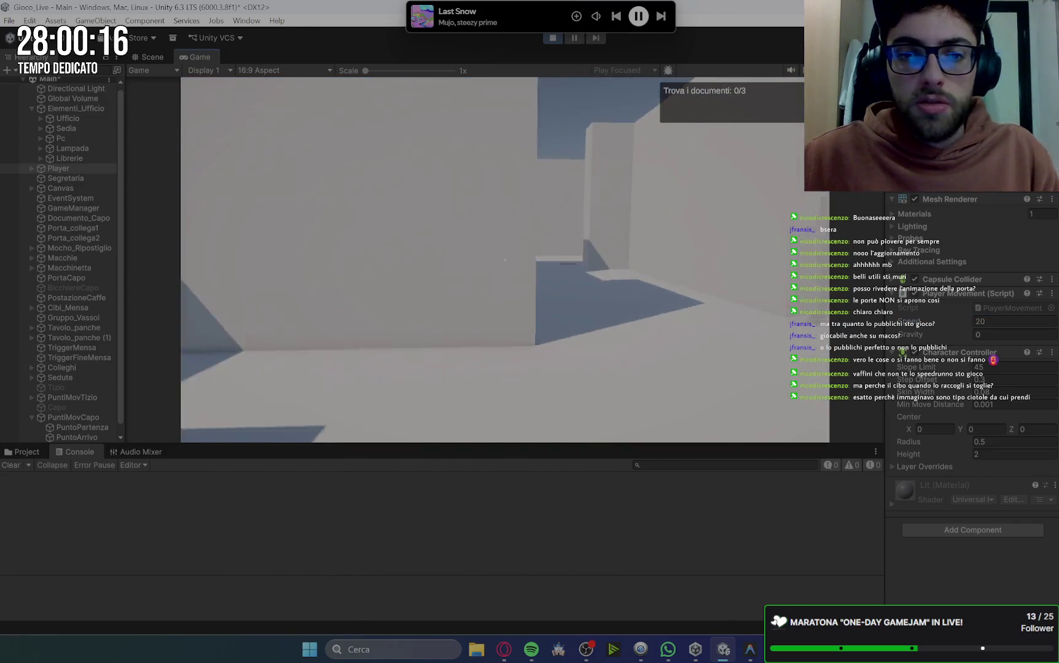
pyautogui.press('e')
pyautogui.press('space')
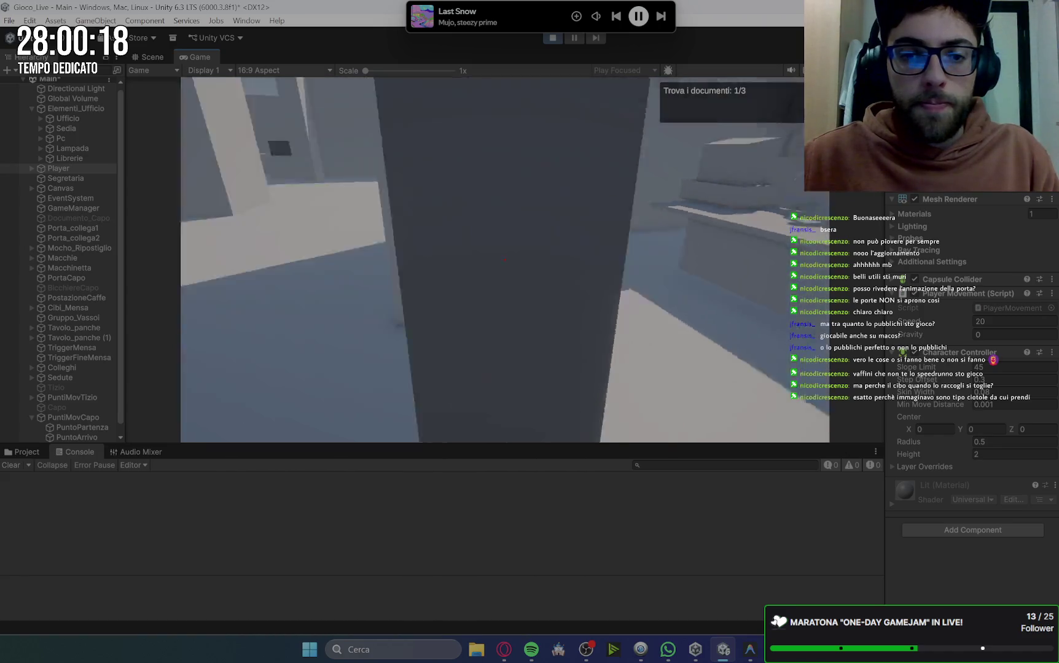
# Get the second and third documents from the colleagues along the hallway.
pyautogui.press('w')
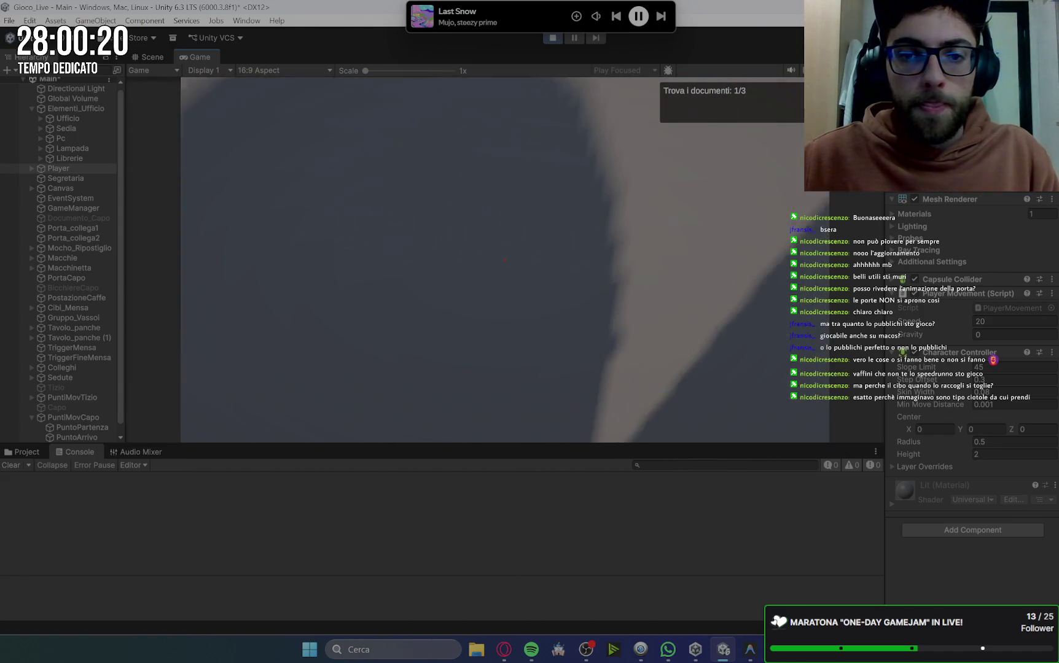
pyautogui.press('e')
pyautogui.press('space')
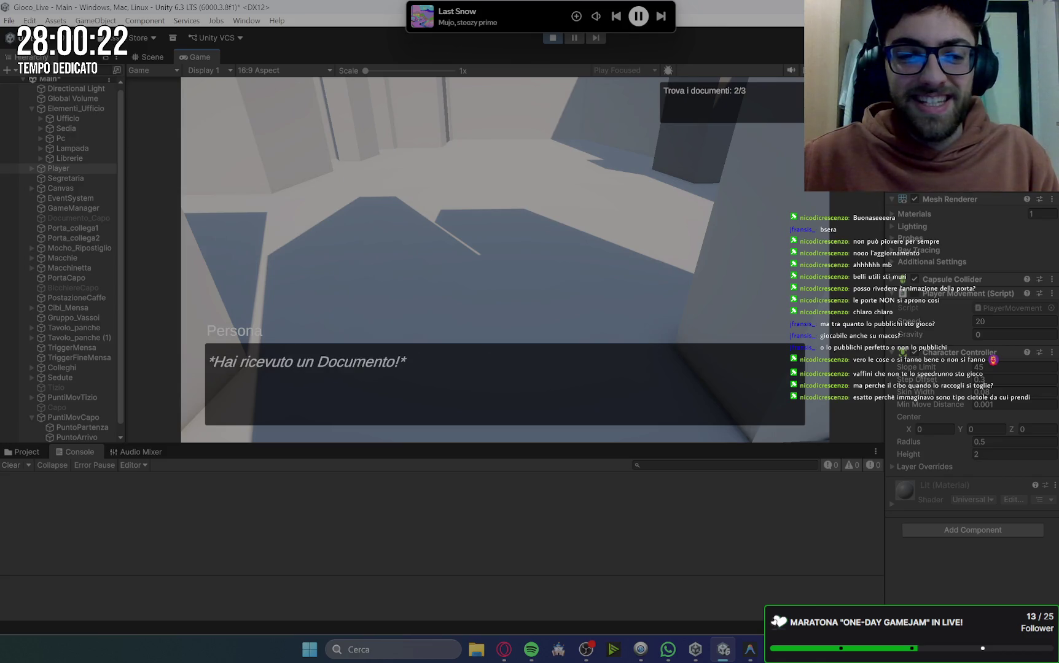
pyautogui.press('space')
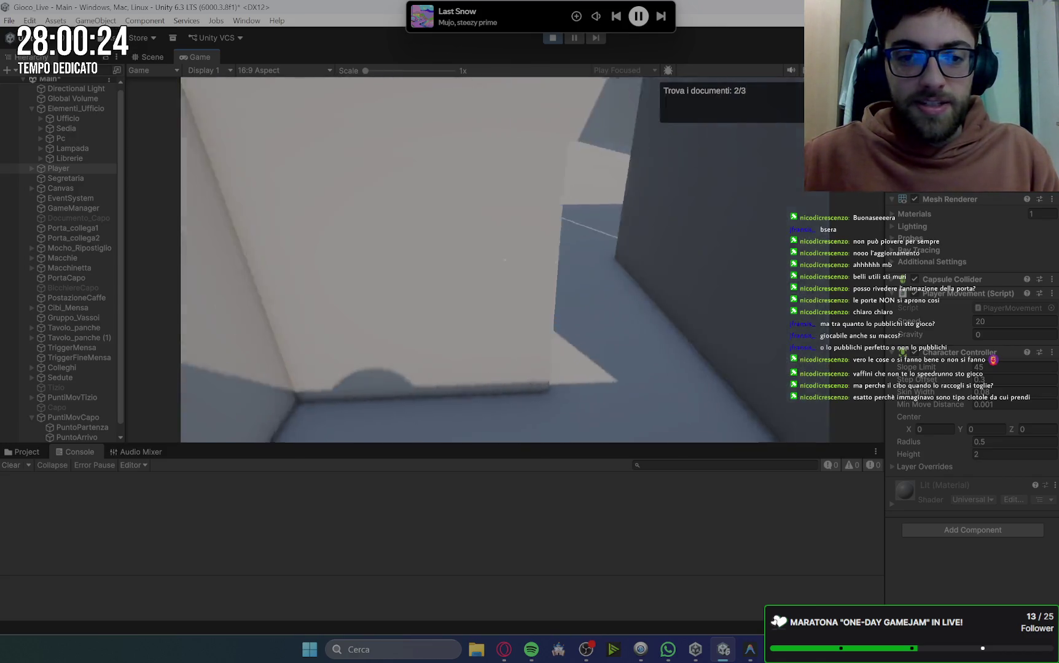
pyautogui.press('s')
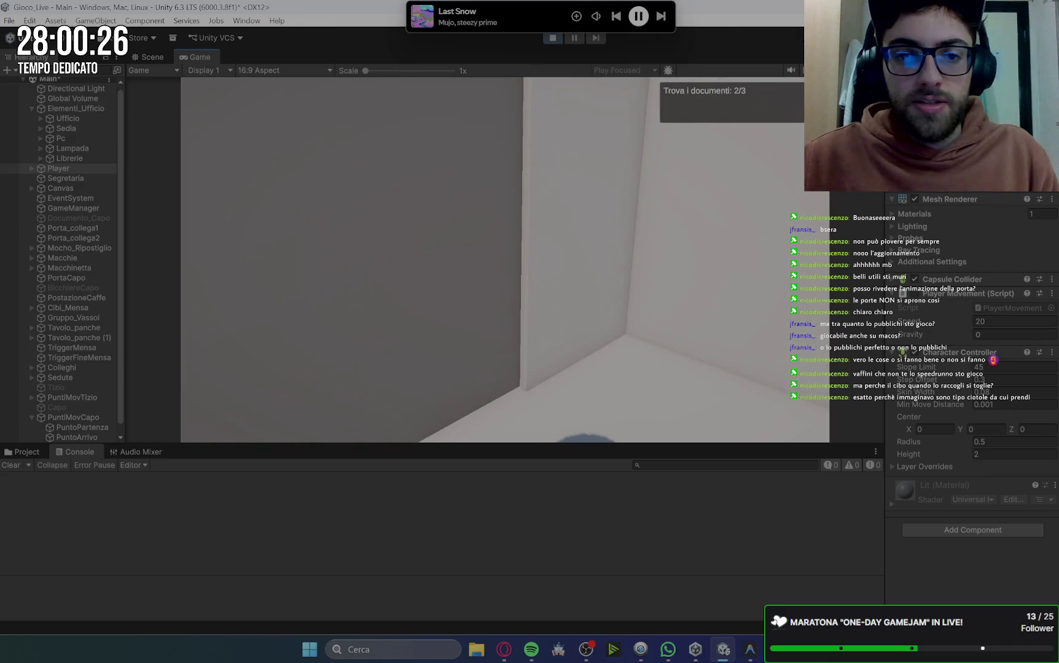
pyautogui.press('e')
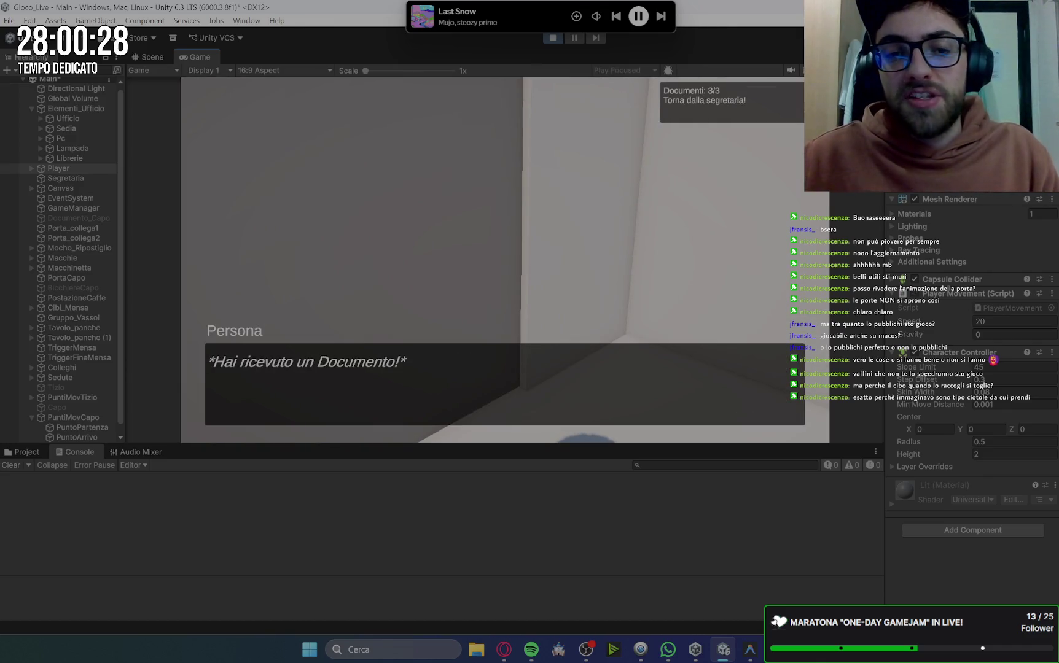
pyautogui.press('space')
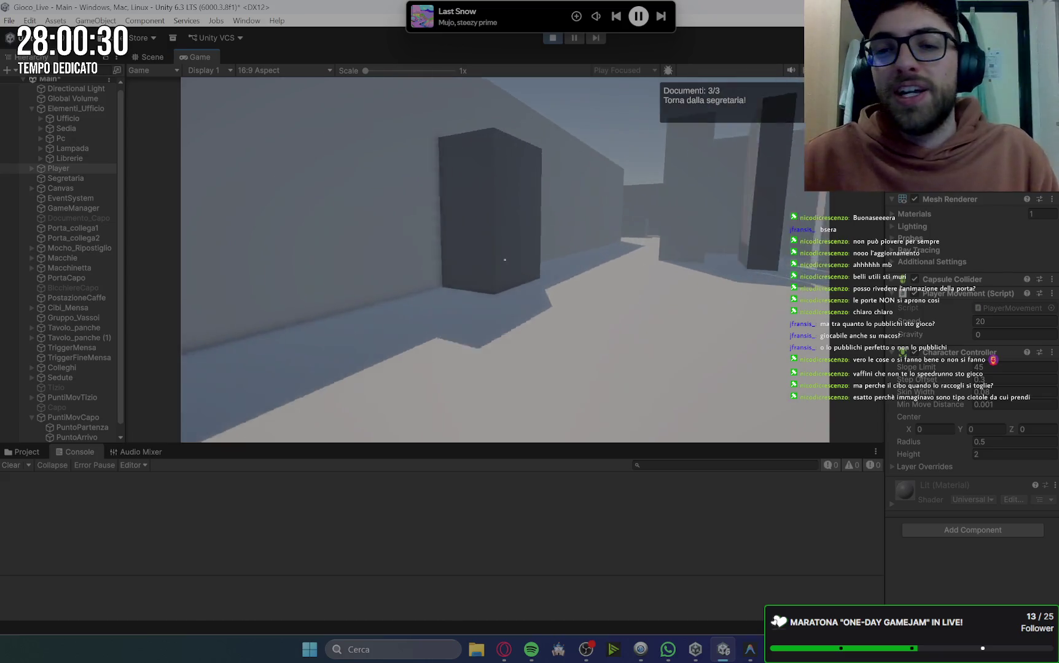
# Accept the coffee-mess task from a colleague and pick up the mop in the storeroom.
pyautogui.press('w')
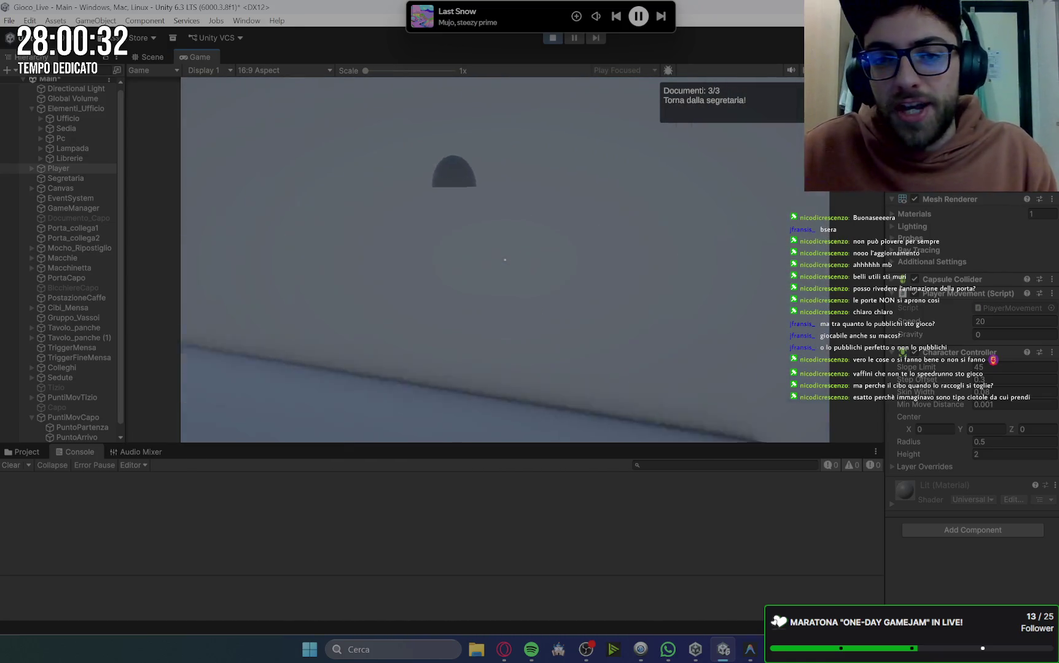
pyautogui.press('e')
pyautogui.press('space')
pyautogui.press('w')
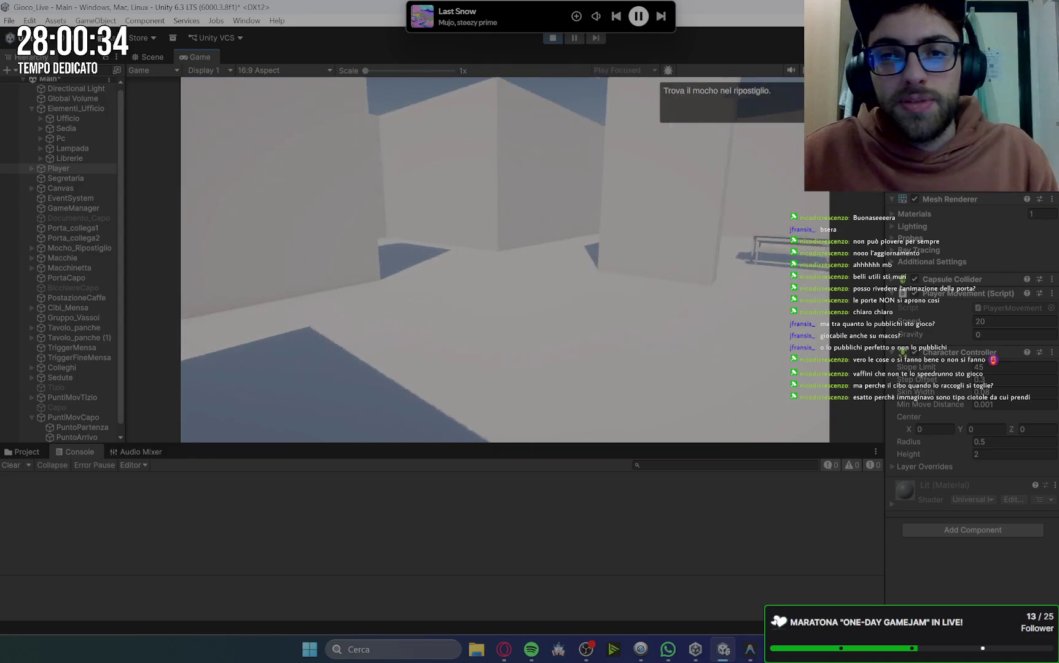
pyautogui.press('w')
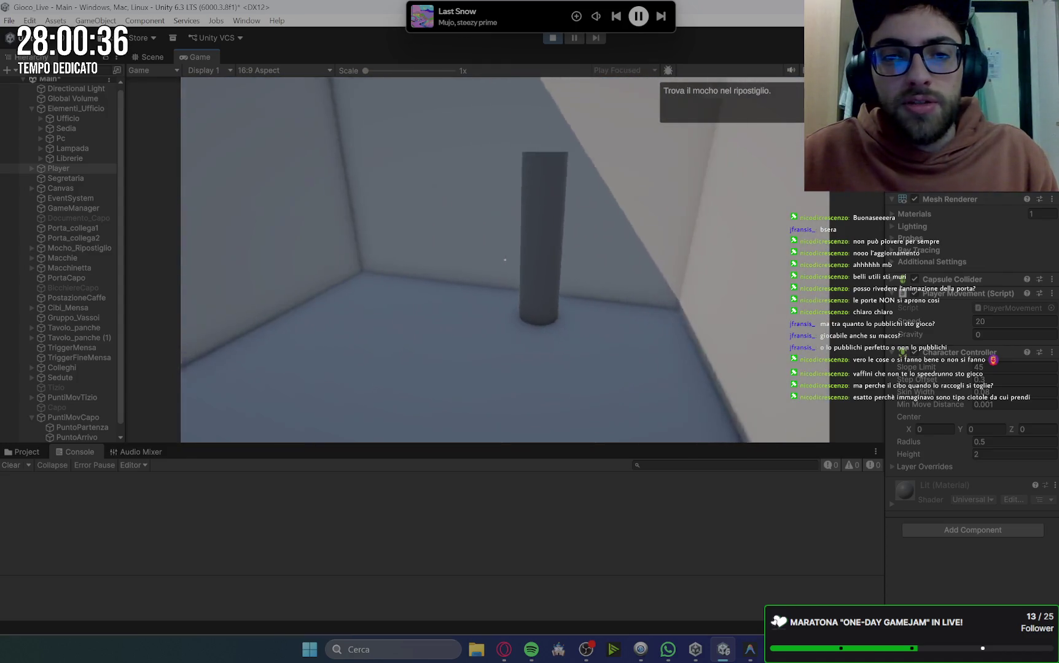
pyautogui.press('e')
pyautogui.press('space')
# Mop up all five coffee stains on the floor and put the mop back.
pyautogui.press('w')
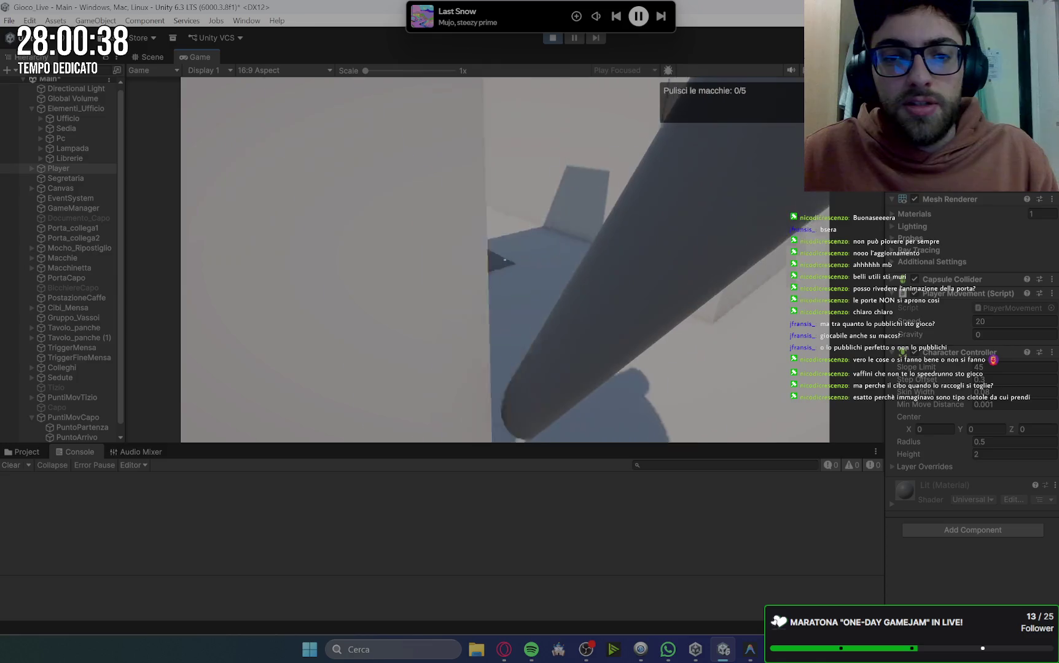
pyautogui.press('w')
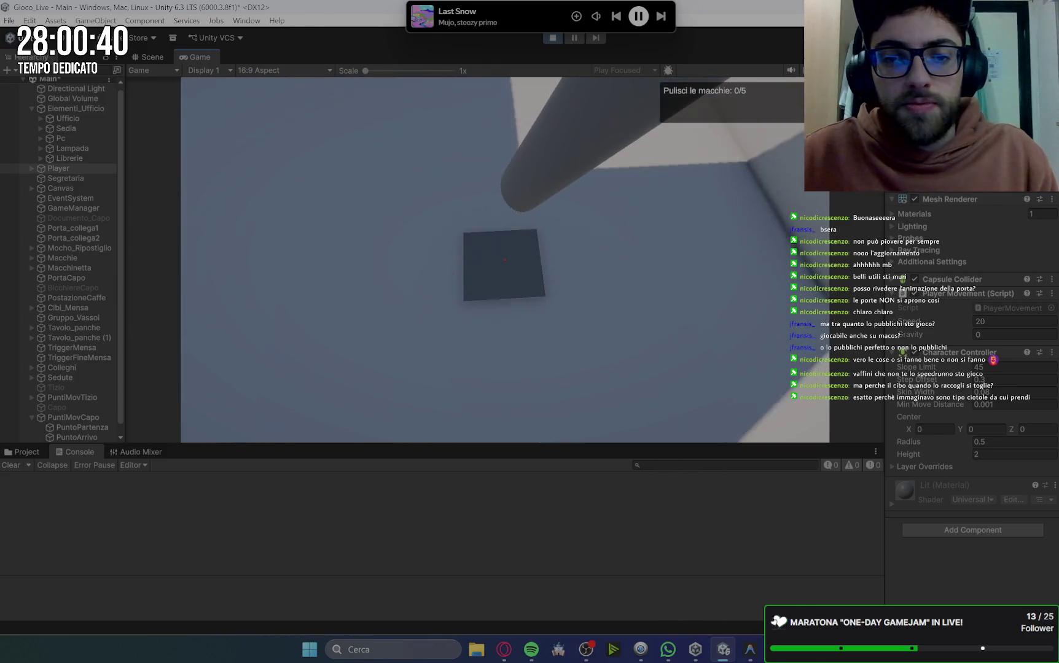
pyautogui.press('e')
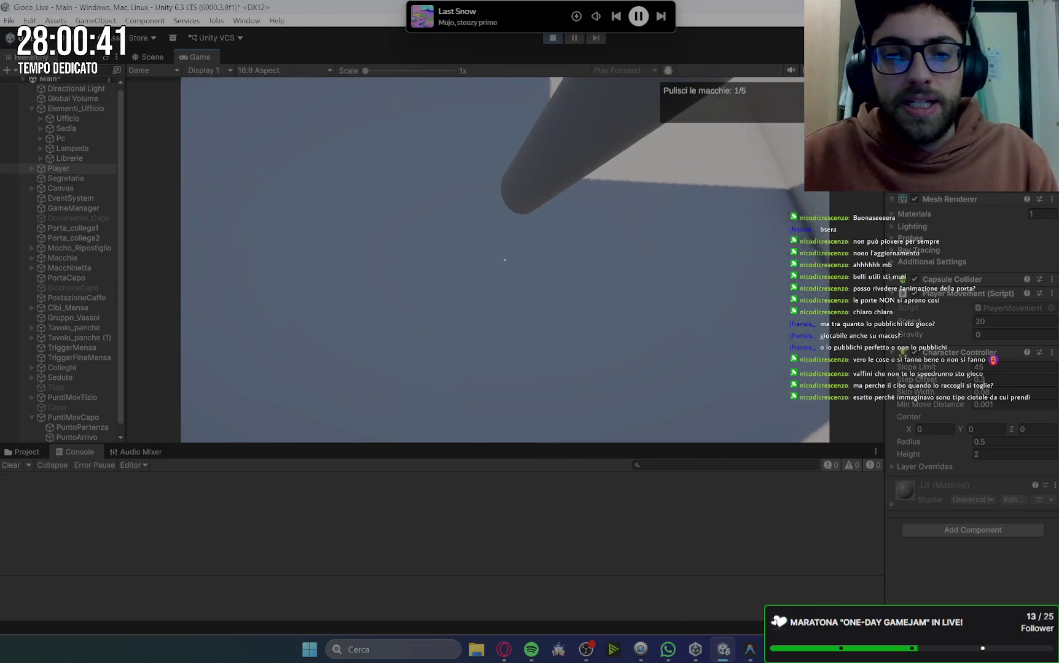
pyautogui.press('w')
pyautogui.press('s')
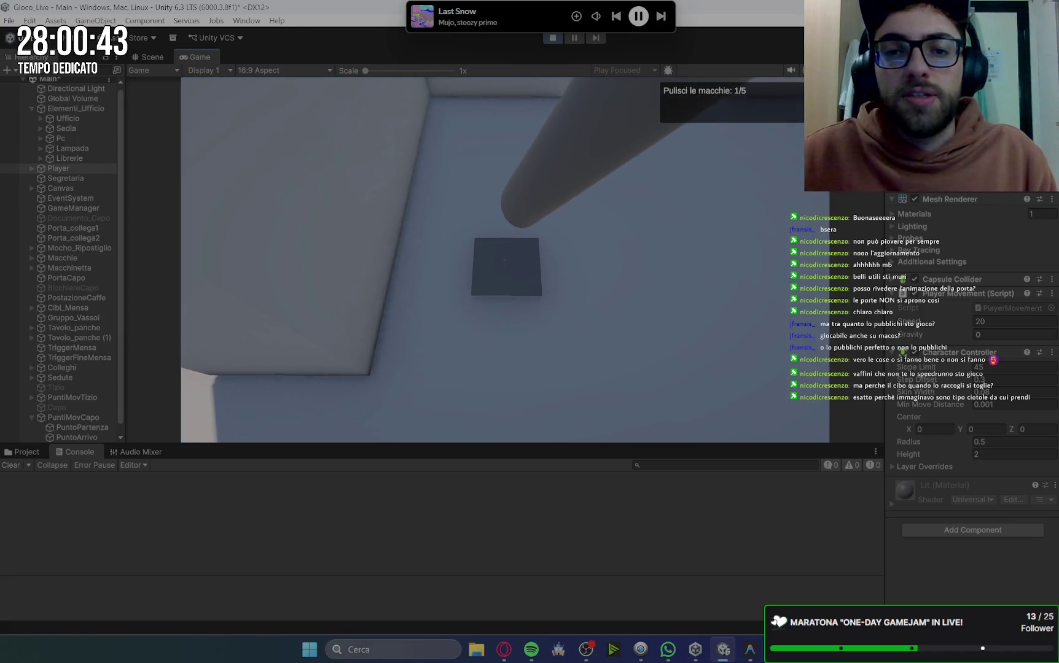
pyautogui.press('s')
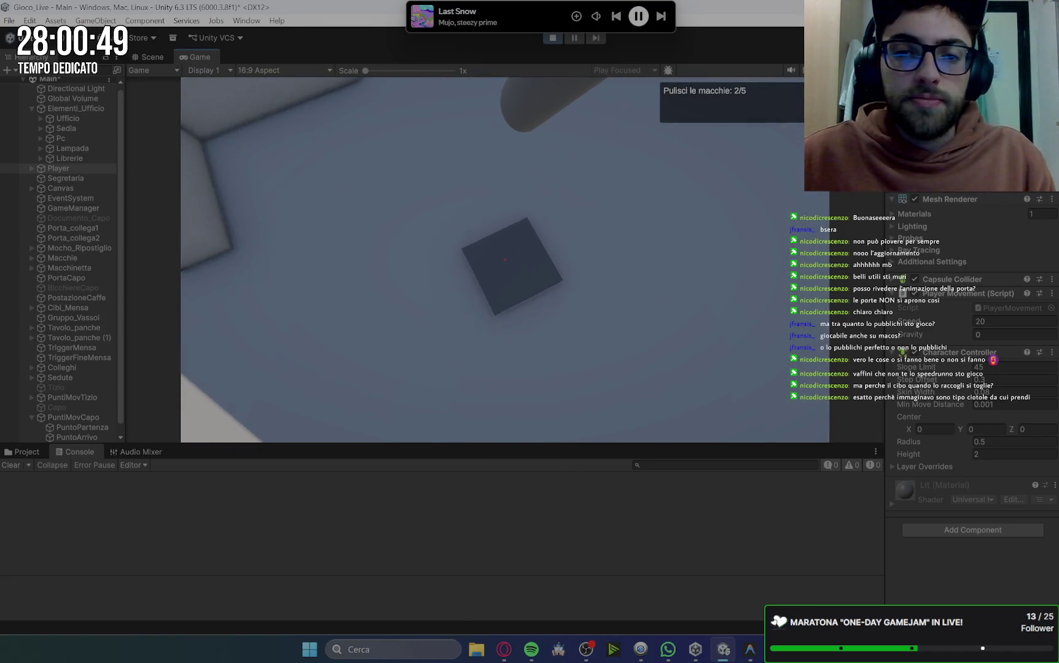
pyautogui.press('e')
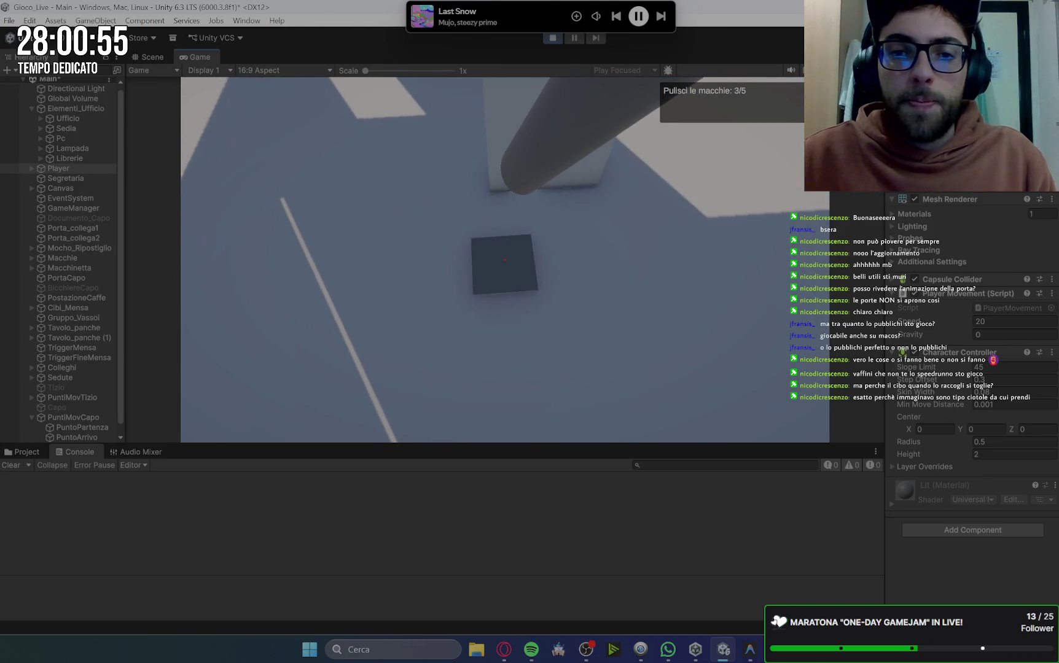
pyautogui.click(504, 260)
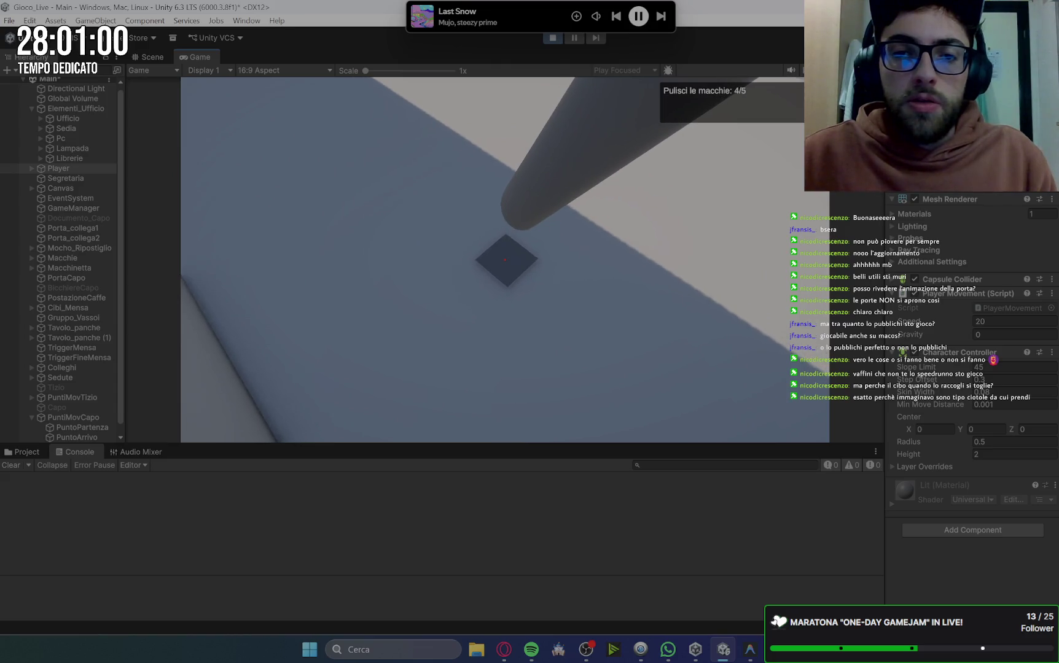
pyautogui.click(504, 260)
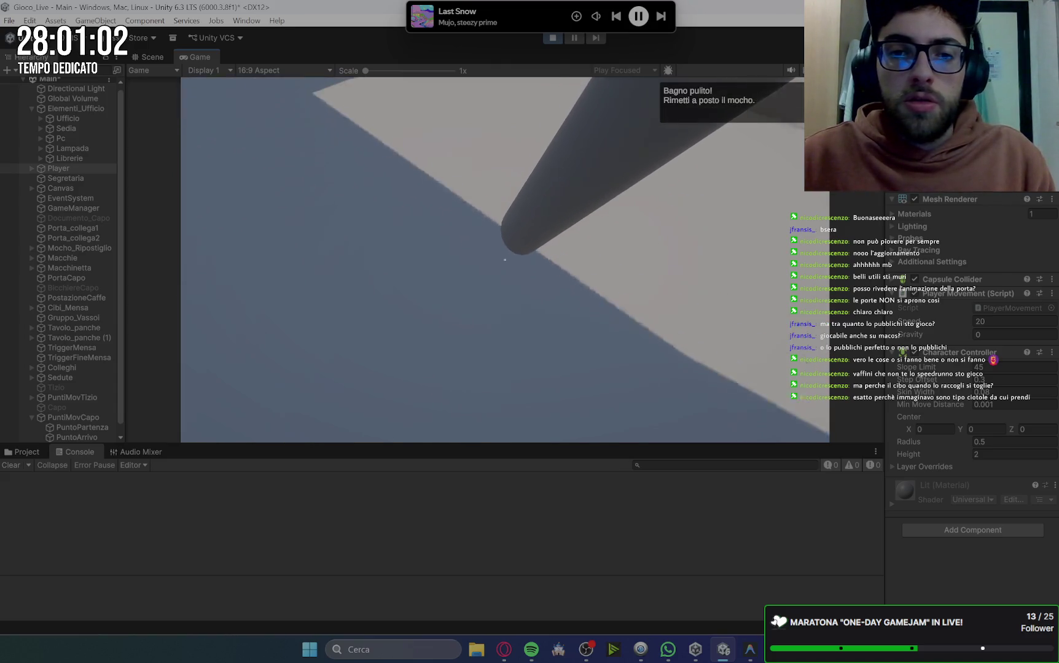
pyautogui.click(504, 260)
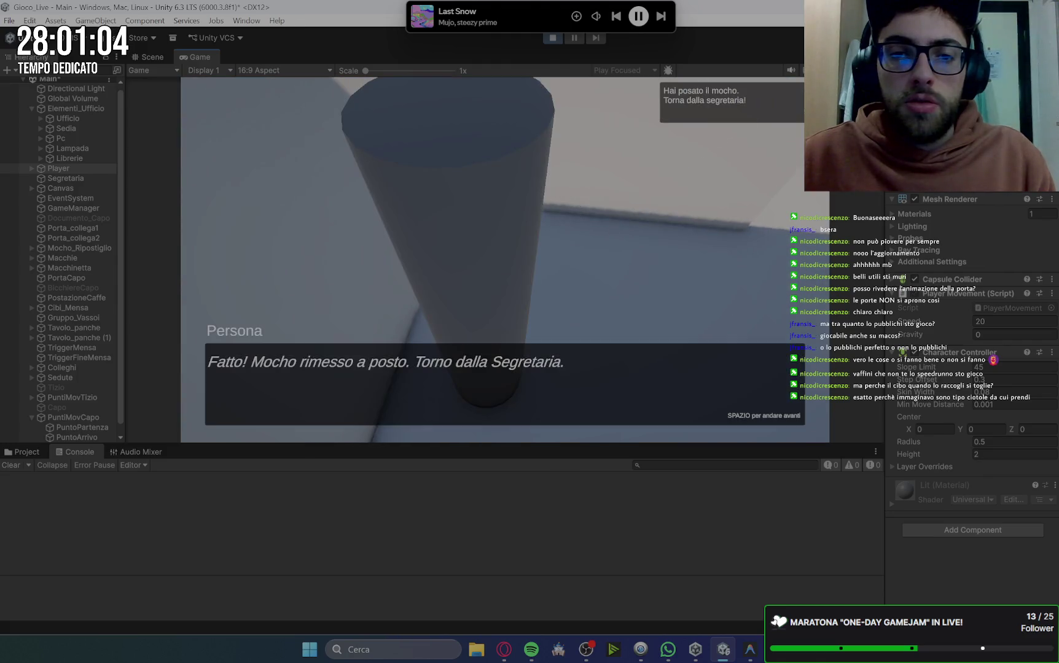
# Report back to the secretary, then brew and collect a coffee at the machine.
pyautogui.press('w')
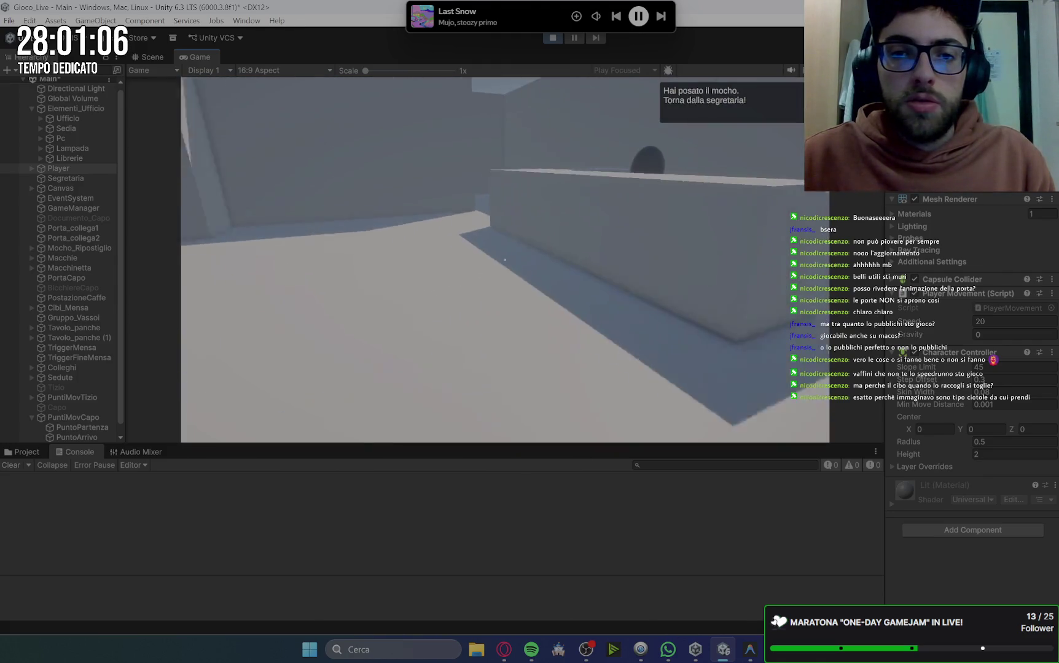
pyautogui.click(505, 260)
pyautogui.press('space')
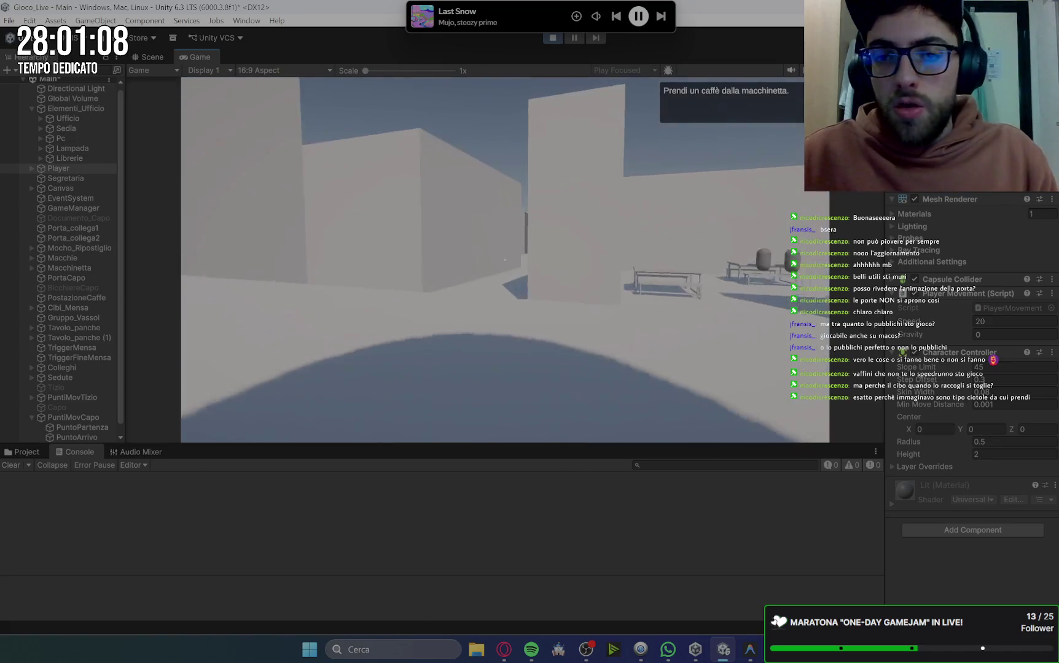
pyautogui.press('w')
pyautogui.press('w')
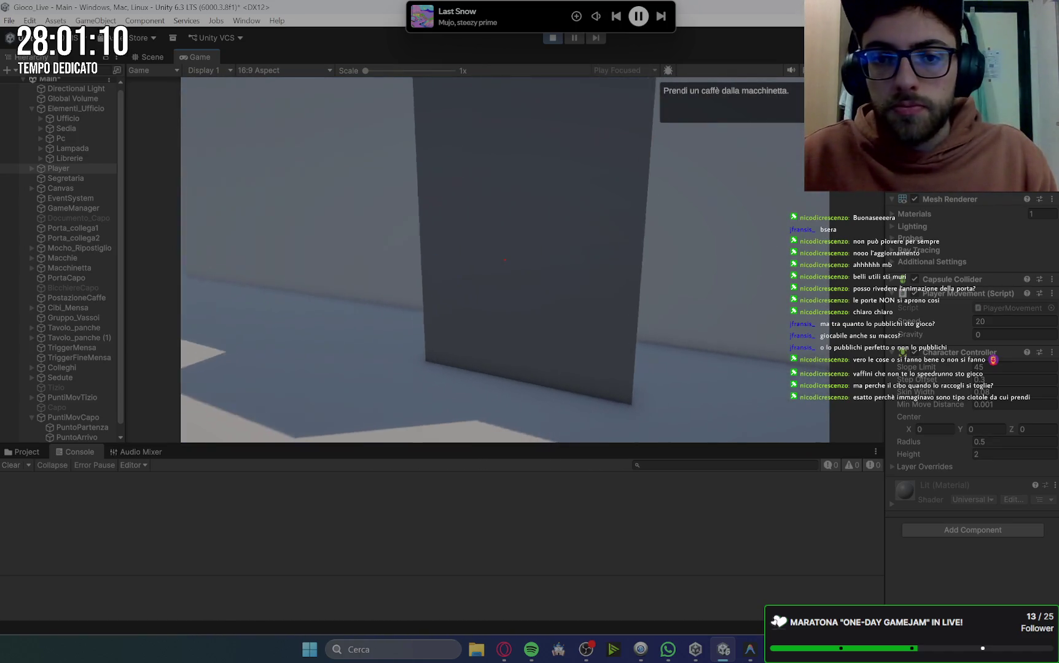
pyautogui.click(504, 260)
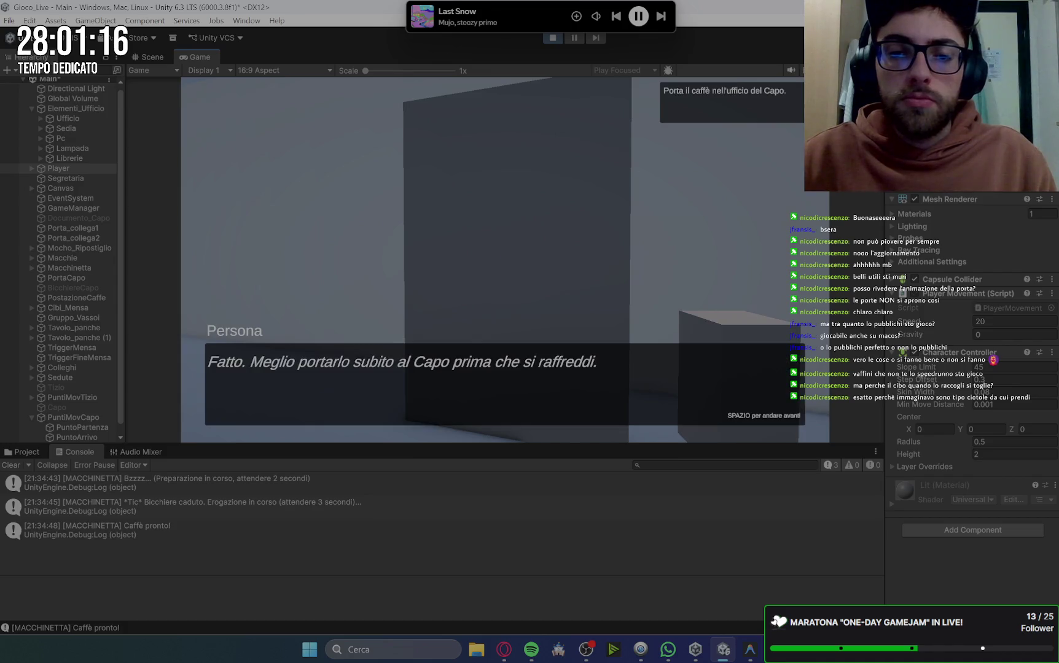
pyautogui.click(504, 260)
pyautogui.press('w')
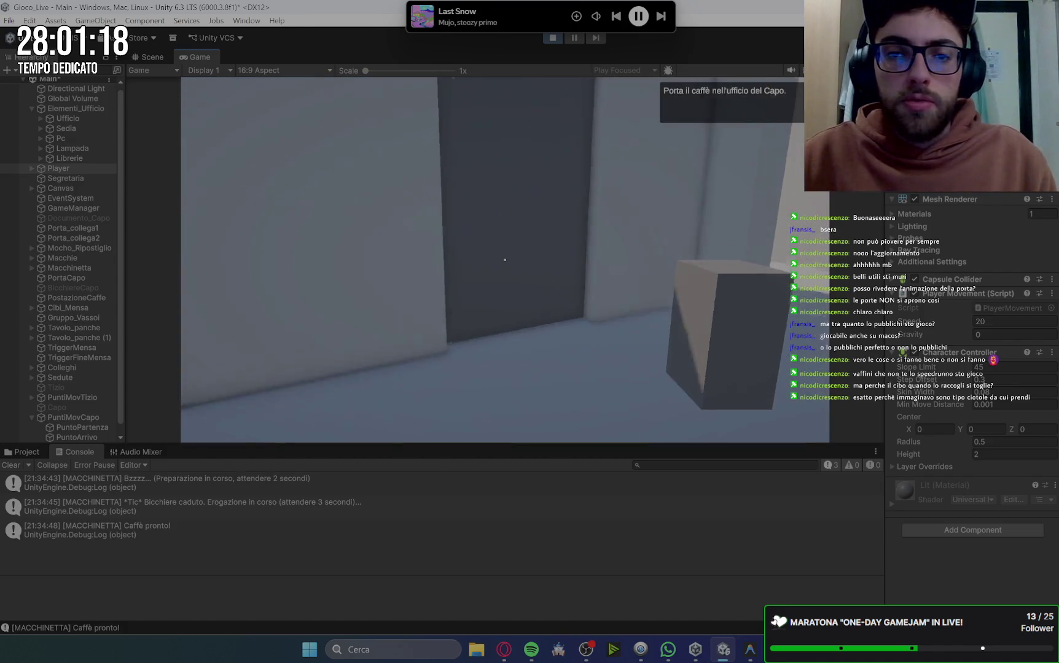
# Visit the boss's office, then take a canteen tray and three food items.
pyautogui.click(505, 260)
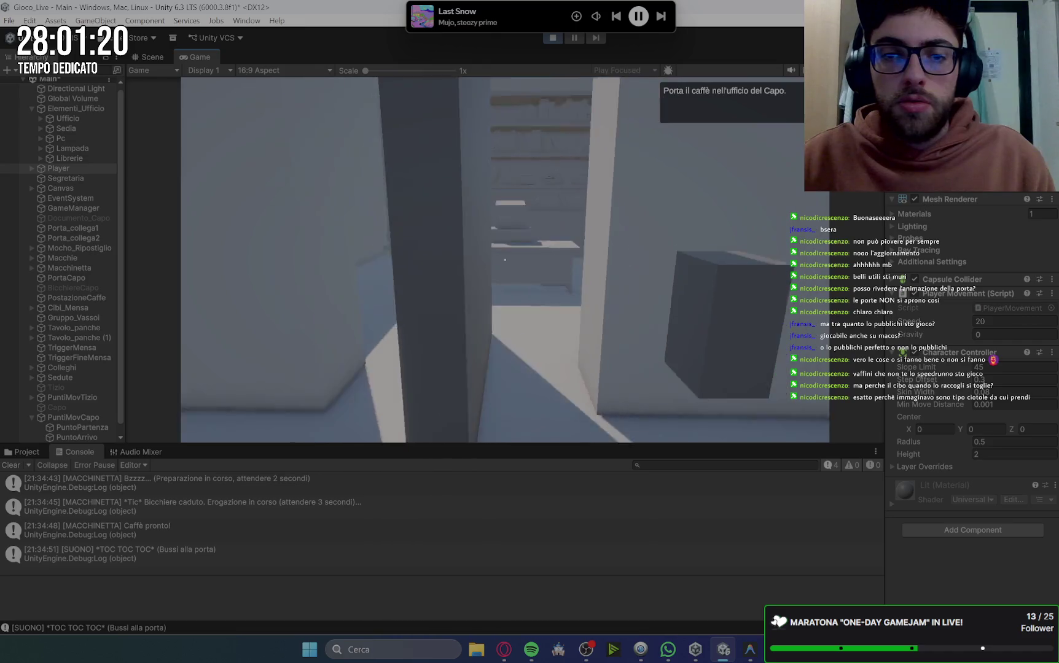
pyautogui.press('w')
pyautogui.press('space')
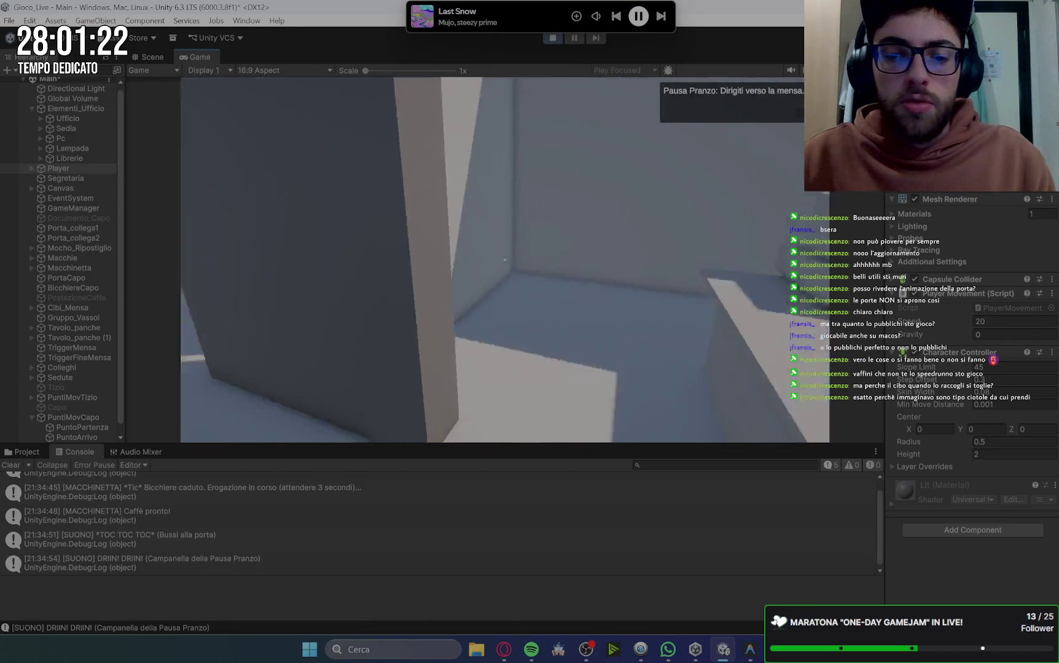
pyautogui.press('space')
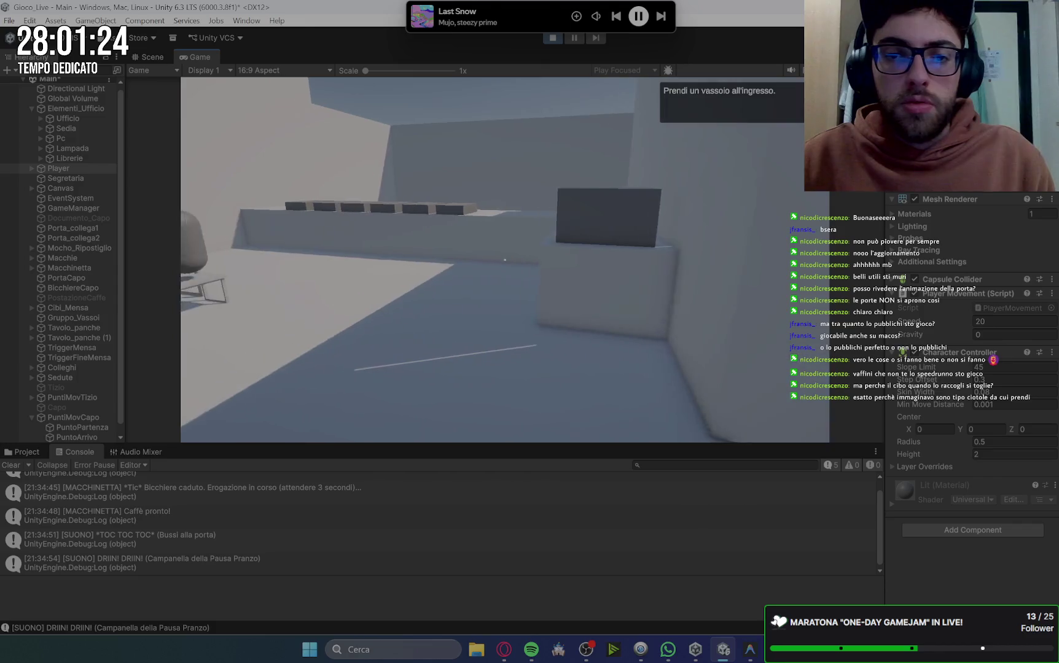
pyautogui.click(504, 260)
pyautogui.press('space')
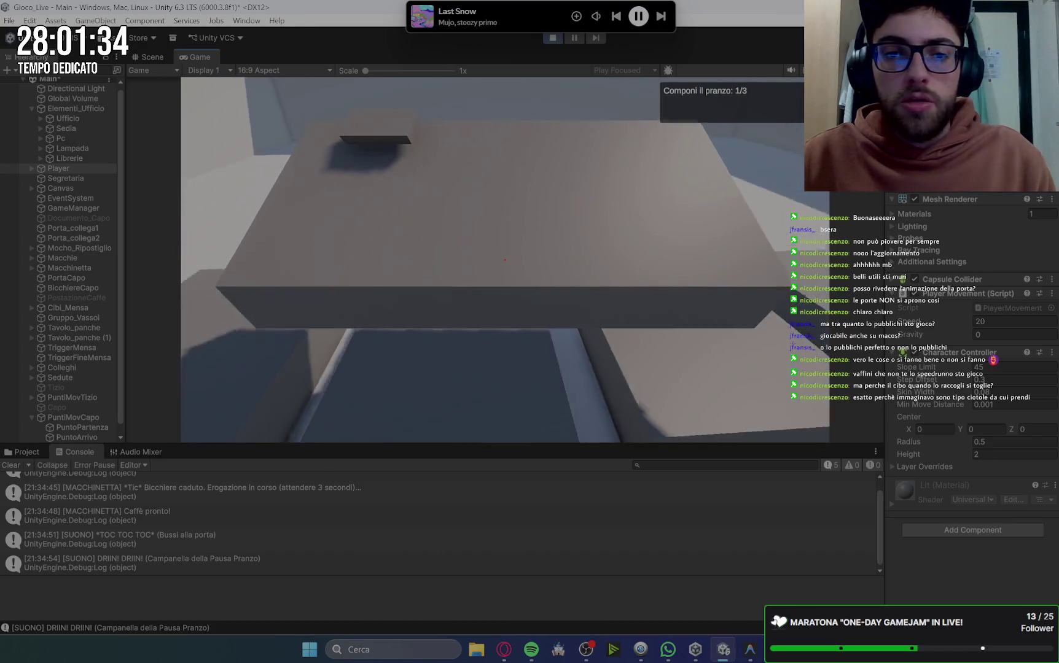
pyautogui.click(505, 260)
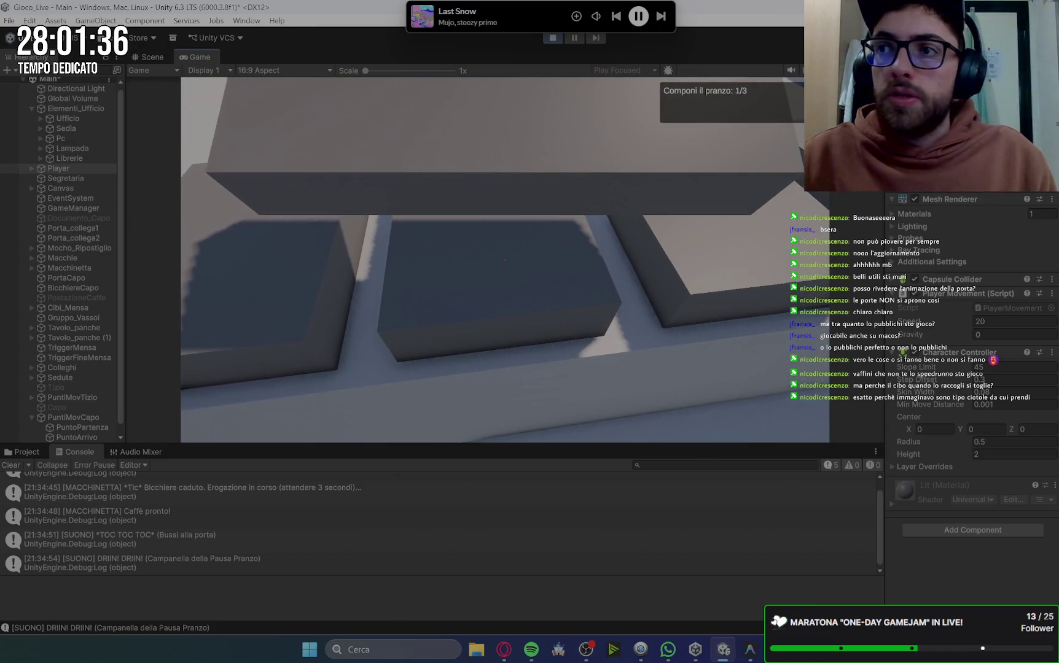
pyautogui.click(505, 260)
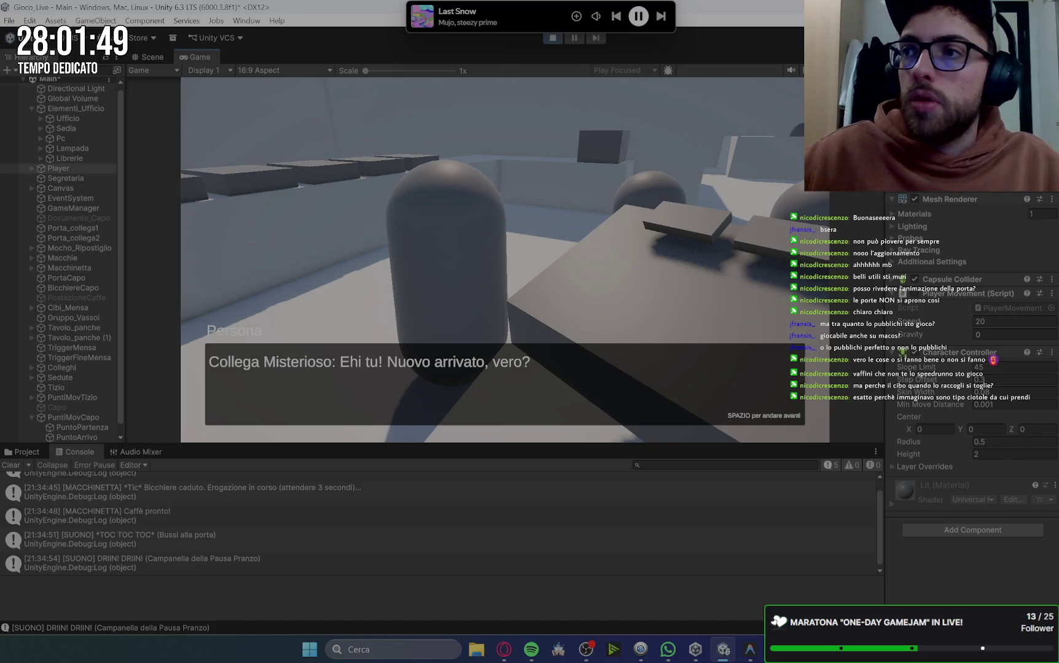
# Go through the mysterious colleague's dialogue lines until the boss-office quest appears.
pyautogui.press('space')
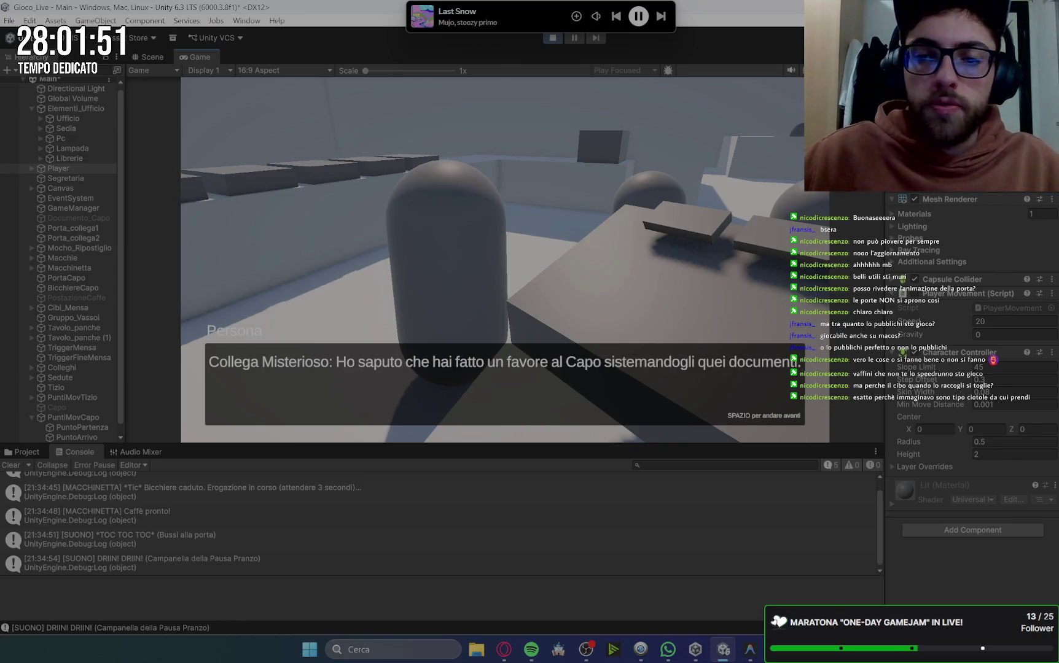
pyautogui.press('space')
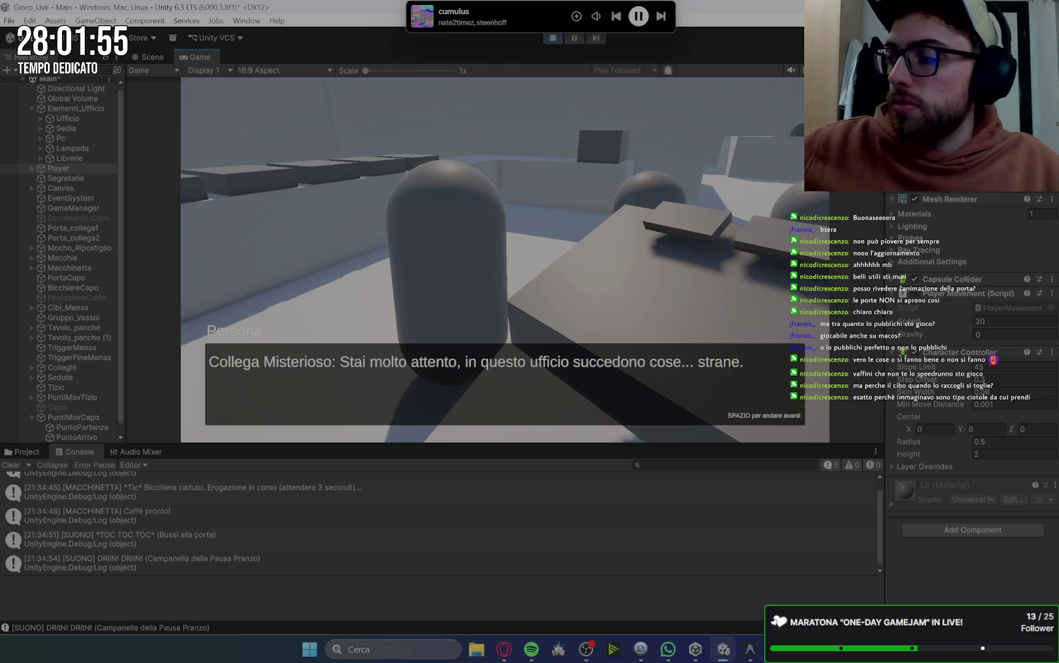
pyautogui.press('space')
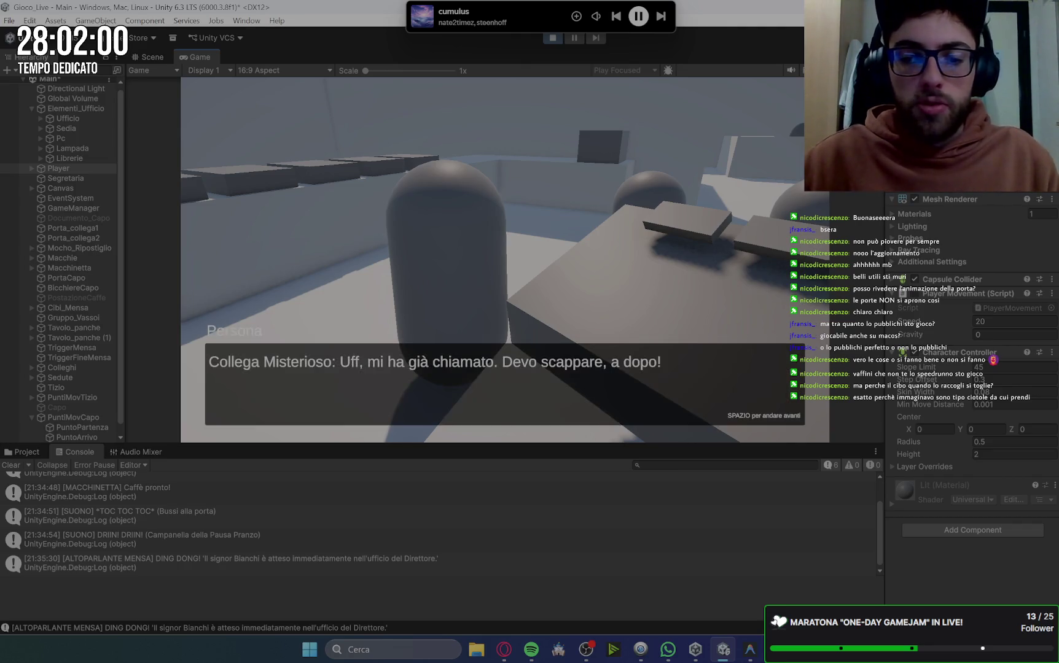
pyautogui.press('space')
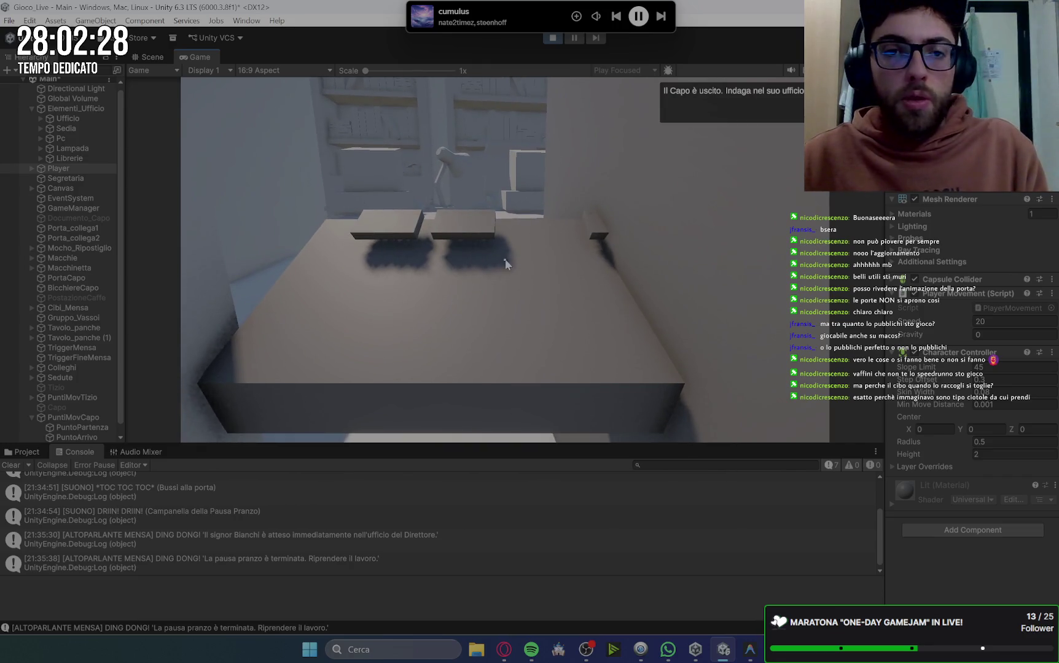
# Stop the playtest, tick the last two Quest pranzo items in Google Keep and unpin the note.
pyautogui.click(553, 38)
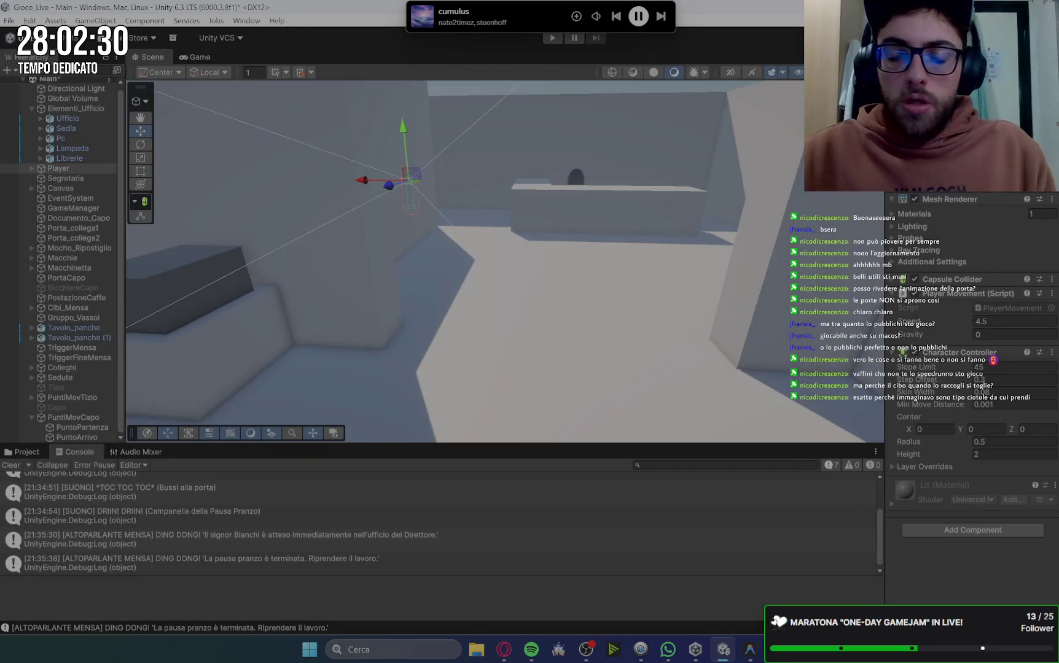
pyautogui.moveTo(759, 642)
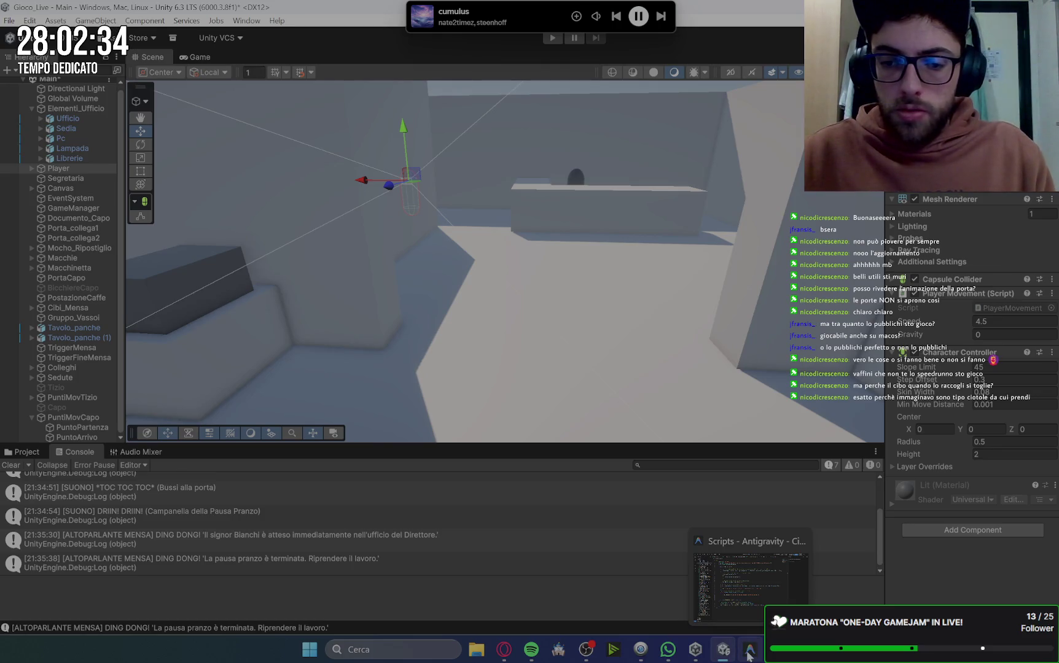
pyautogui.click(505, 650)
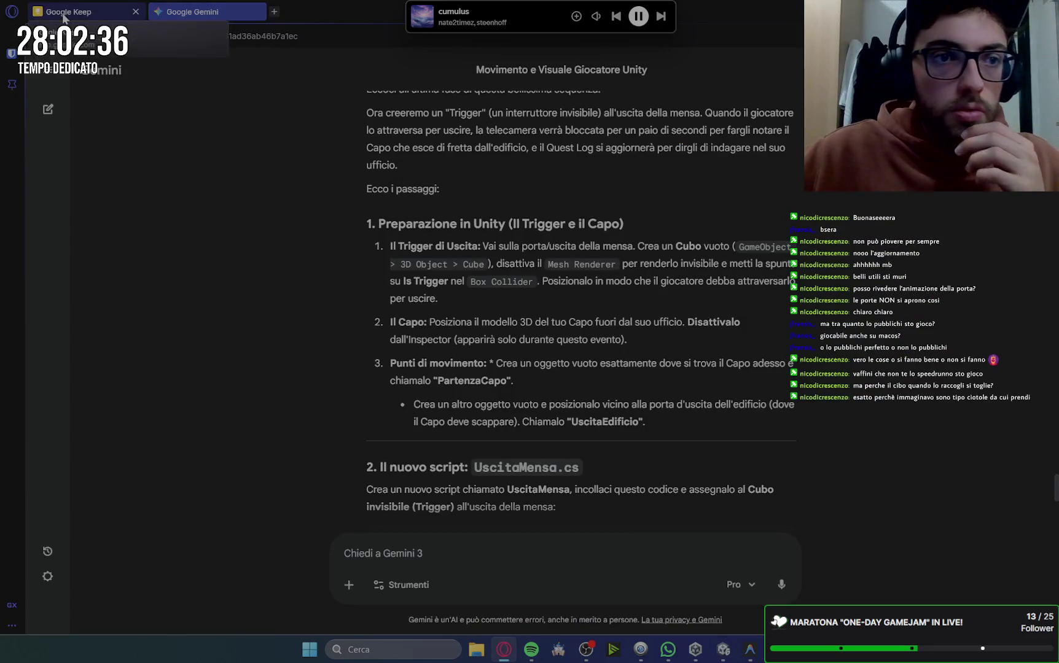
pyautogui.click(64, 15)
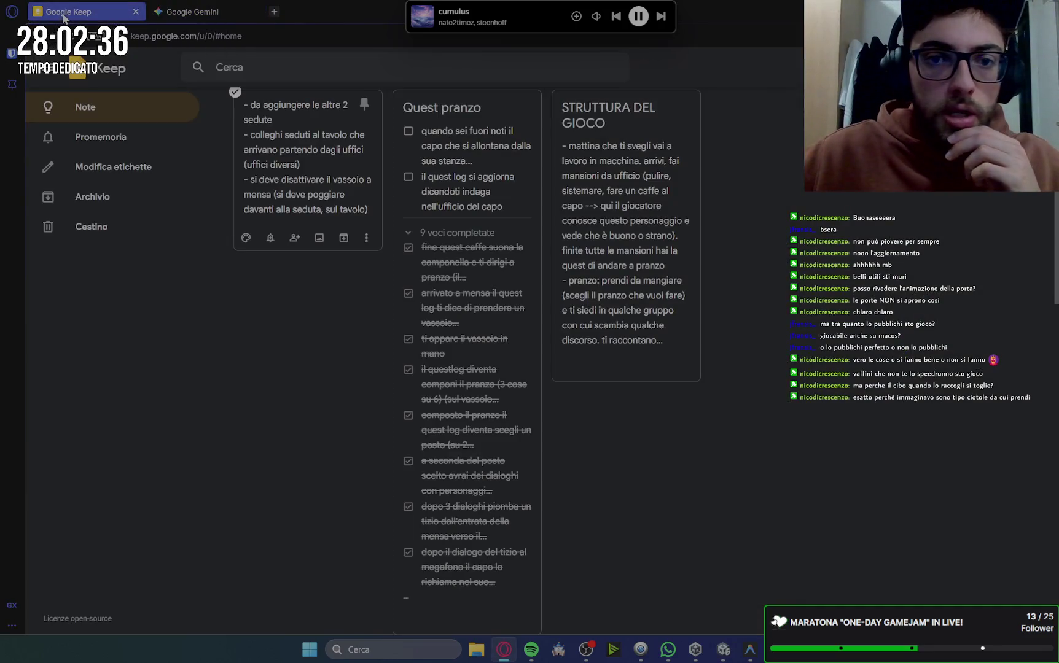
pyautogui.click(408, 133)
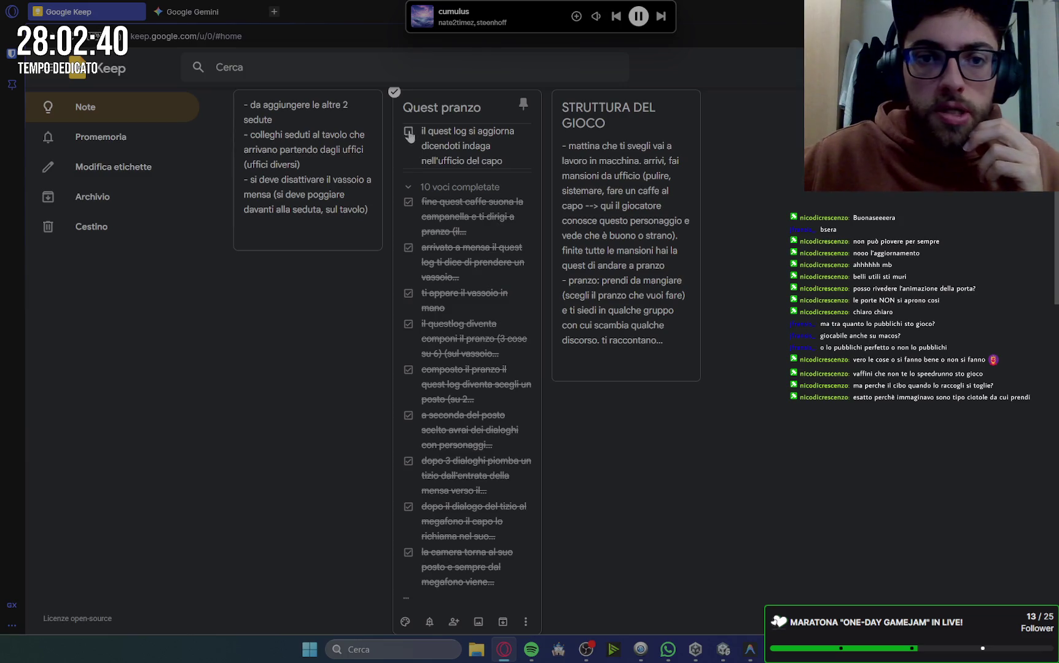
pyautogui.click(409, 133)
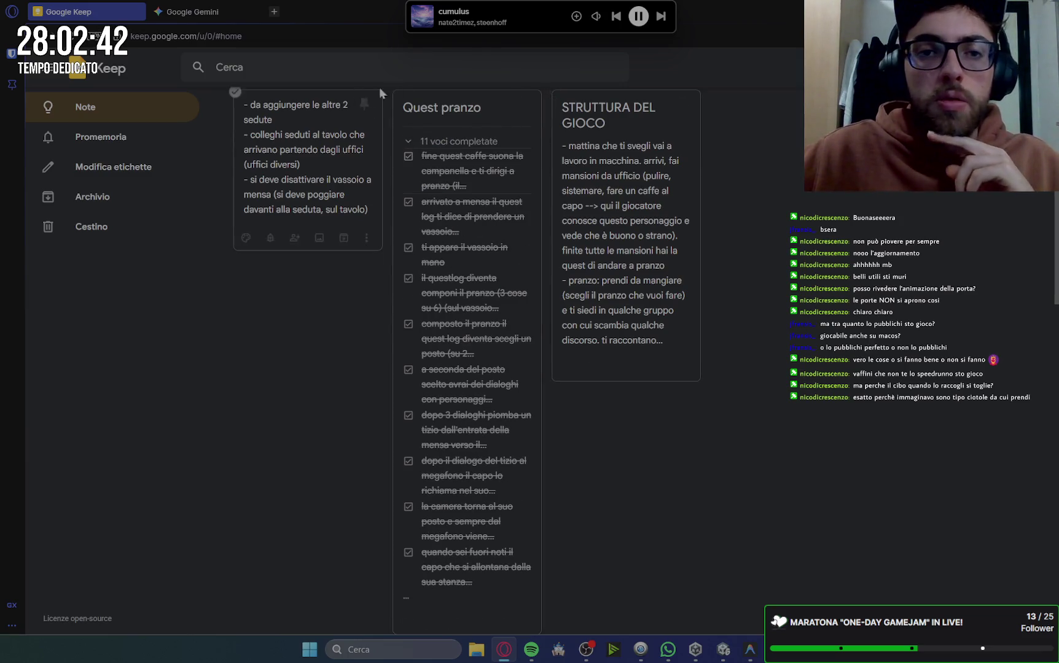
pyautogui.click(524, 108)
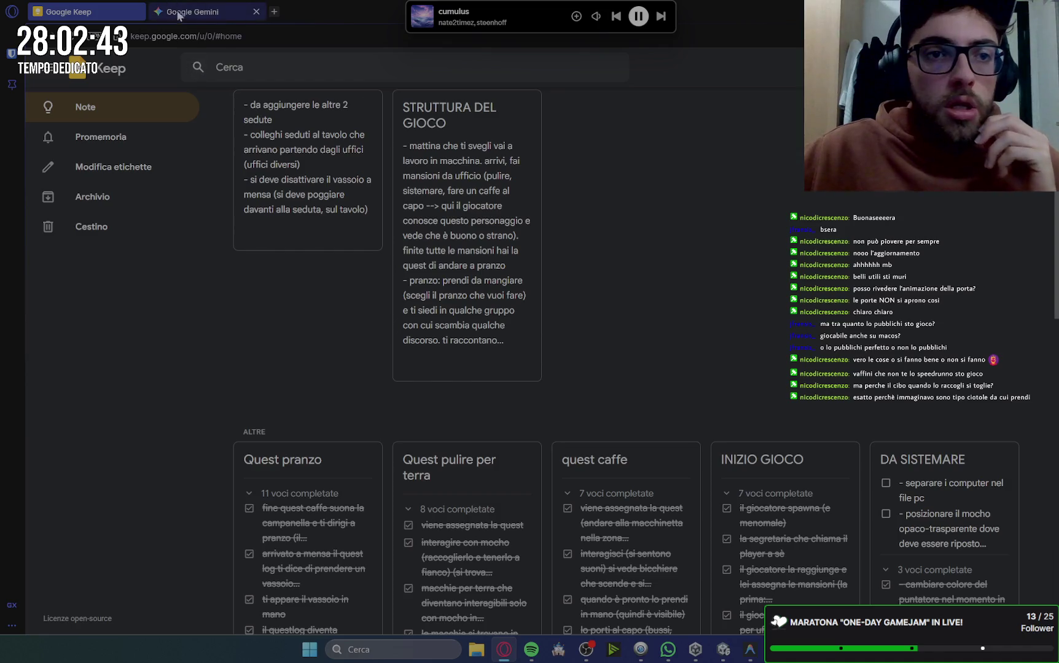
# Return via the Gemini chat to Unity and bring up the food script in the code editor.
pyautogui.click(178, 15)
pyautogui.click(728, 656)
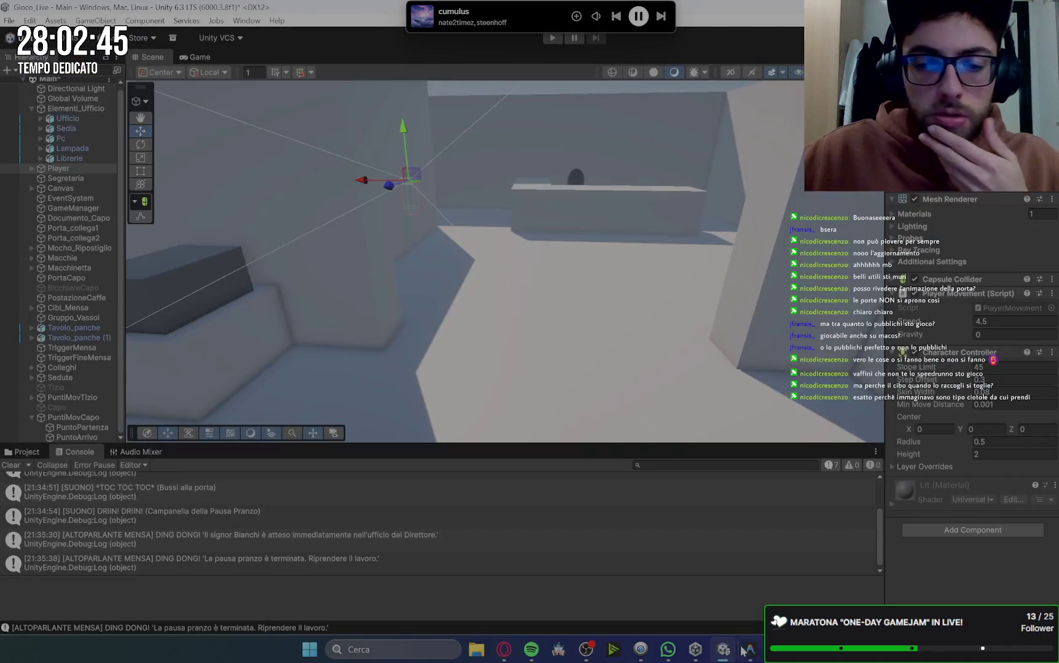
pyautogui.click(750, 649)
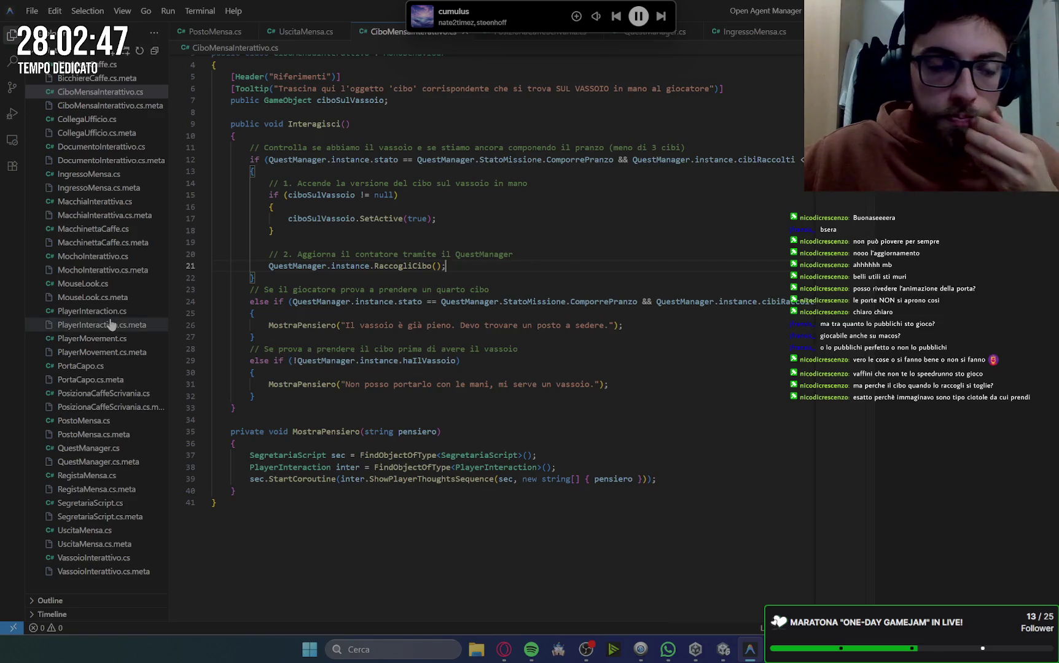
# Back in Unity, show the Scripts folder and expand Player to select its Vassoio tray.
pyautogui.click(722, 649)
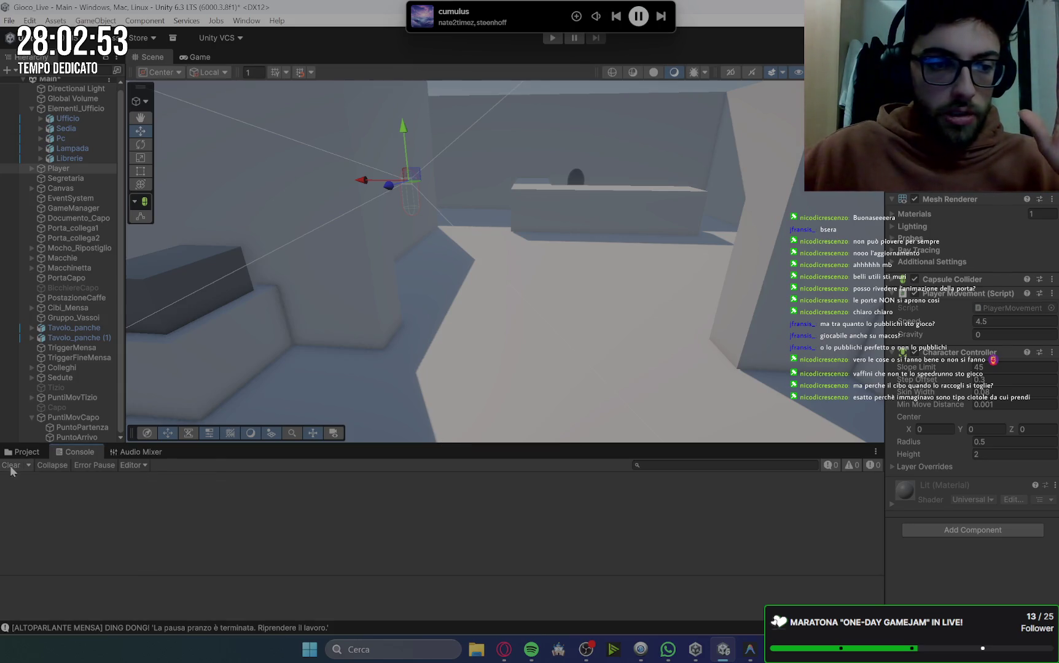
pyautogui.click(29, 454)
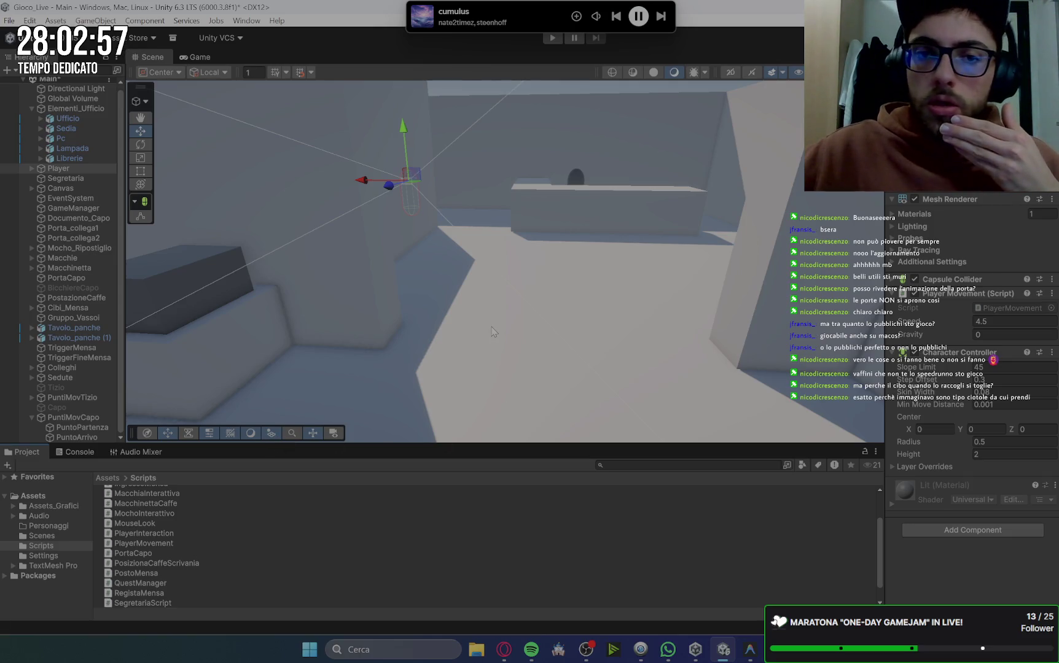
pyautogui.scroll(-3, 491, 332)
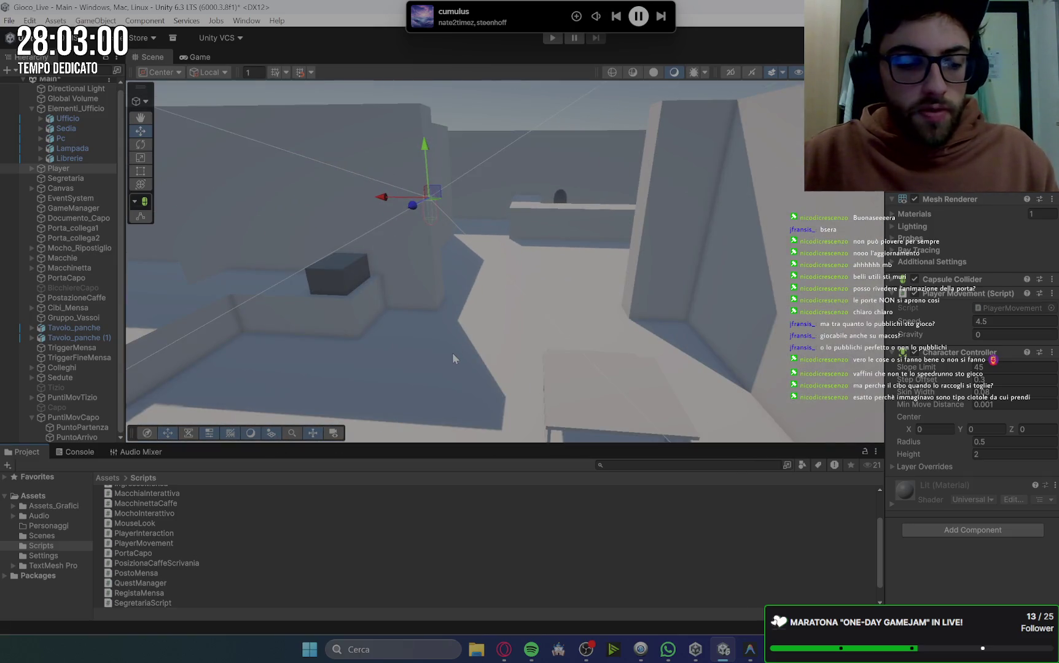
pyautogui.scroll(-2, 439, 359)
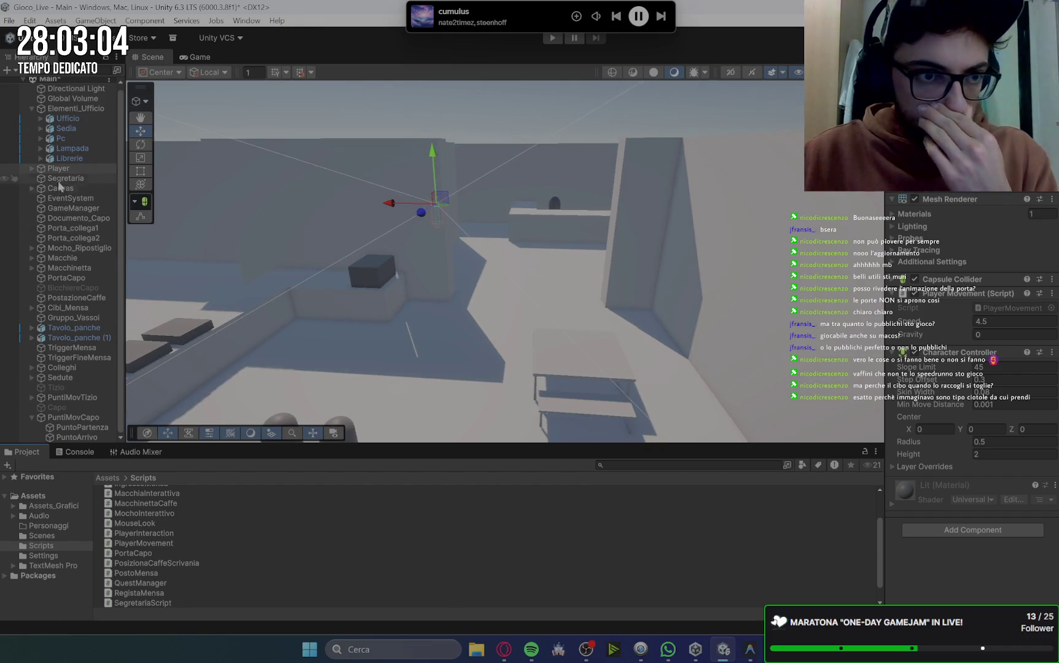
pyautogui.click(32, 168)
pyautogui.click(70, 209)
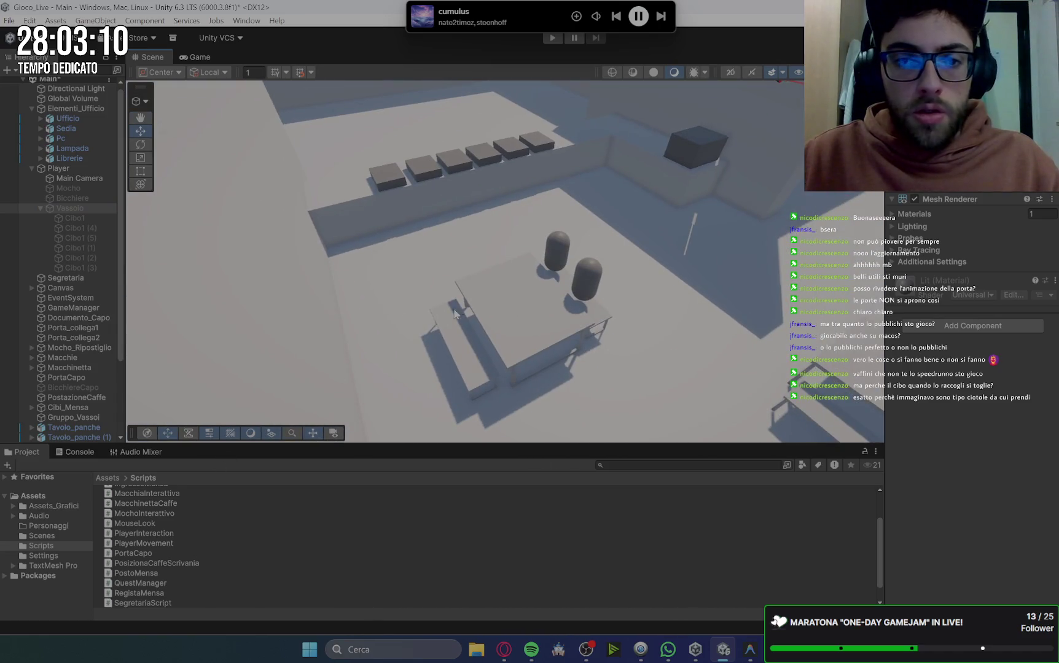
# Select the Vassoio tray, activate it with Alt+Shift+A and frame it in the Scene view.
pyautogui.click(488, 304)
pyautogui.click(462, 227)
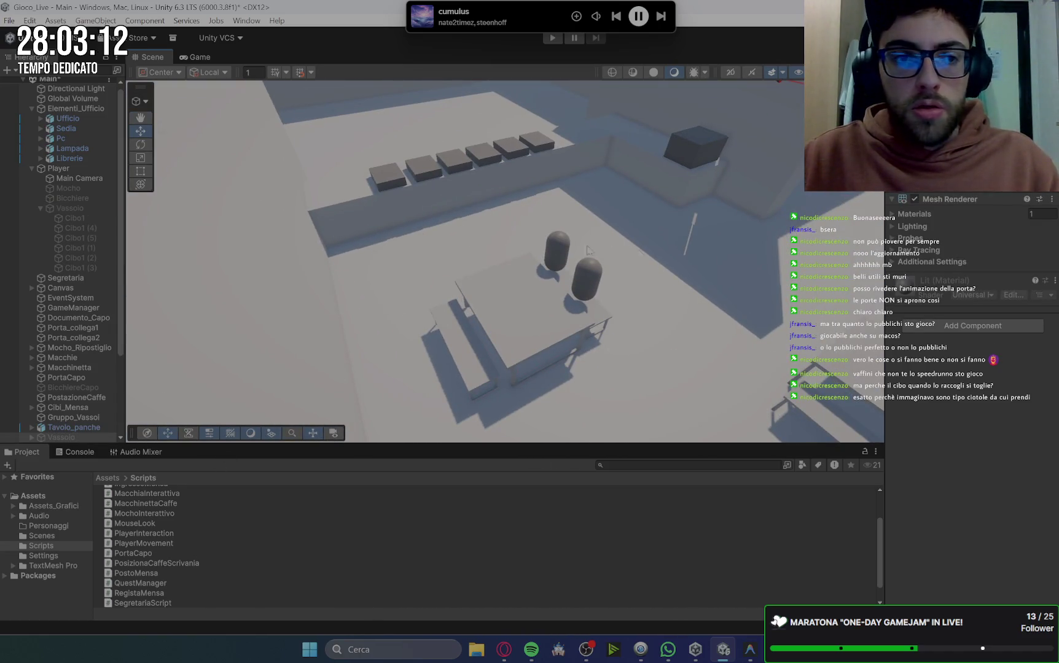
pyautogui.scroll(-5, 77, 212)
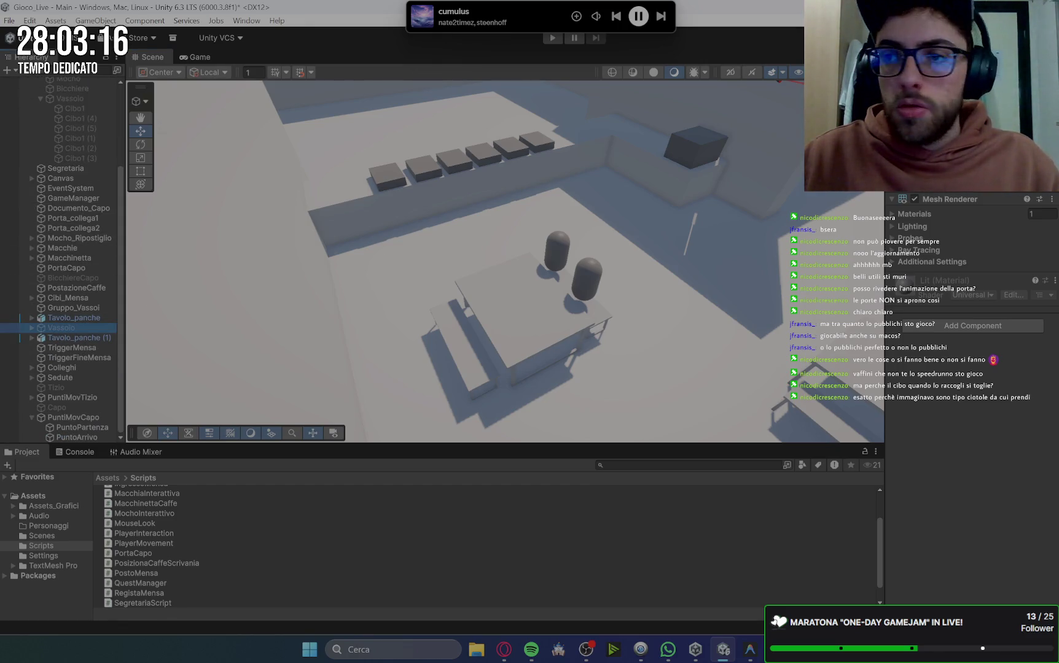
pyautogui.click(458, 325)
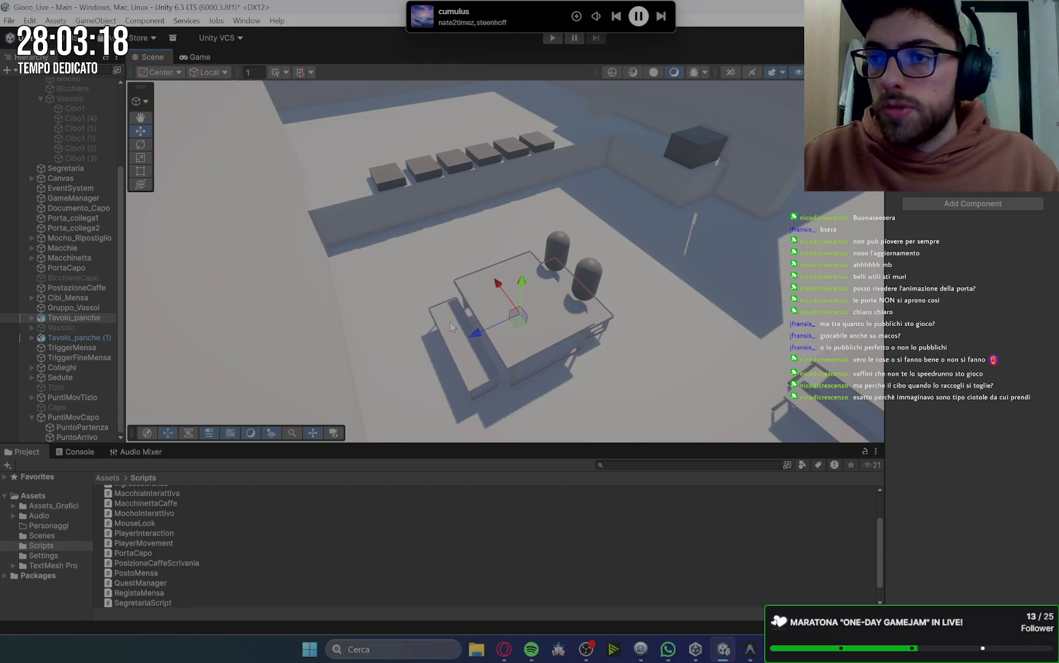
pyautogui.click(68, 328)
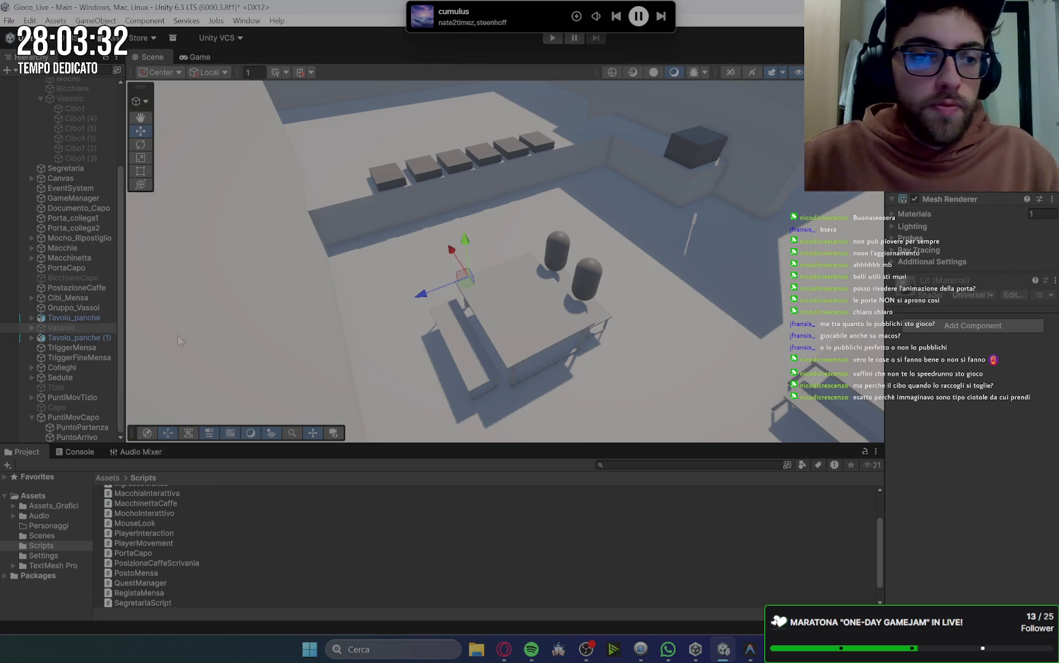
pyautogui.hotkey('alt', 'shift', 'a')
pyautogui.press('f')
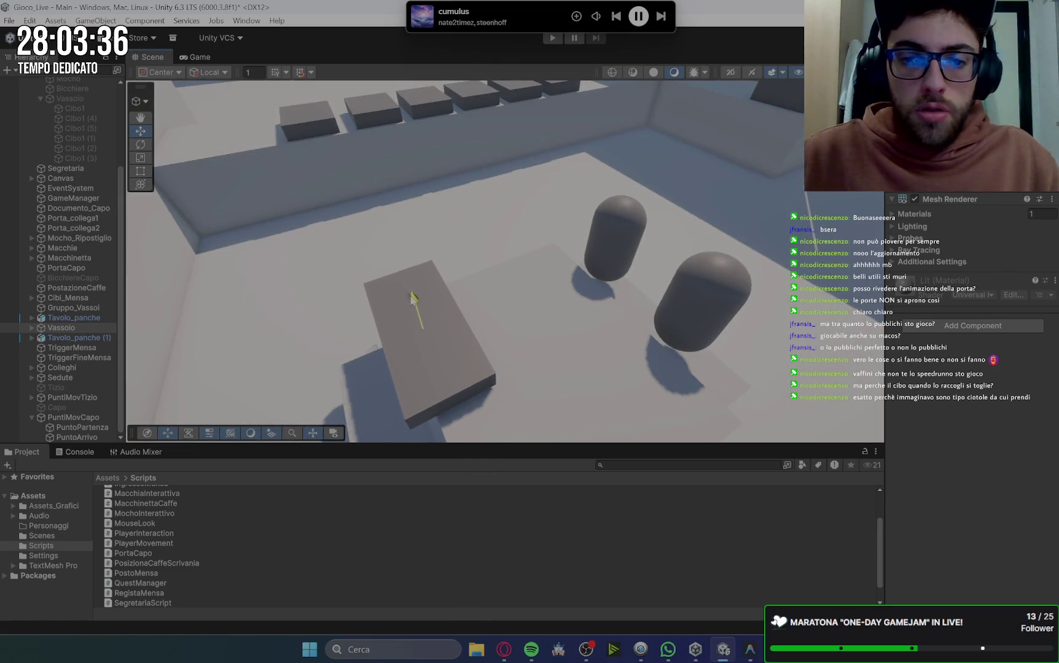
# Move Vassoio onto the canteen table, orbiting to check and nudging it left.
pyautogui.moveTo(376, 356)
pyautogui.mouseDown()
pyautogui.moveTo(403, 347)
pyautogui.moveTo(448, 289)
pyautogui.moveTo(448, 312)
pyautogui.mouseUp()
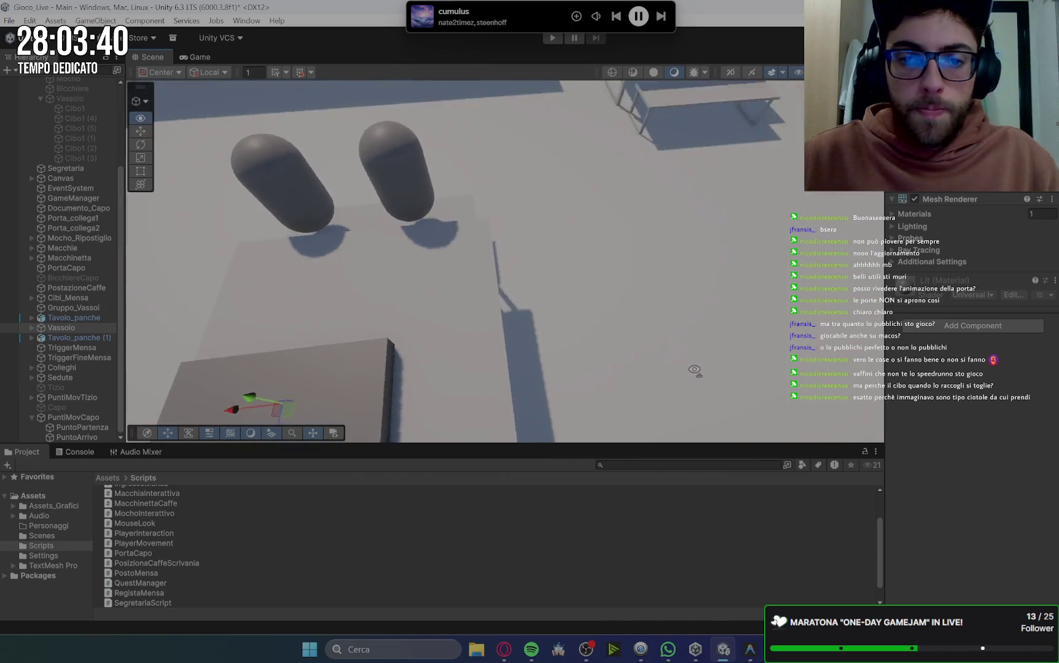
pyautogui.rightClick(678, 377)
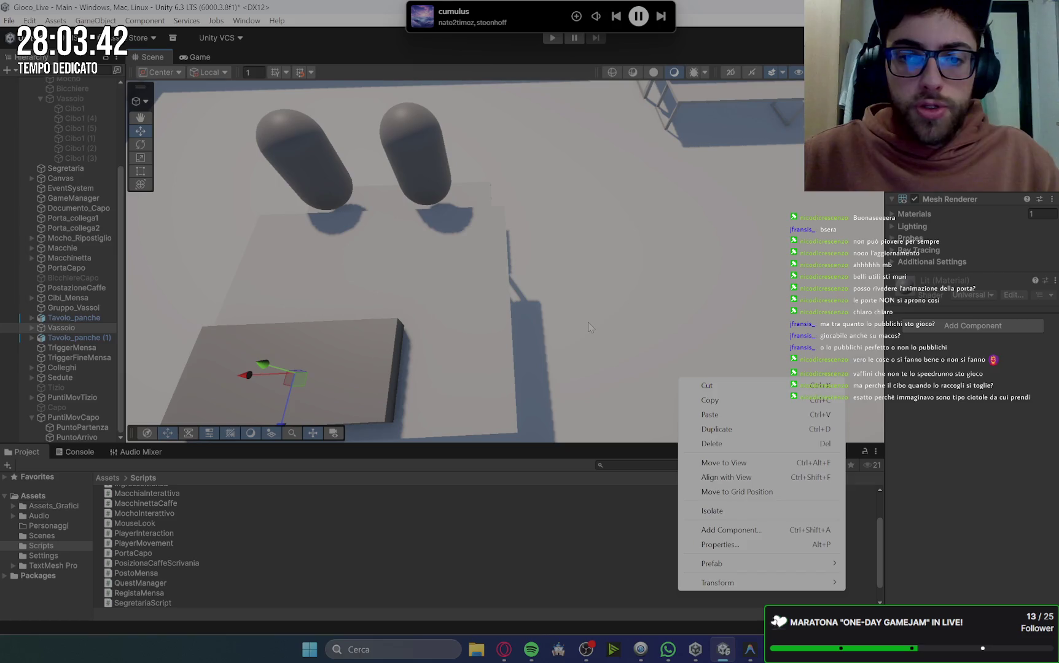
pyautogui.click(589, 327)
pyautogui.moveTo(569, 313)
pyautogui.mouseDown()
pyautogui.moveTo(571, 298)
pyautogui.moveTo(557, 307)
pyautogui.moveTo(595, 294)
pyautogui.moveTo(643, 312)
pyautogui.moveTo(633, 309)
pyautogui.mouseUp()
pyautogui.click(575, 243)
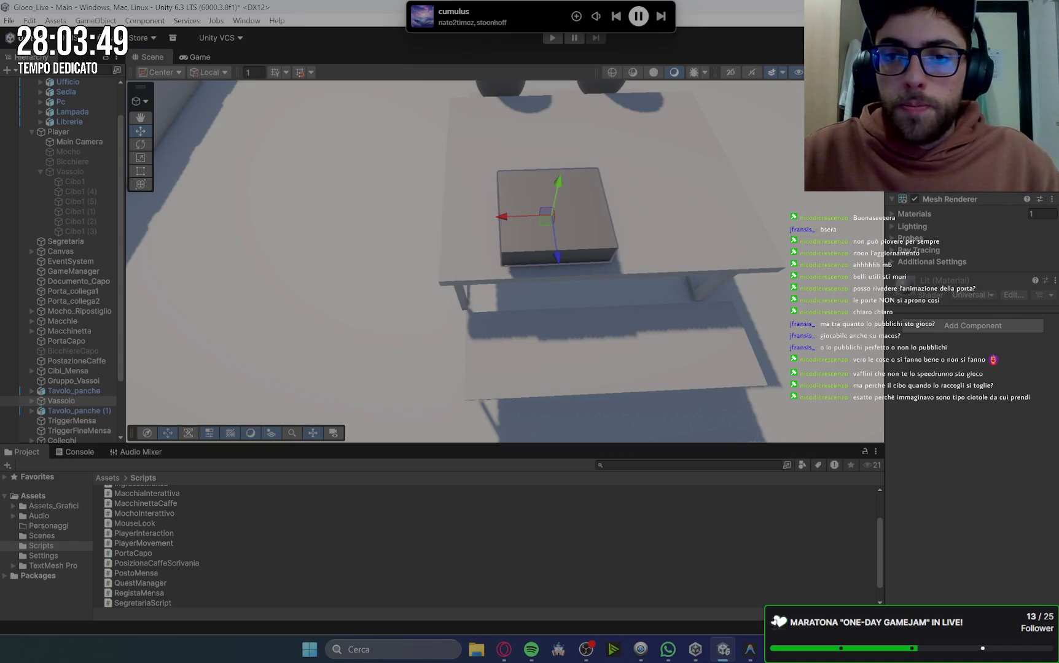
pyautogui.moveTo(502, 217); pyautogui.dragTo(473, 217)
# Expand Vassoio and activate its six Cibo1 food items.
pyautogui.click(31, 401)
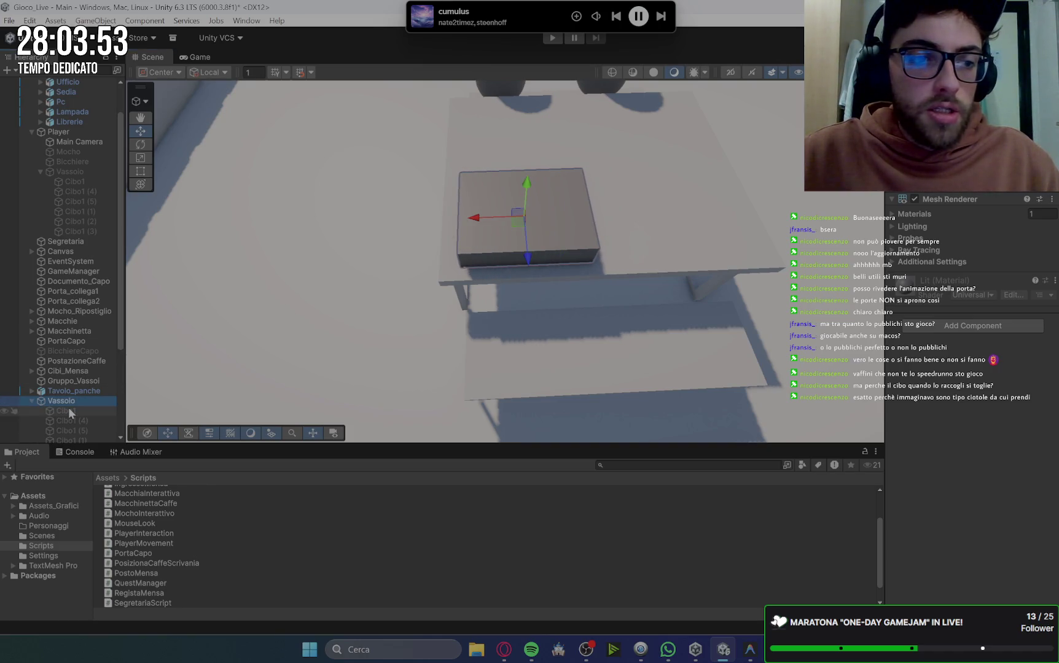
pyautogui.keyDown('shift'); pyautogui.click(74, 386); pyautogui.keyUp('shift')
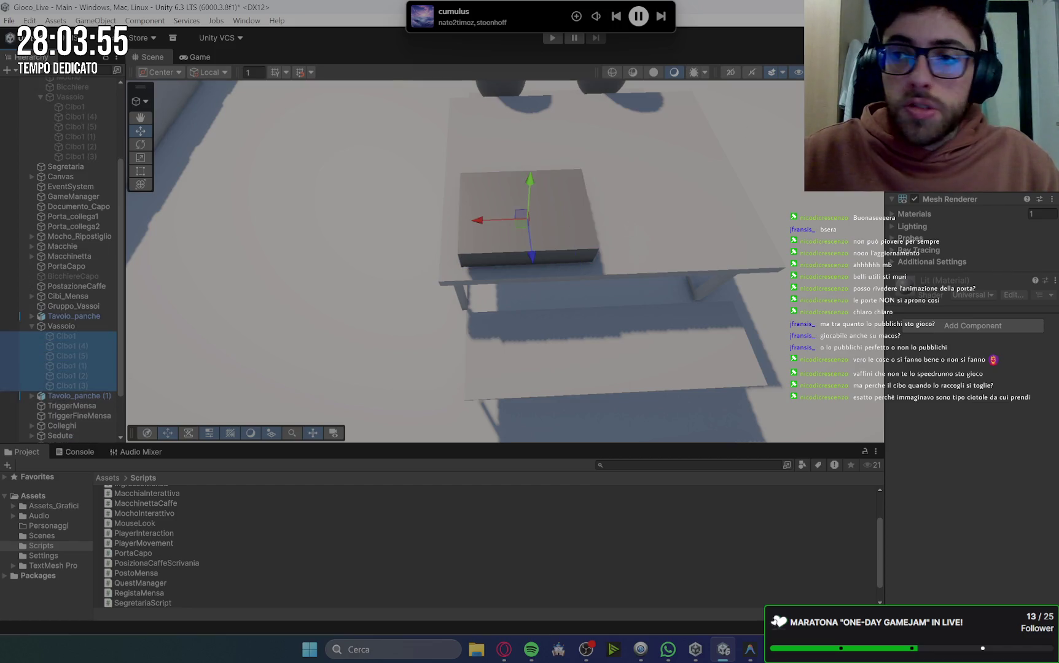
pyautogui.hotkey('alt', 'shift', 'a')
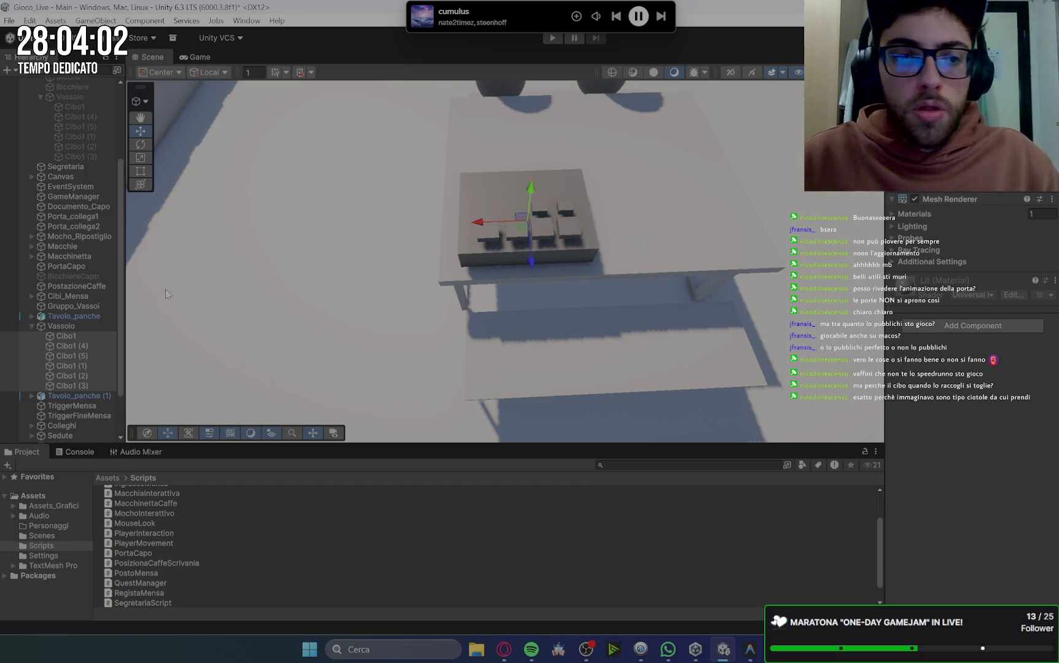
# Duplicate the Vassoio tray as Vassoio (1) and move the copy right along the table.
pyautogui.click(73, 329)
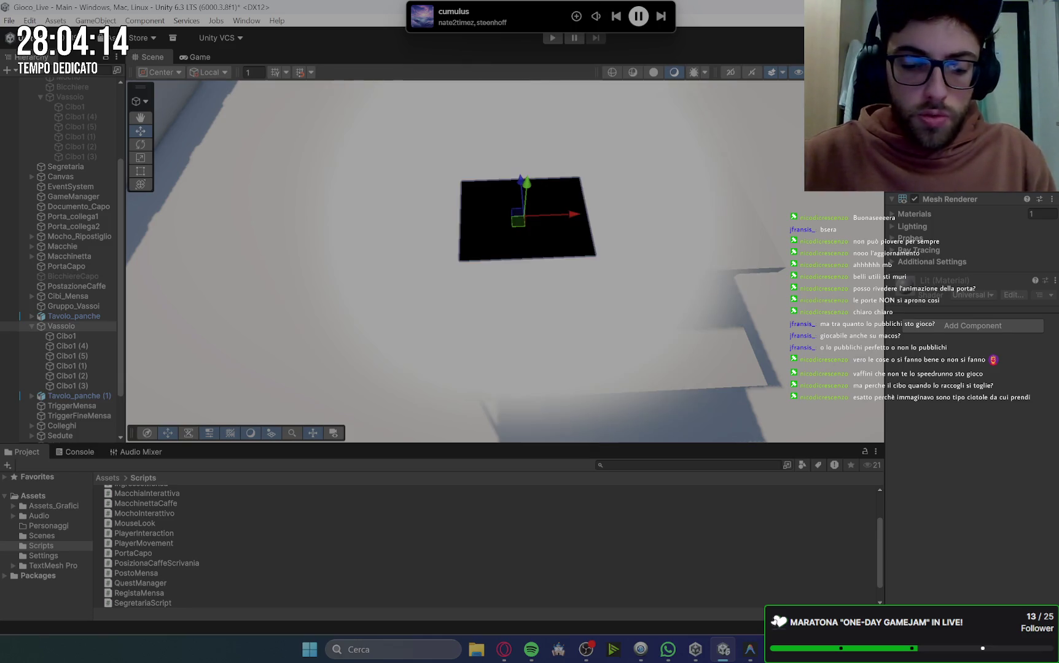
pyautogui.press('f')
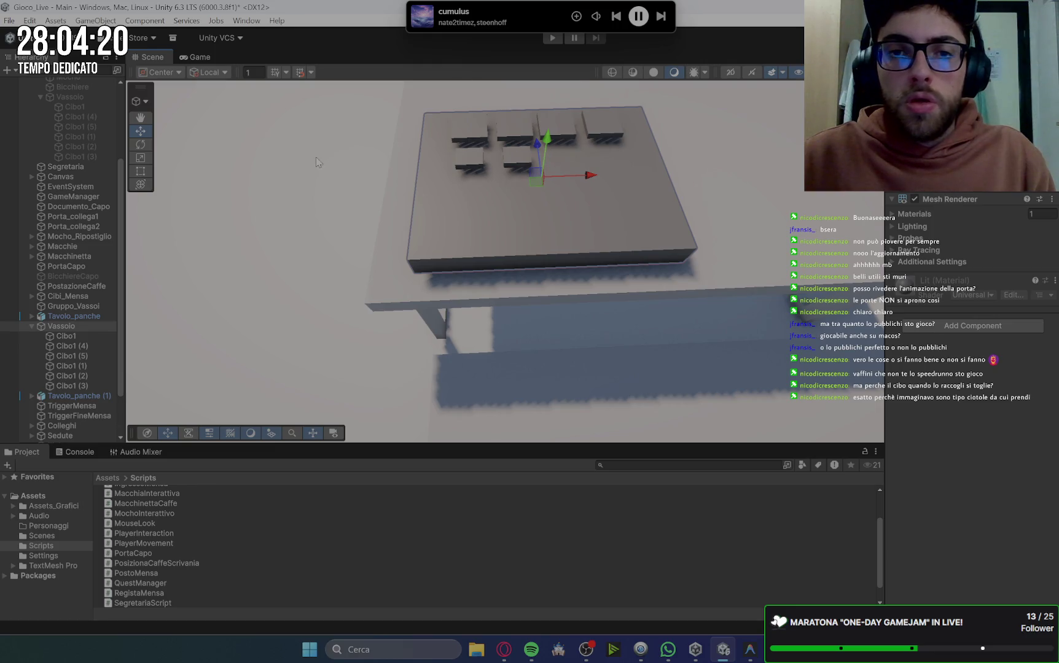
pyautogui.scroll(-4, 552, 184)
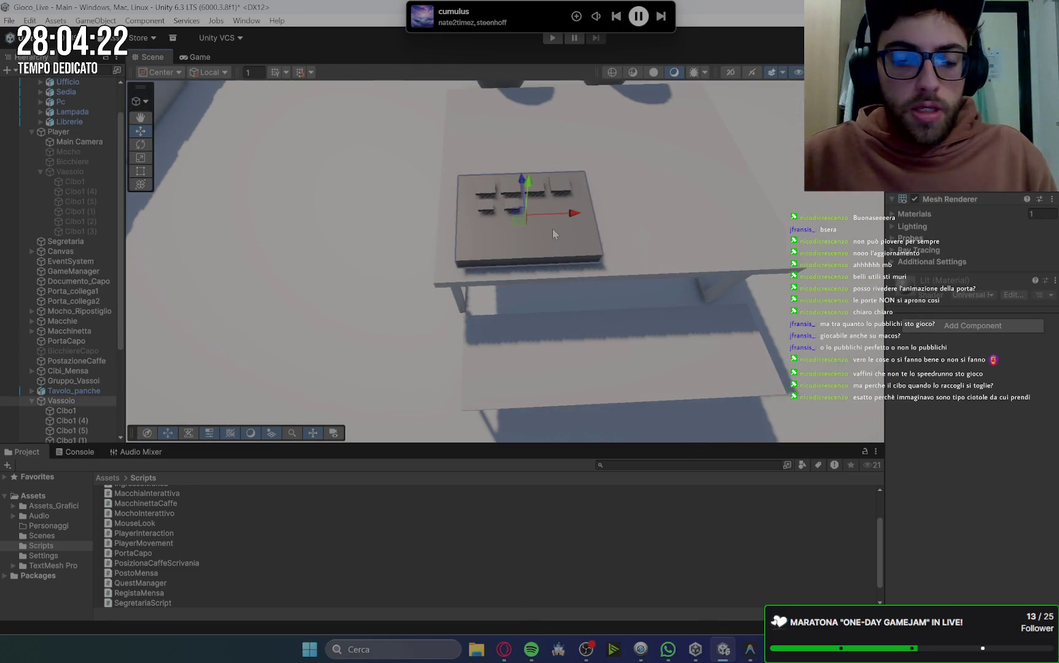
pyautogui.hotkey('ctrl', 'd')
pyautogui.moveTo(573, 213); pyautogui.dragTo(731, 209)
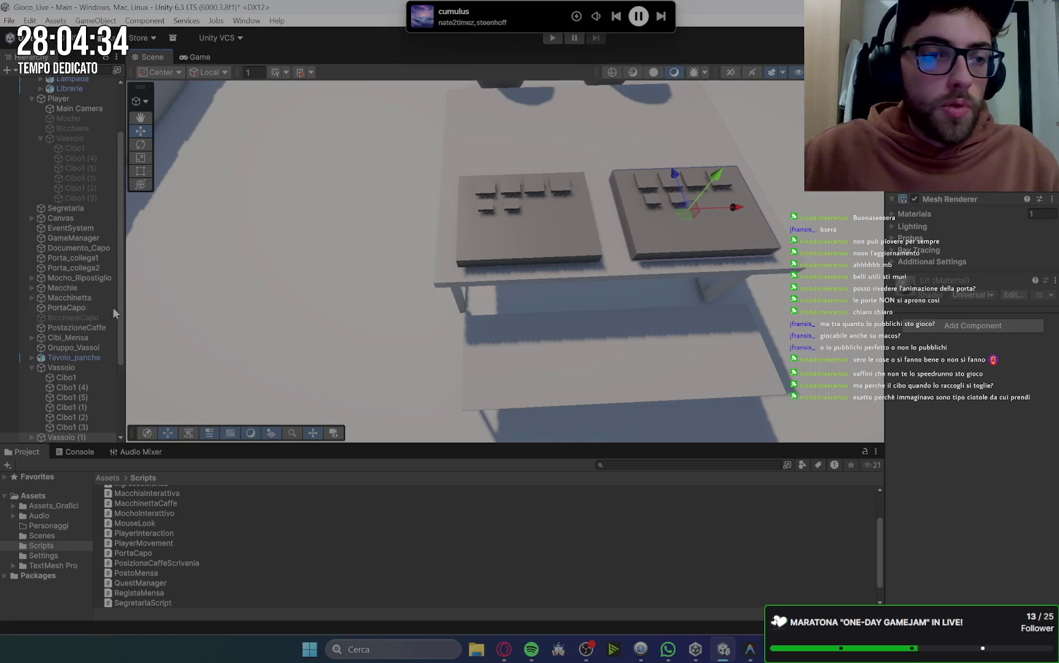
pyautogui.scroll(-4, 64, 299)
pyautogui.click(33, 257)
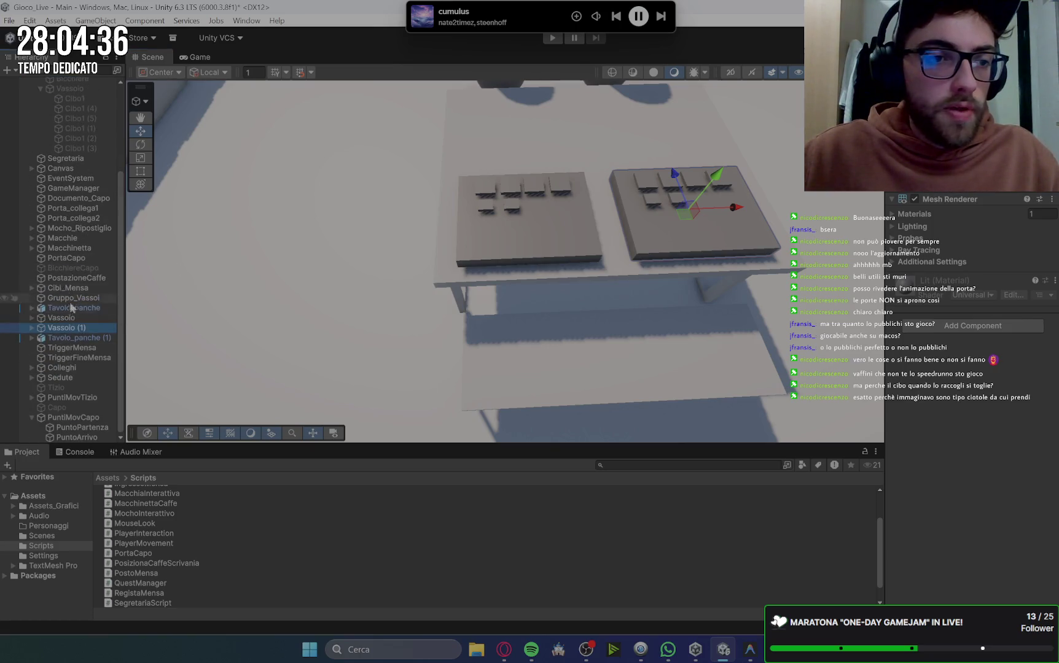
# Collapse the Hierarchy groups and create an empty object named VassoiTavoli.
pyautogui.click(60, 319)
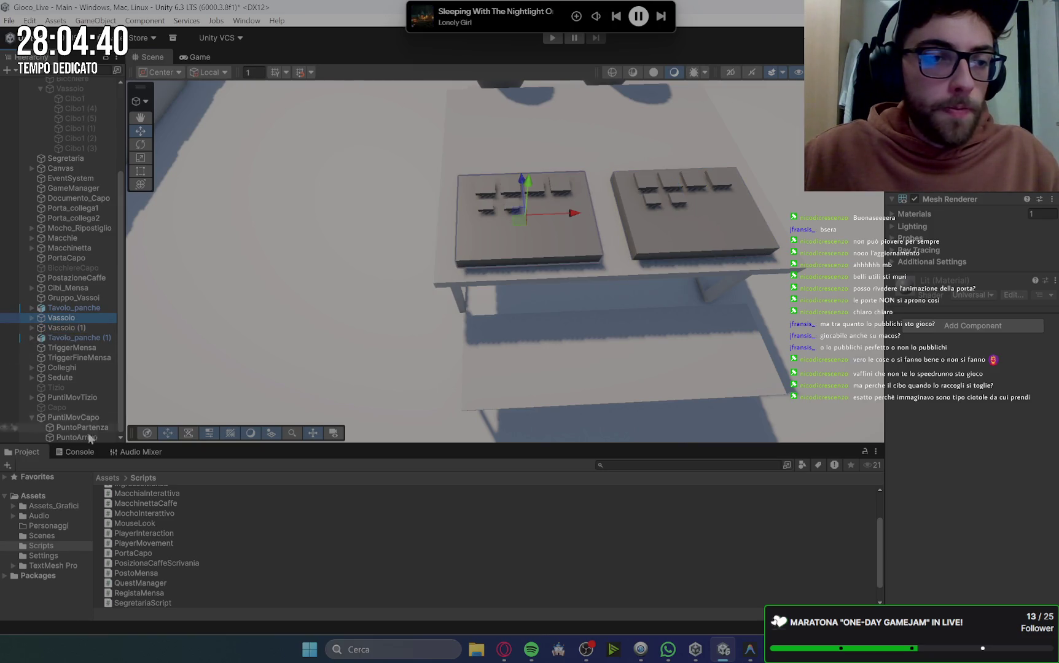
pyautogui.click(34, 417)
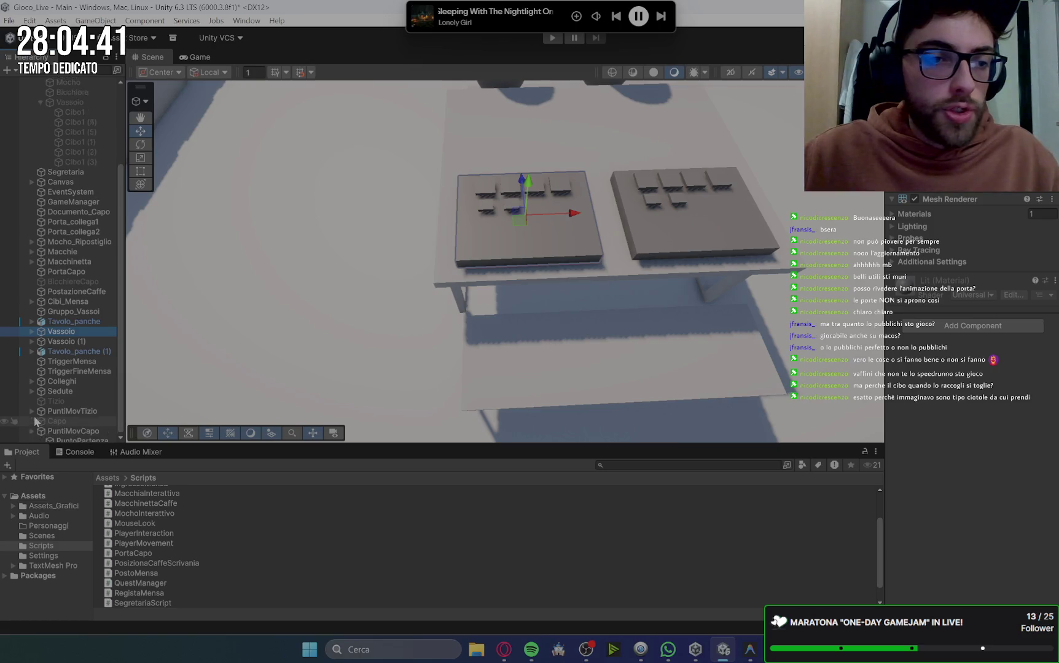
pyautogui.scroll(4, 21, 119)
pyautogui.click(31, 171)
pyautogui.click(31, 112)
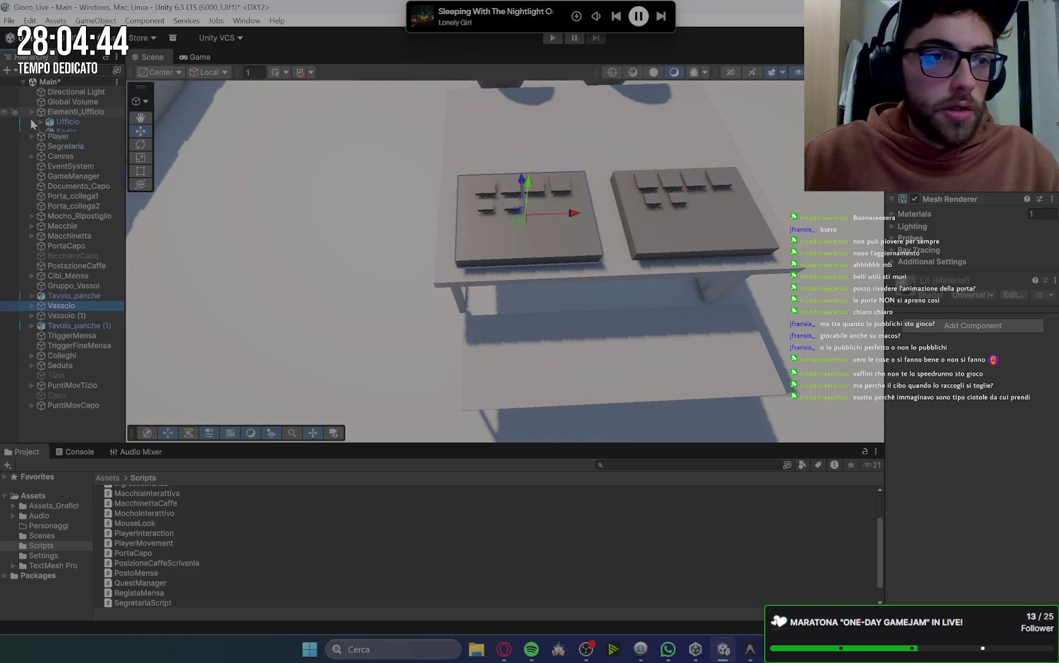
pyautogui.click(67, 405)
pyautogui.rightClick(67, 406)
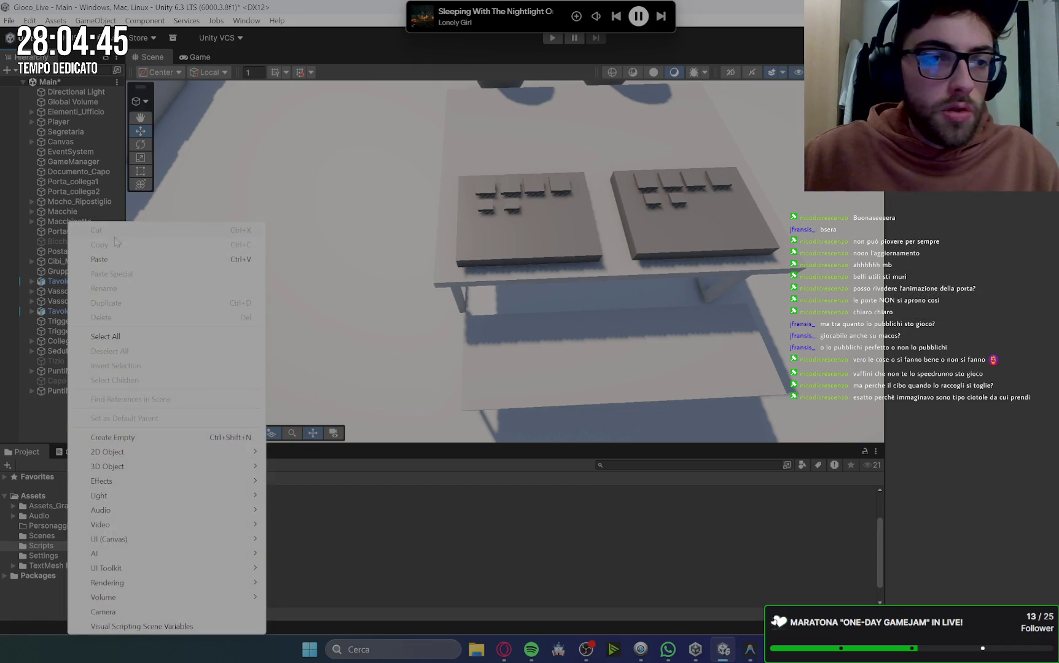
pyautogui.click(127, 440)
pyautogui.write('V')
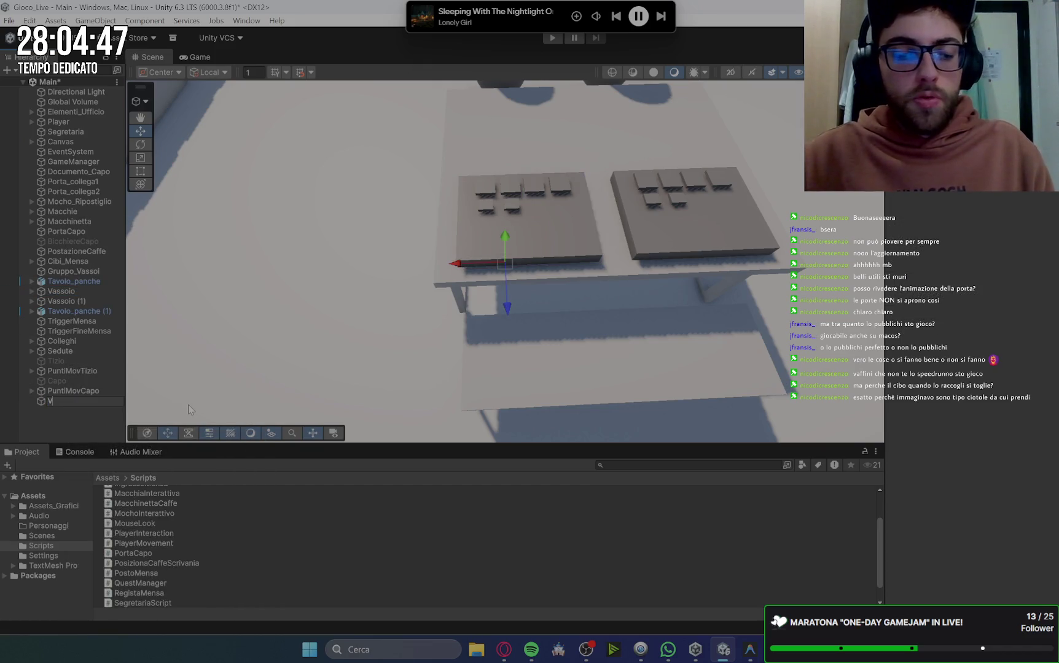
pyautogui.write('assoio')
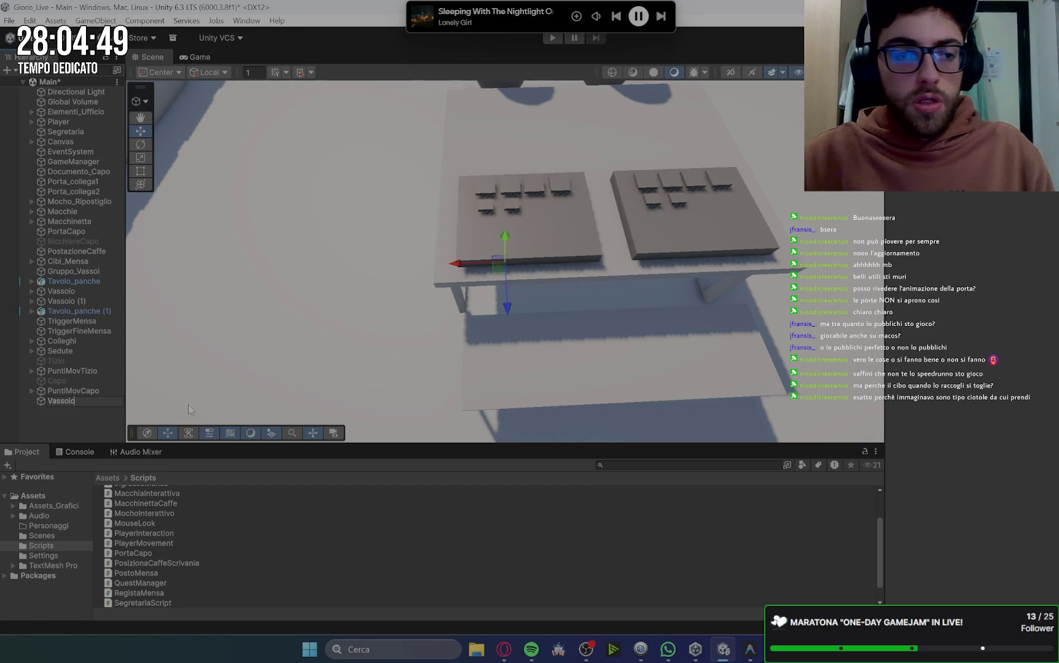
pyautogui.press('BackSpace')
pyautogui.write('Tavoli')
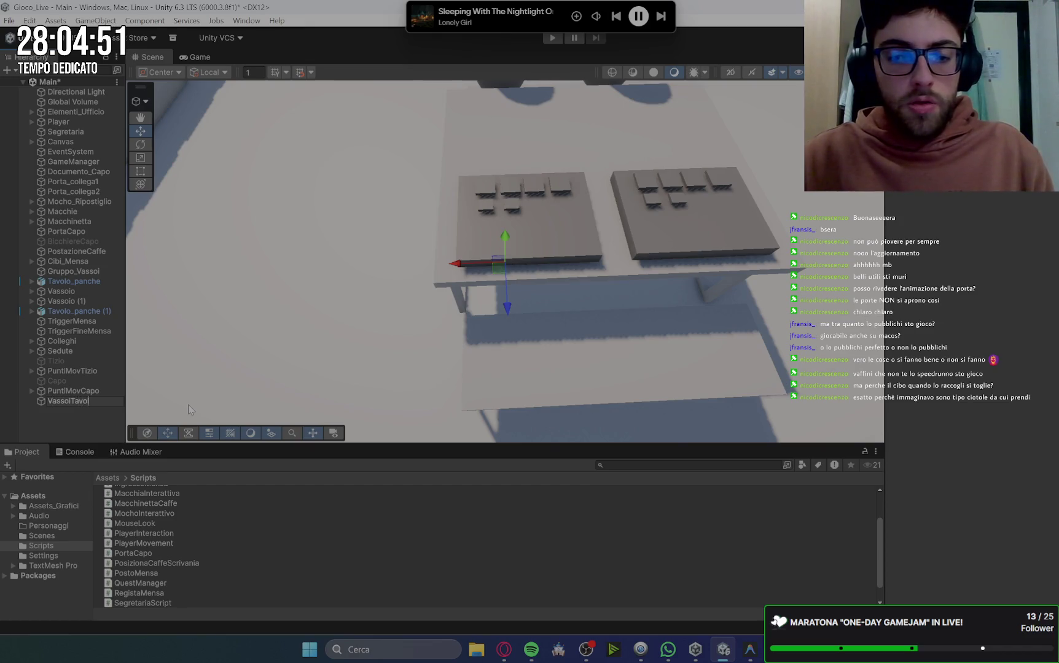
pyautogui.press('Return')
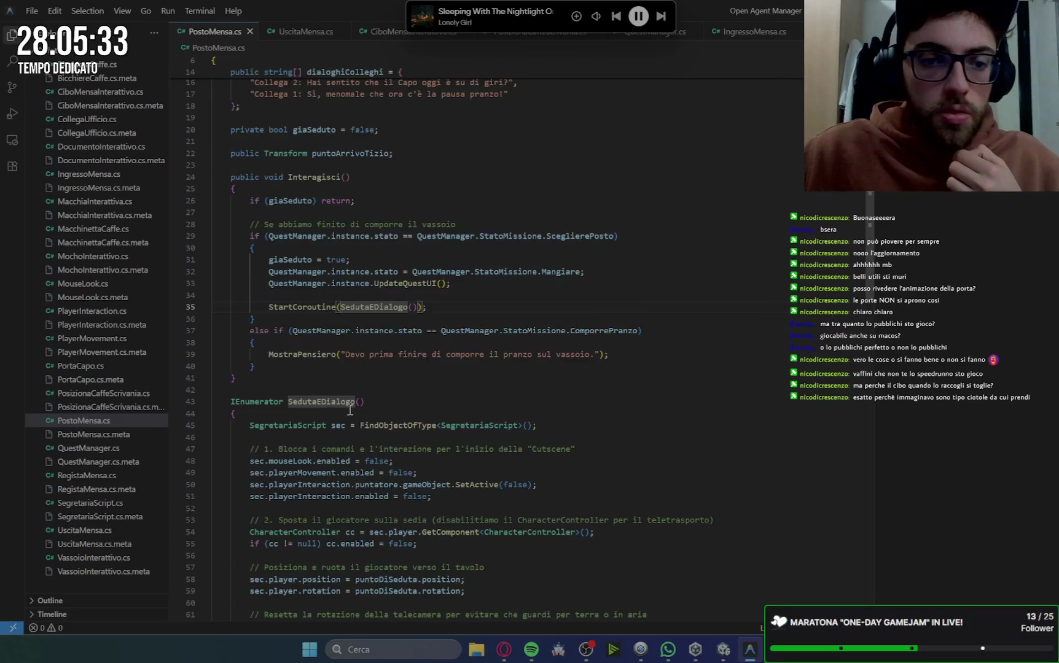
# Scroll PostoMensa.cs down to the SedutaEDialogo seating-and-dialogue coroutine.
pyautogui.scroll(-3, 350, 410)
pyautogui.scroll(-2, 456, 342)
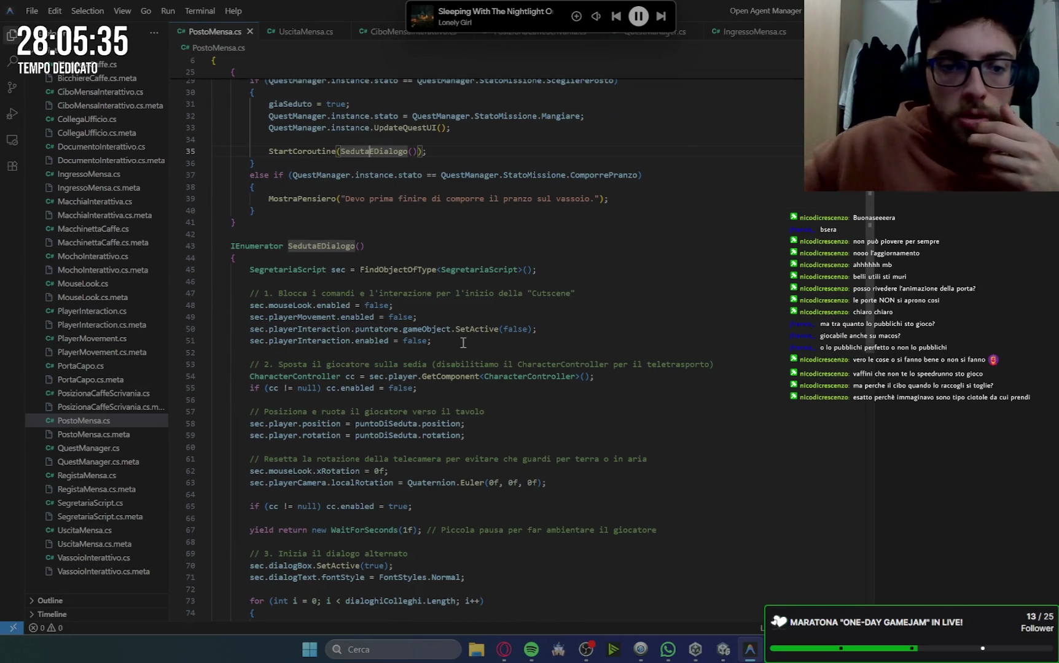
pyautogui.scroll(-2, 457, 342)
pyautogui.scroll(8, 377, 363)
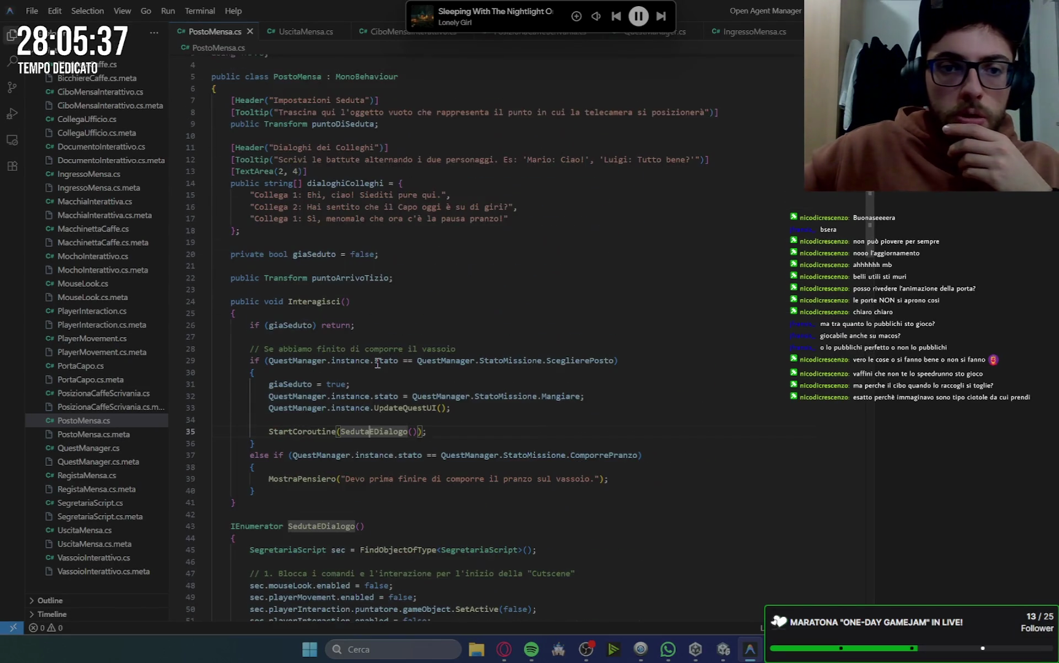
pyautogui.scroll(-1, 377, 363)
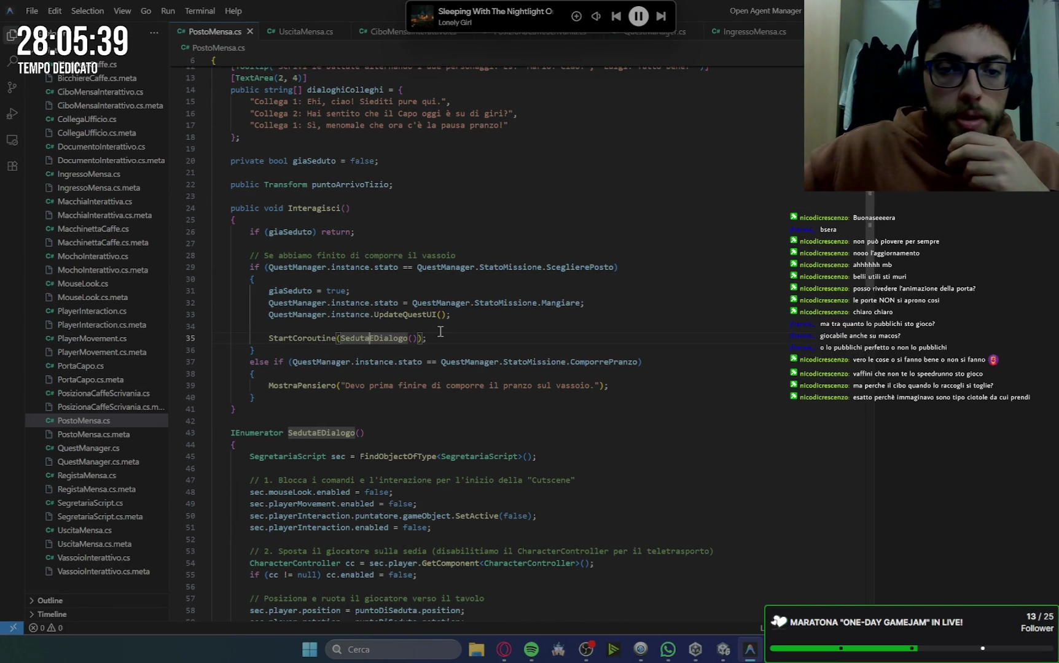
pyautogui.scroll(-5, 440, 332)
pyautogui.scroll(1, 441, 335)
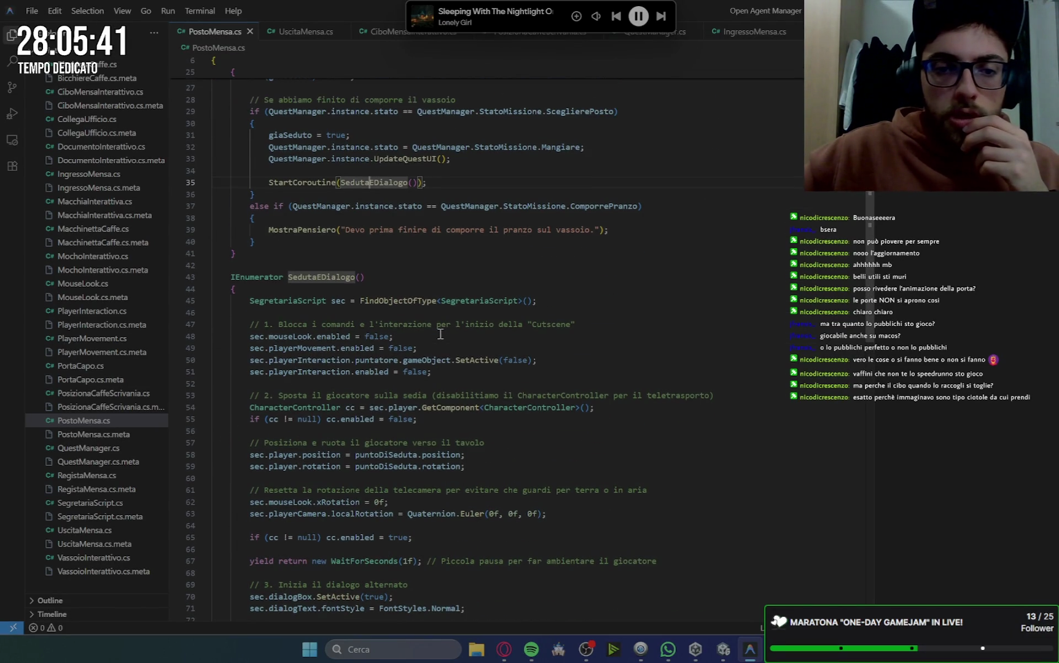
pyautogui.scroll(-3, 442, 332)
pyautogui.scroll(6, 430, 344)
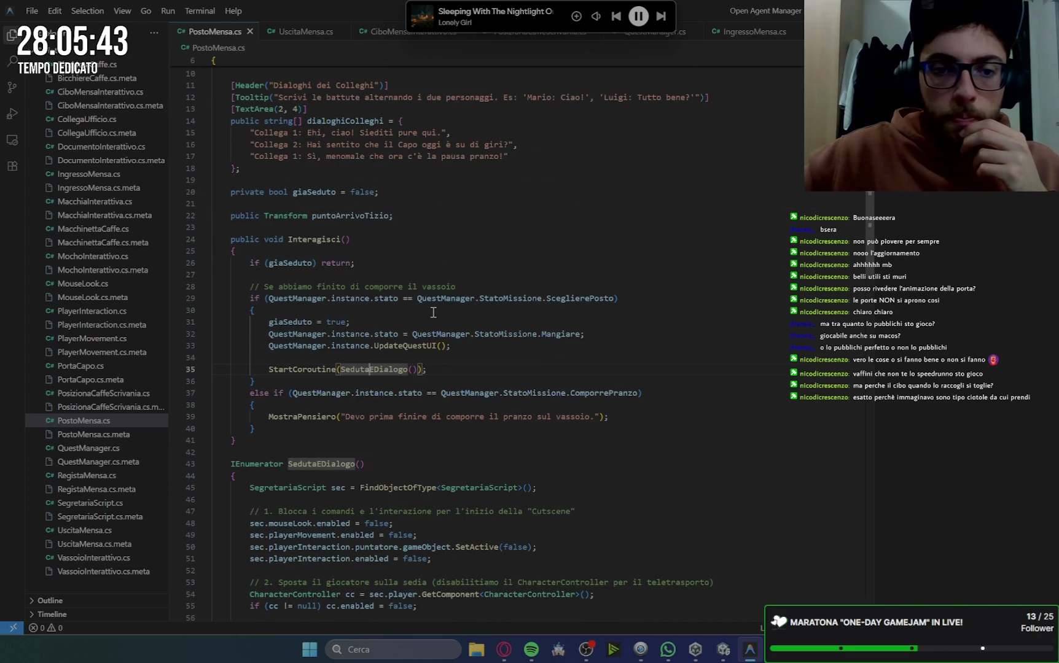
pyautogui.scroll(-5, 433, 312)
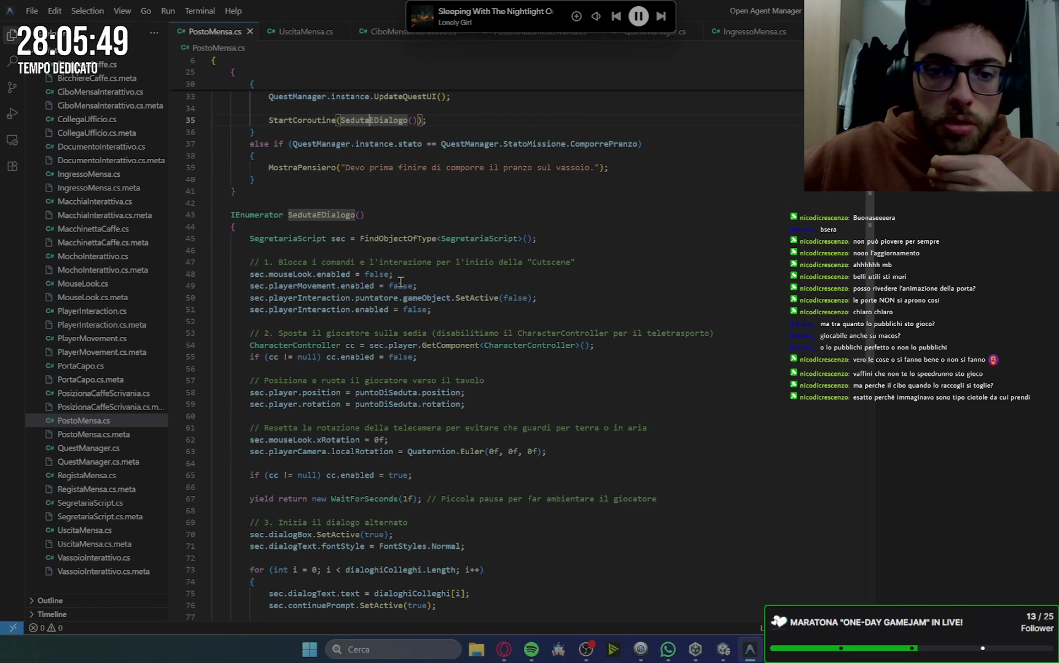
pyautogui.scroll(10, 551, 237)
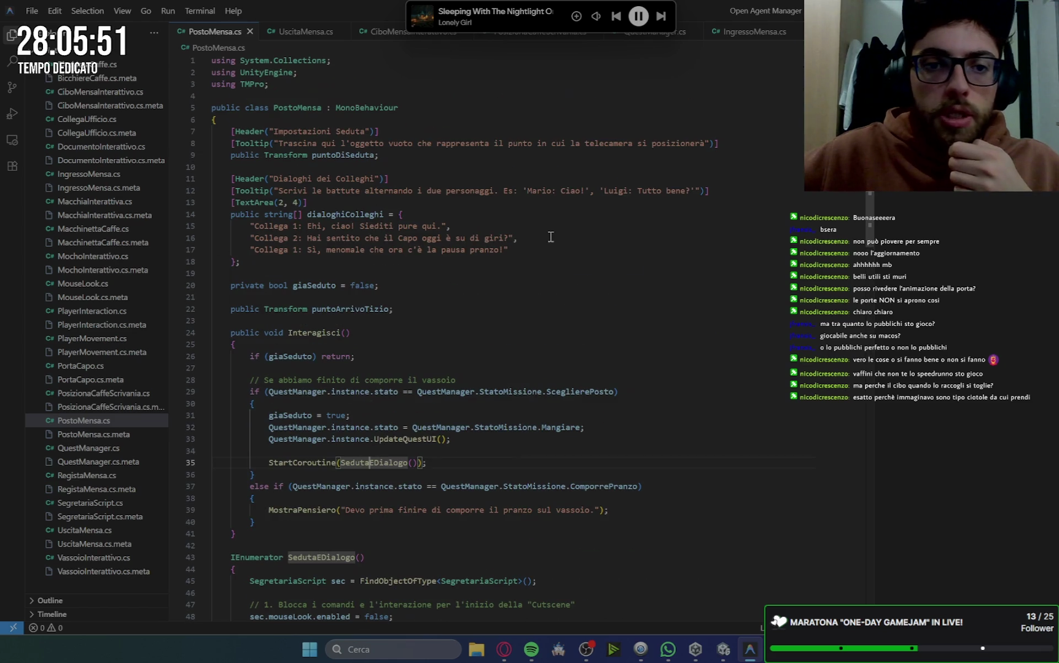
# Add a 'public GameObject vassoio1;' field below the puntoDiSeduta declaration.
pyautogui.click(389, 154)
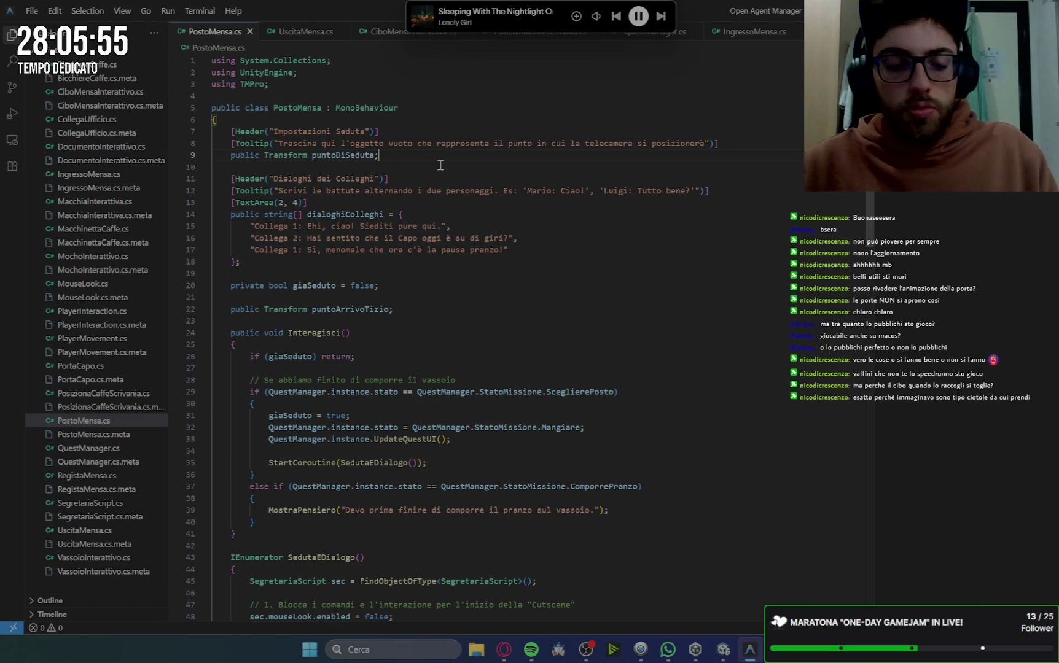
pyautogui.press('Return')
pyautogui.press('Return')
pyautogui.write('public')
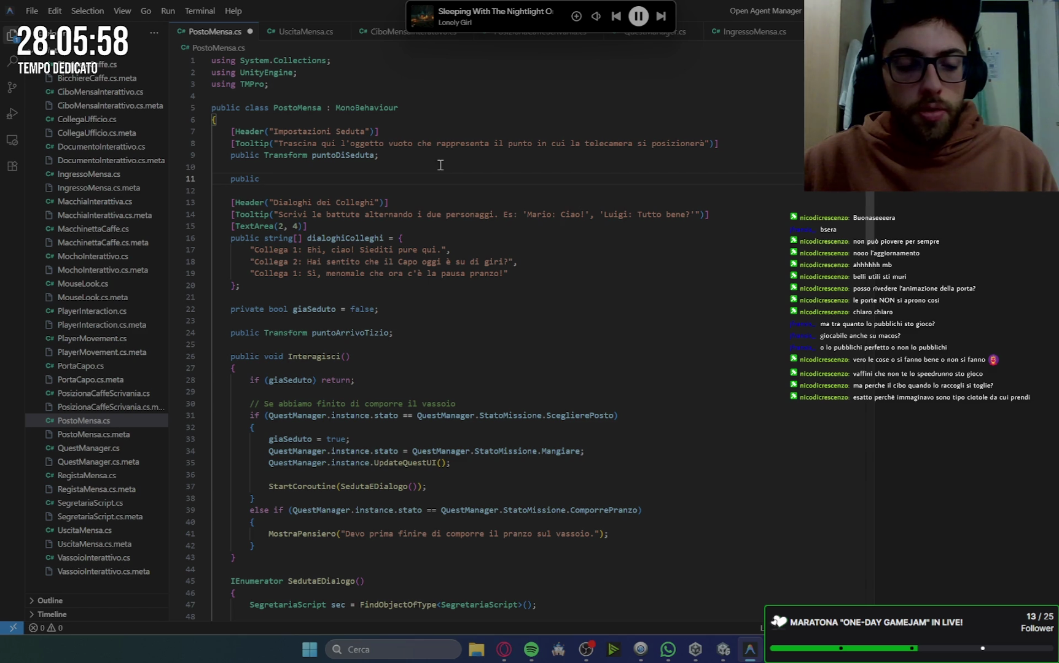
pyautogui.write(' Vassoio')
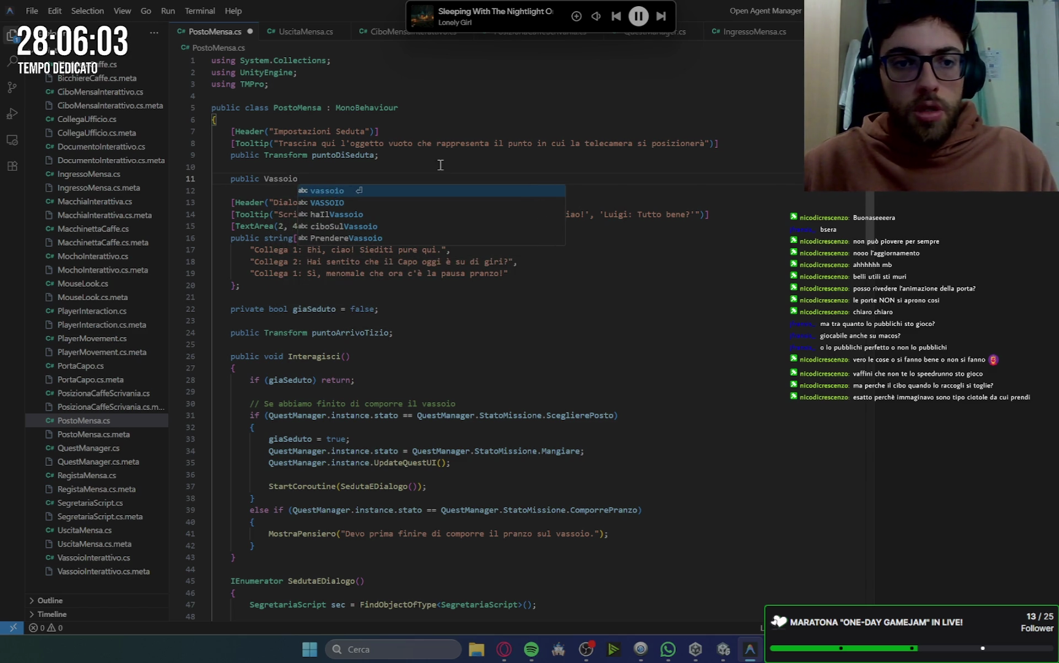
pyautogui.hotkey('ctrl', 'BackSpace')
pyautogui.write('Ga')
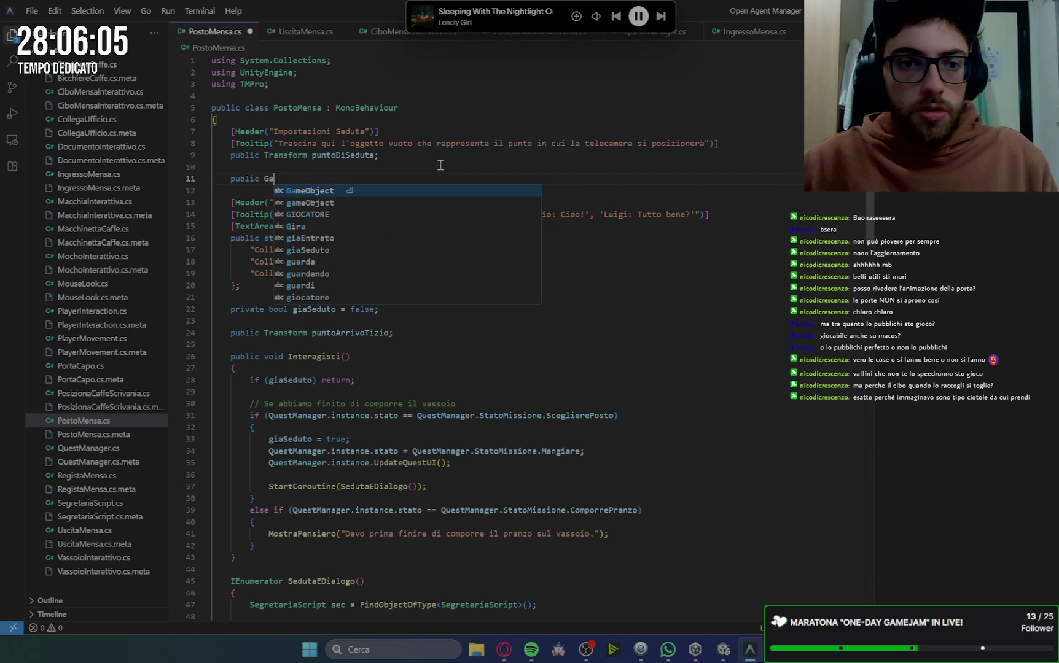
pyautogui.press('Tab')
pyautogui.write('v')
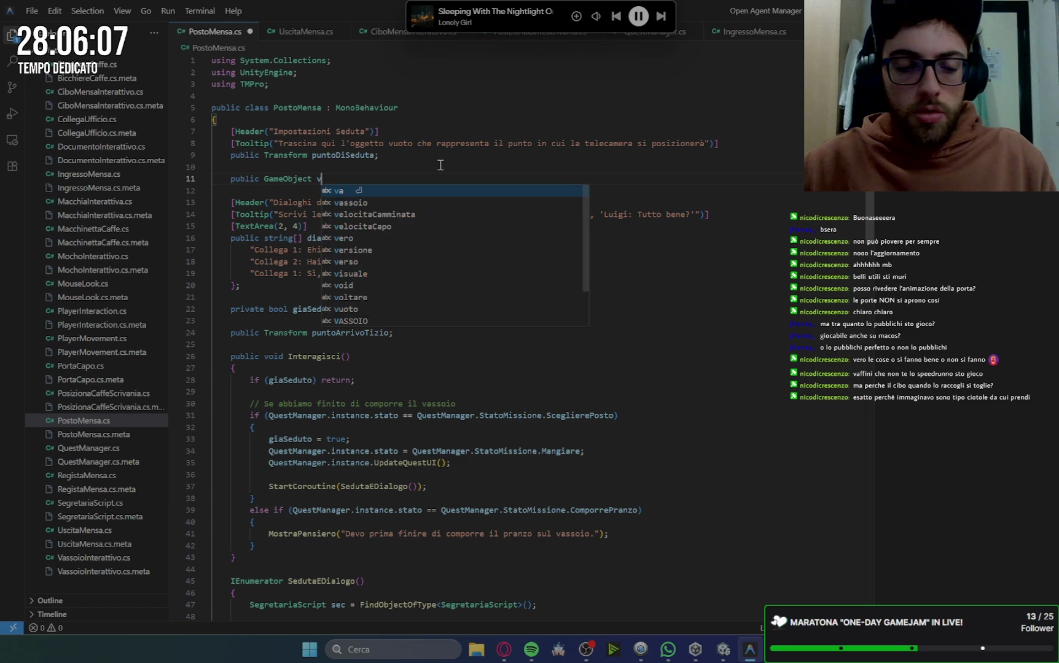
pyautogui.write('assoio')
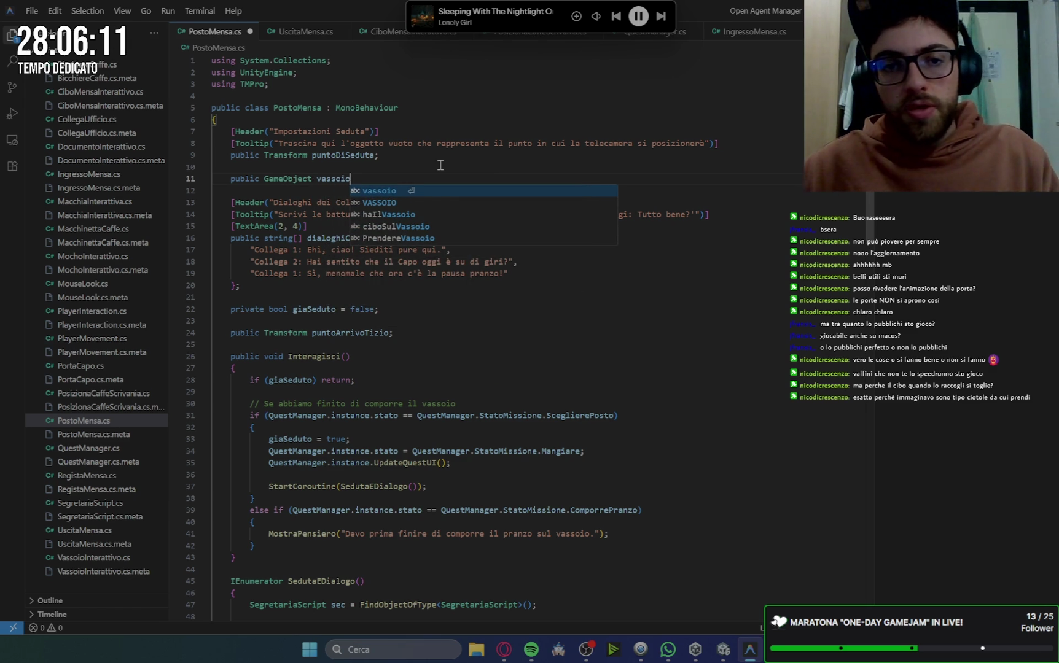
pyautogui.write('1;')
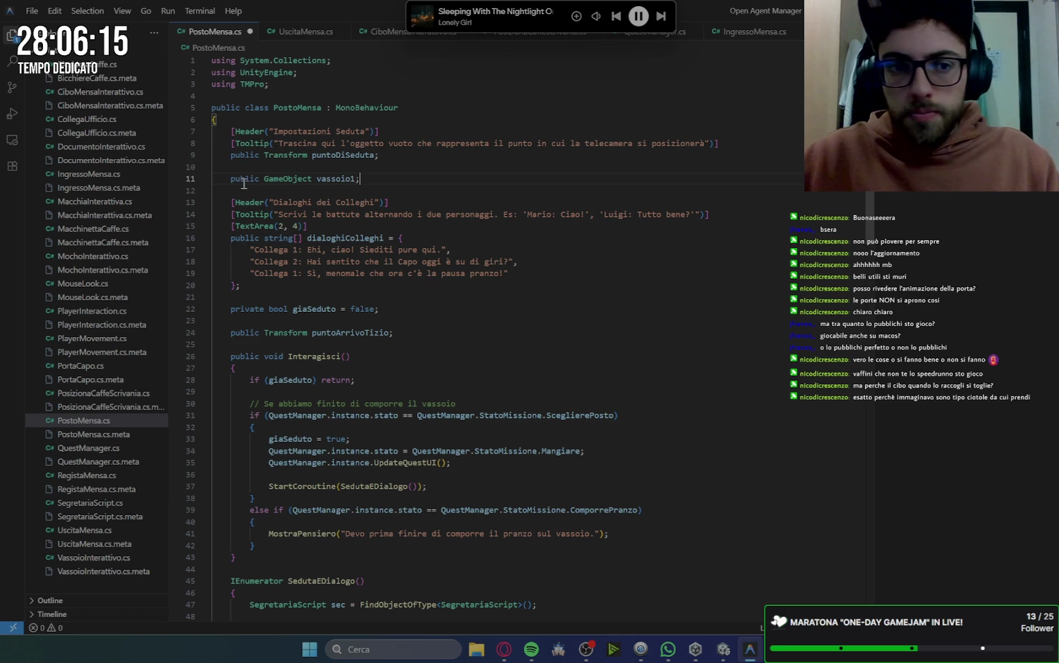
# Duplicate that declaration on line 12 and rename the copy to vassoio2.
pyautogui.hotkey('shift', 'Home')
pyautogui.hotkey('ctrl', 'c')
pyautogui.click(368, 179)
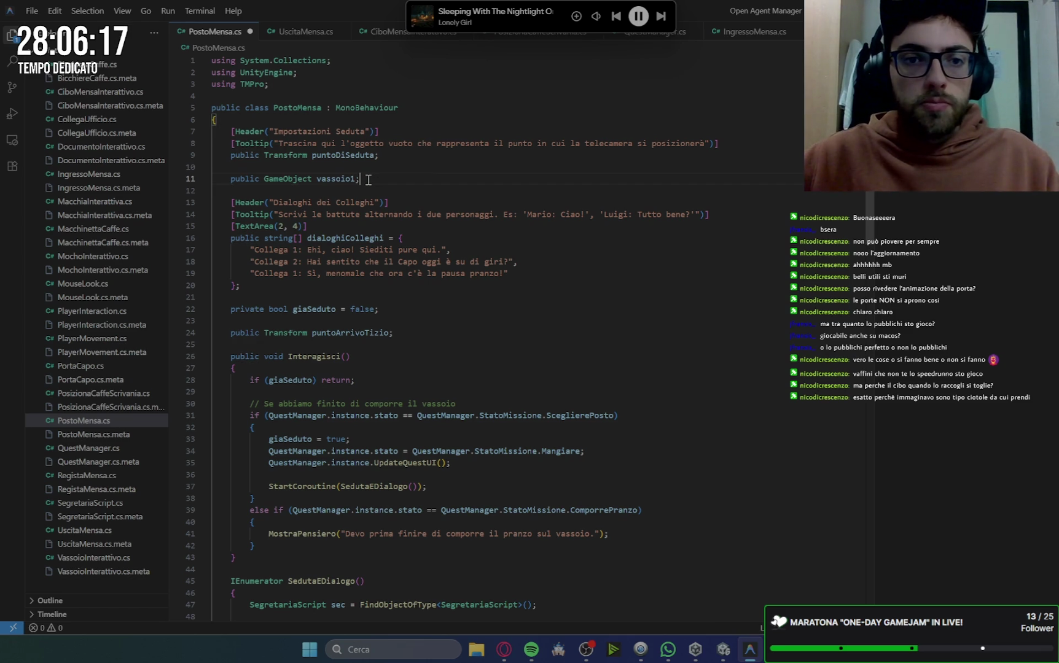
pyautogui.press('Return')
pyautogui.hotkey('ctrl', 'v')
pyautogui.click(357, 191)
pyautogui.press('BackSpace')
pyautogui.write('2')
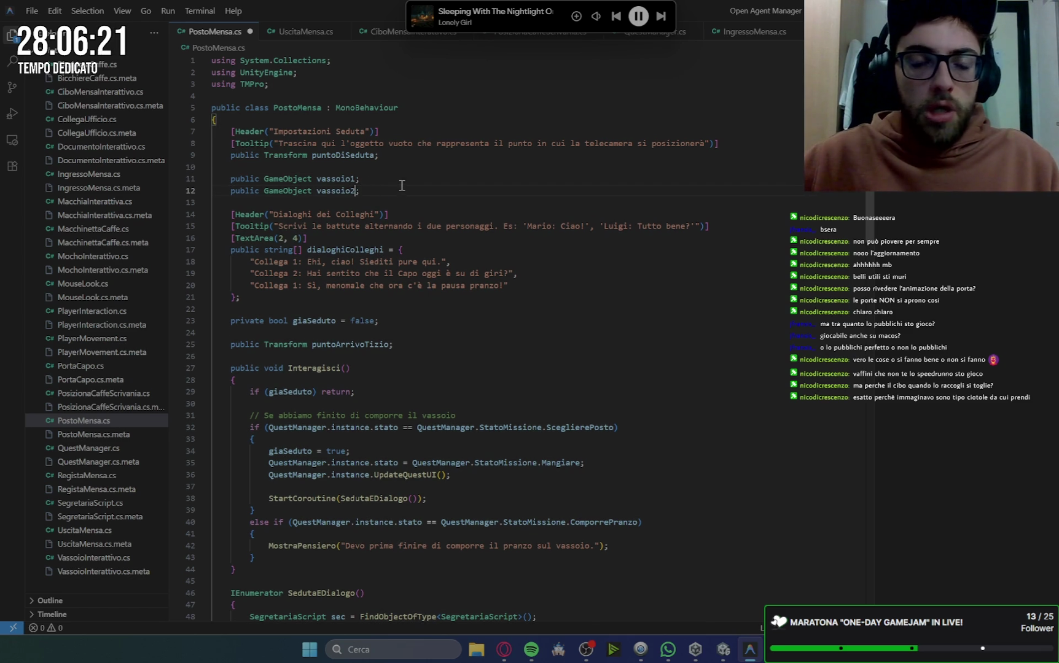
pyautogui.scroll(-10, 435, 226)
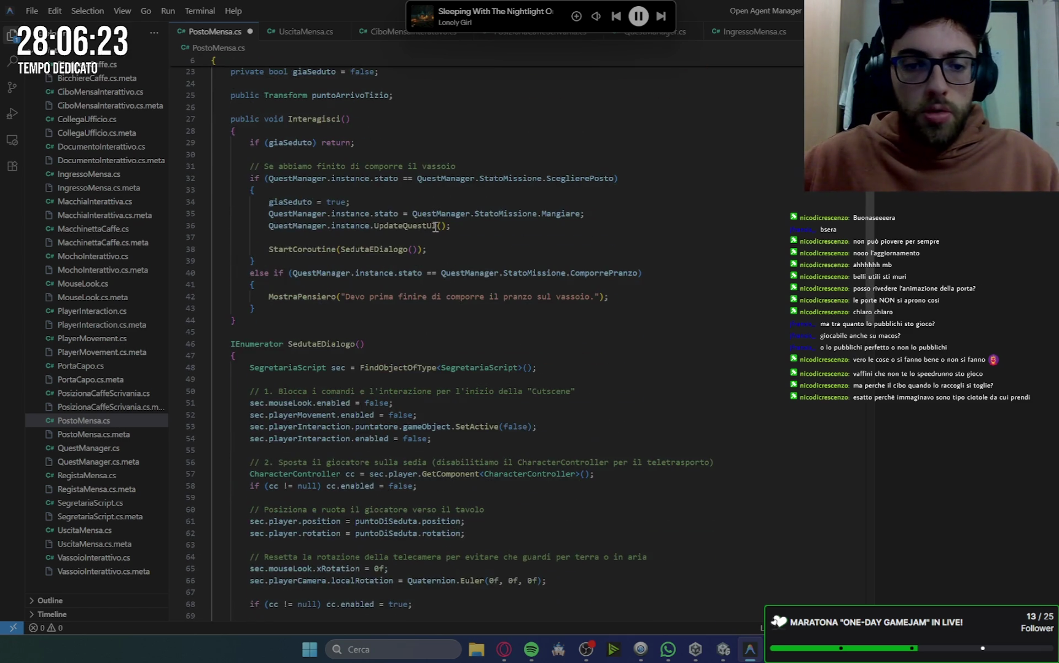
pyautogui.scroll(3, 435, 226)
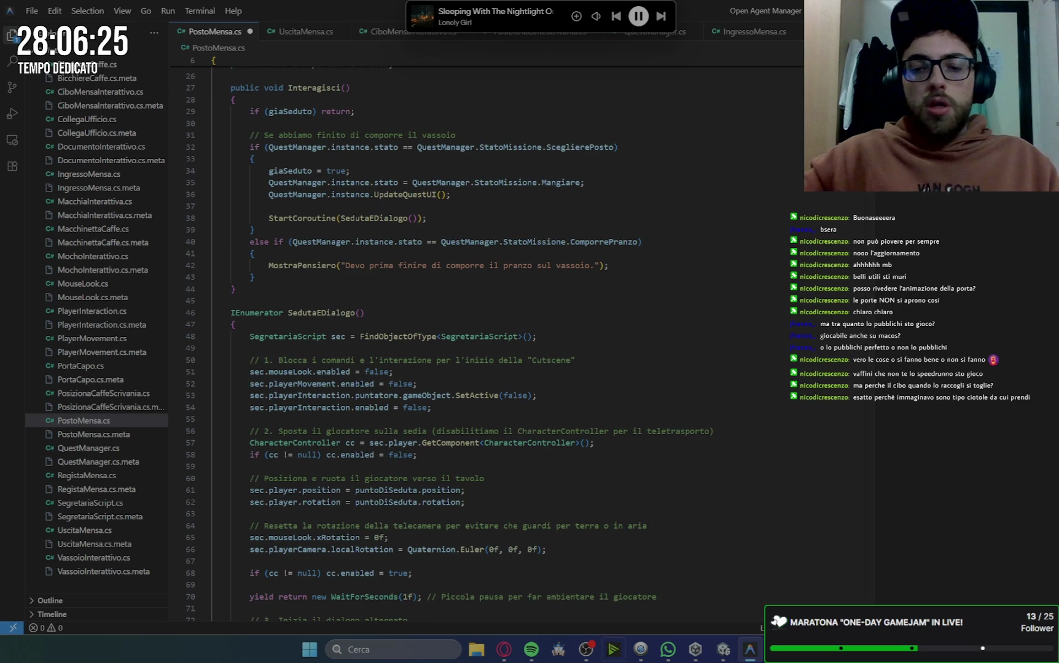
pyautogui.click(723, 656)
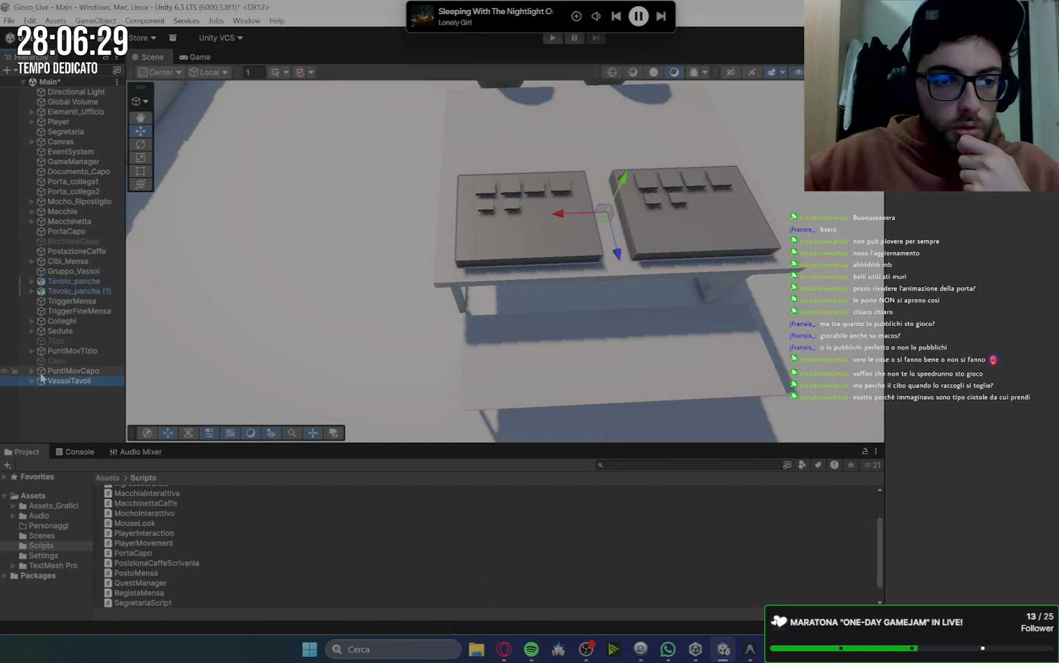
pyautogui.click(32, 331)
pyautogui.click(64, 342)
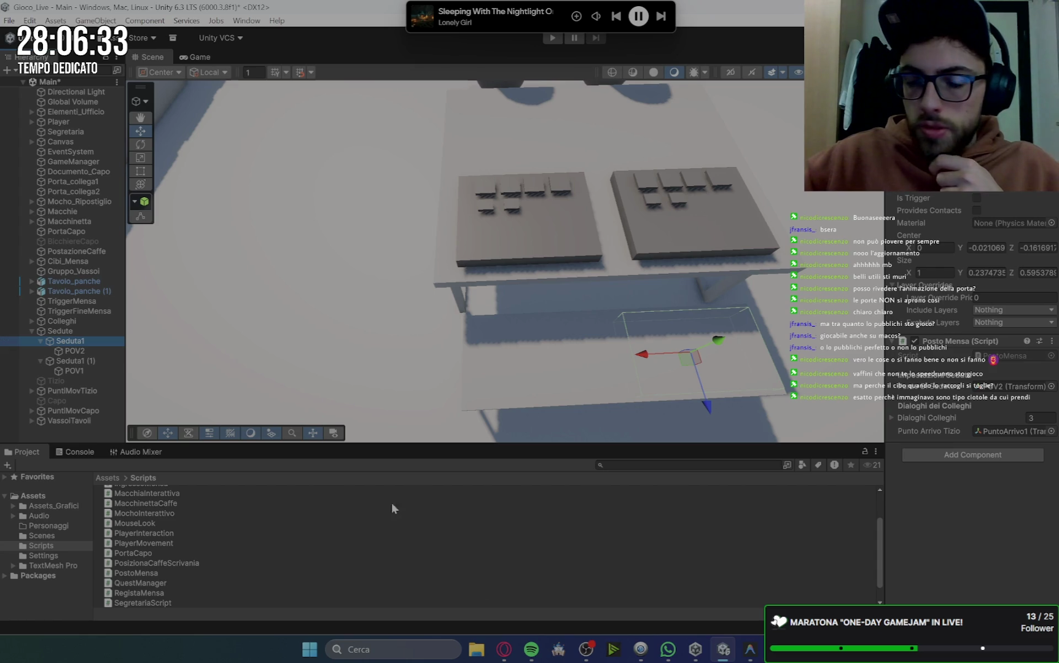
pyautogui.click(750, 649)
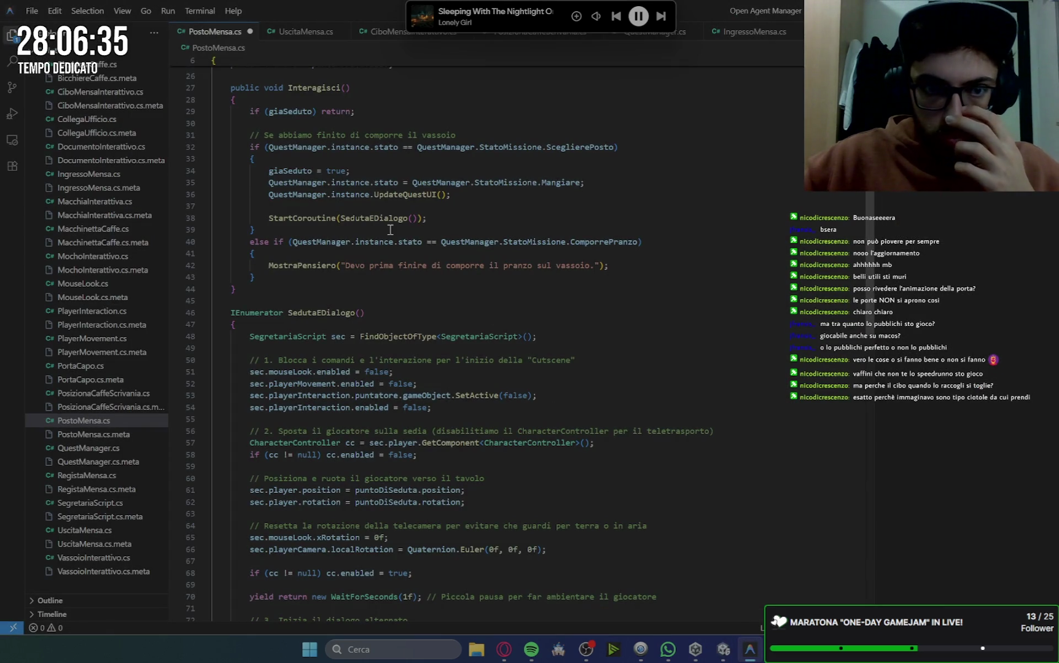
# Delete the vassoio2 declaration, rename vassoio1 to vassoio, and save PostoMensa.cs.
pyautogui.scroll(8, 390, 230)
pyautogui.tripleClick(376, 191)
pyautogui.press('BackSpace')
pyautogui.press('BackSpace')
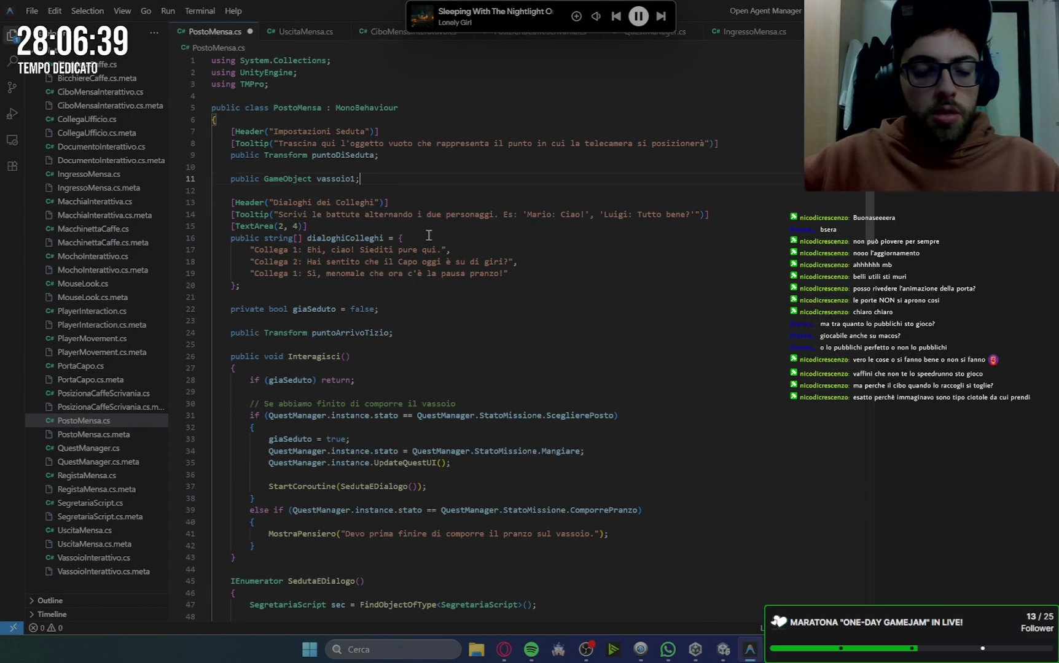
pyautogui.click(357, 178)
pyautogui.press('BackSpace')
pyautogui.write('o')
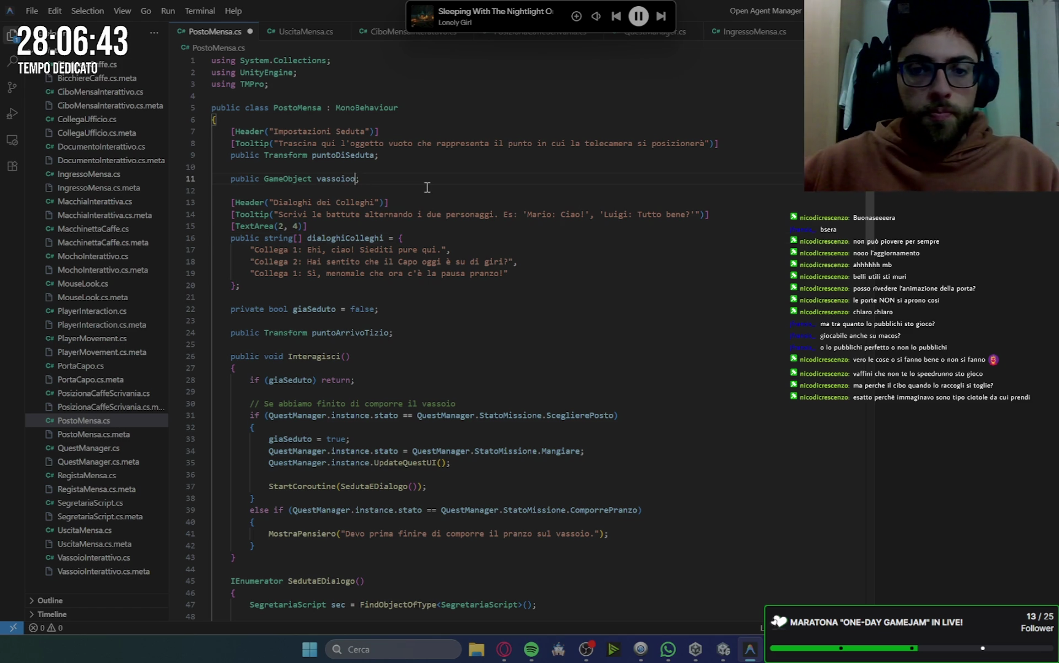
pyautogui.hotkey('ctrl', 's')
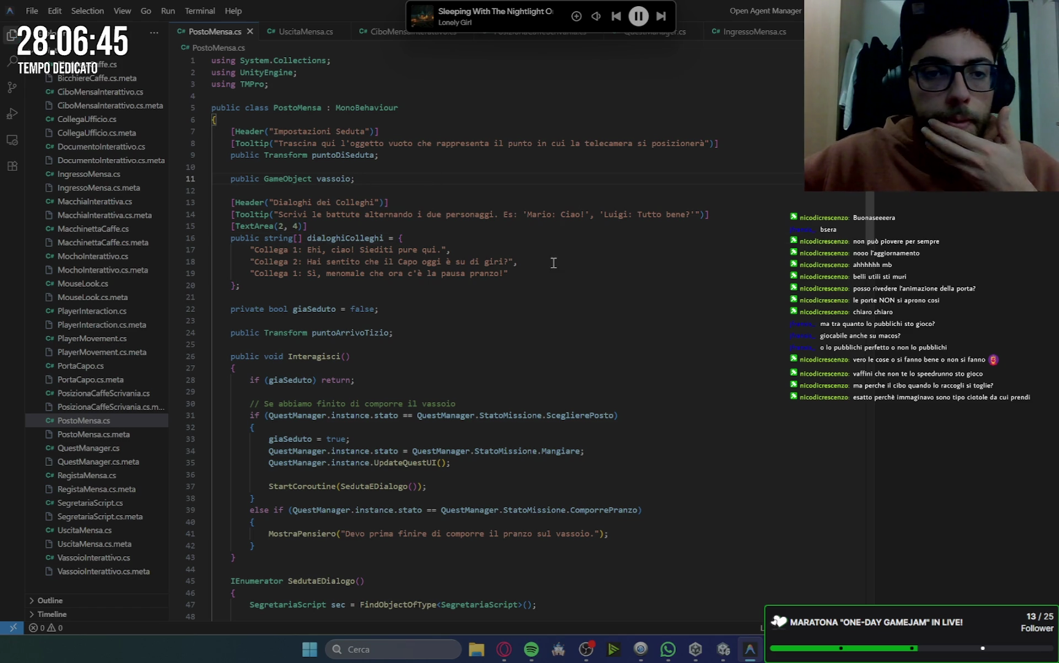
# Add a blank line below the vassoio field and rename the field vassoioTavolo.
pyautogui.scroll(-10, 553, 263)
pyautogui.scroll(-5, 554, 263)
pyautogui.scroll(-2, 553, 262)
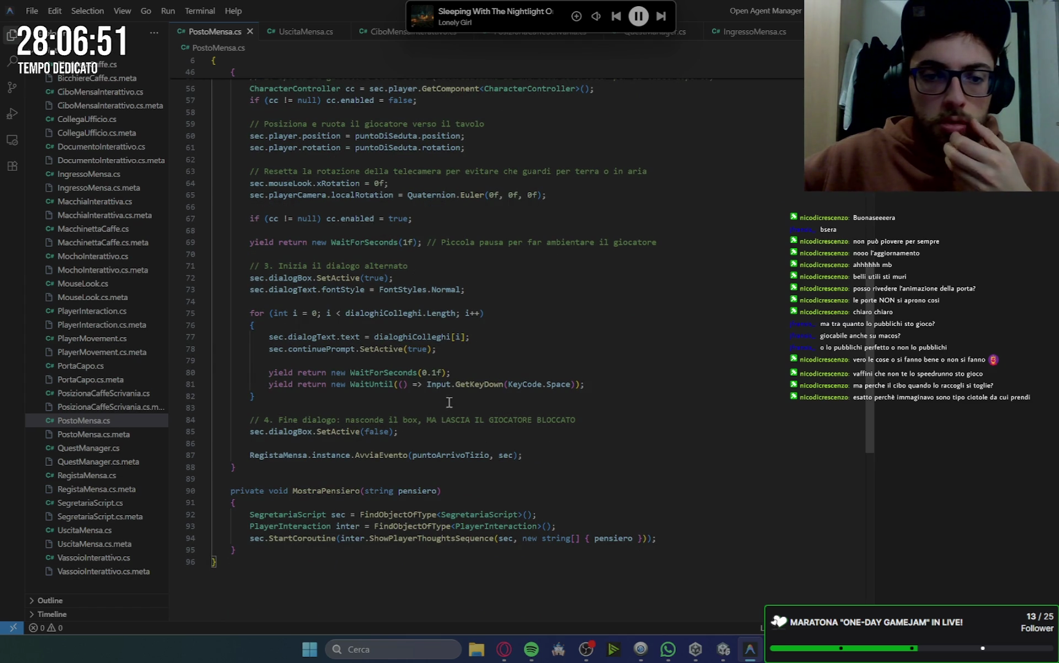
pyautogui.scroll(6, 444, 323)
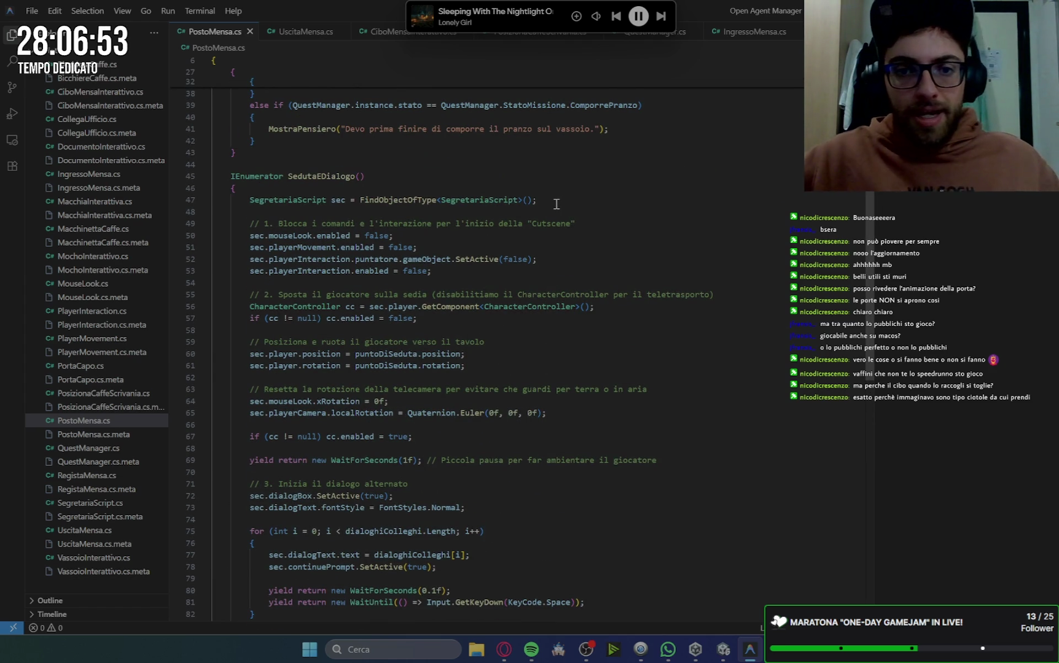
pyautogui.click(588, 222)
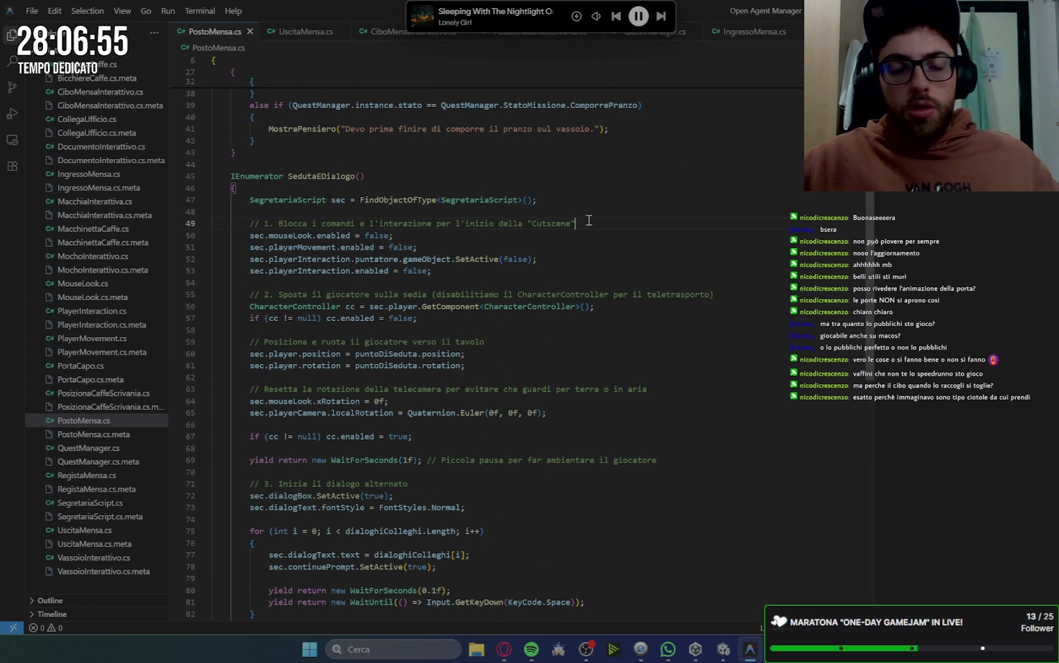
pyautogui.scroll(12, 593, 225)
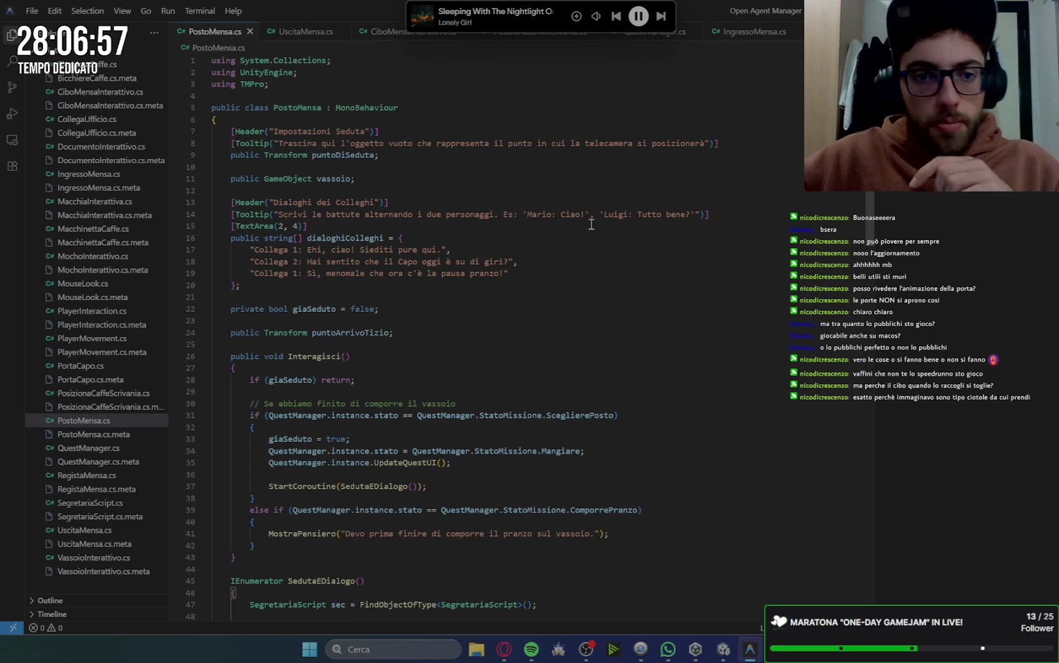
pyautogui.click(361, 178)
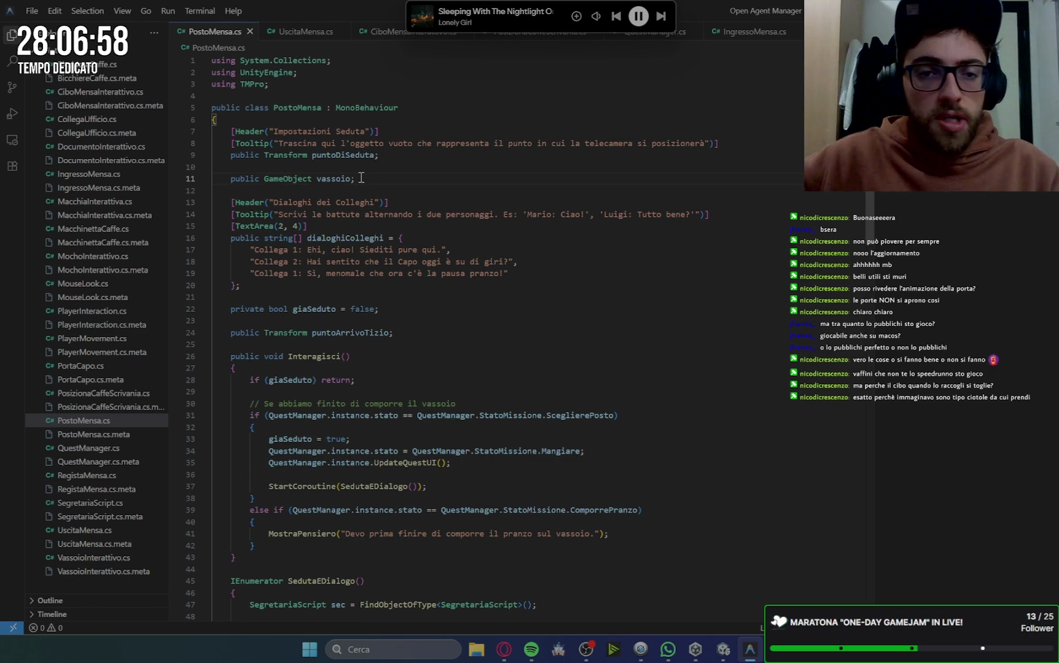
pyautogui.press('Return')
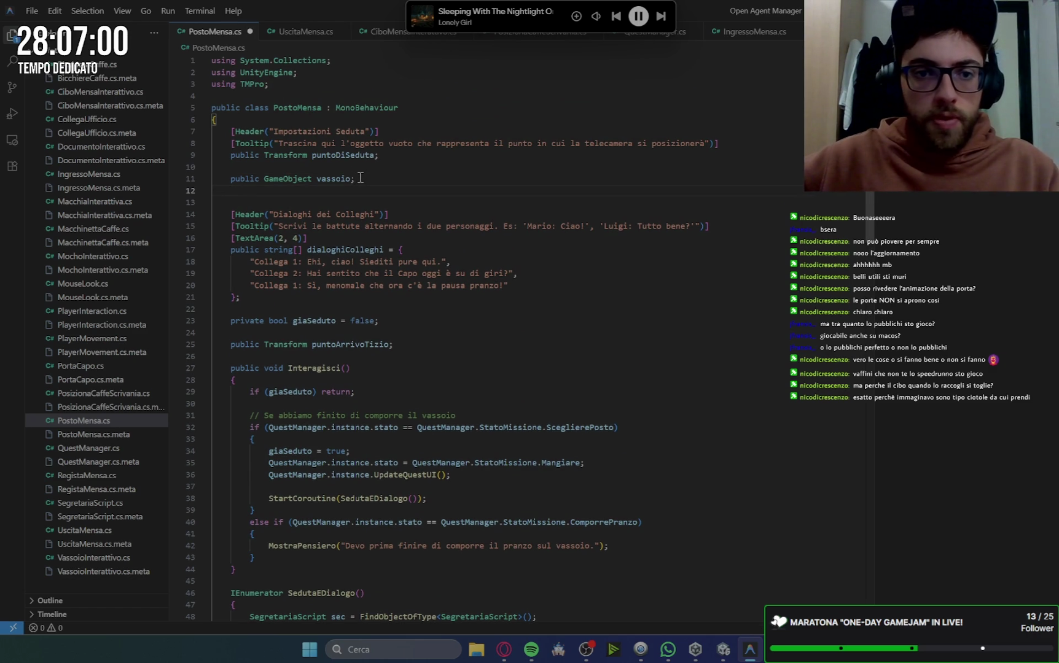
pyautogui.click(353, 183)
pyautogui.write('Tavolo')
# Duplicate the vassoioTavolo declaration onto line 12 and rename the copy vassoioGiocatore.
pyautogui.moveTo(391, 179); pyautogui.dragTo(233, 182)
pyautogui.hotkey('ctrl', 'c')
pyautogui.click(246, 195)
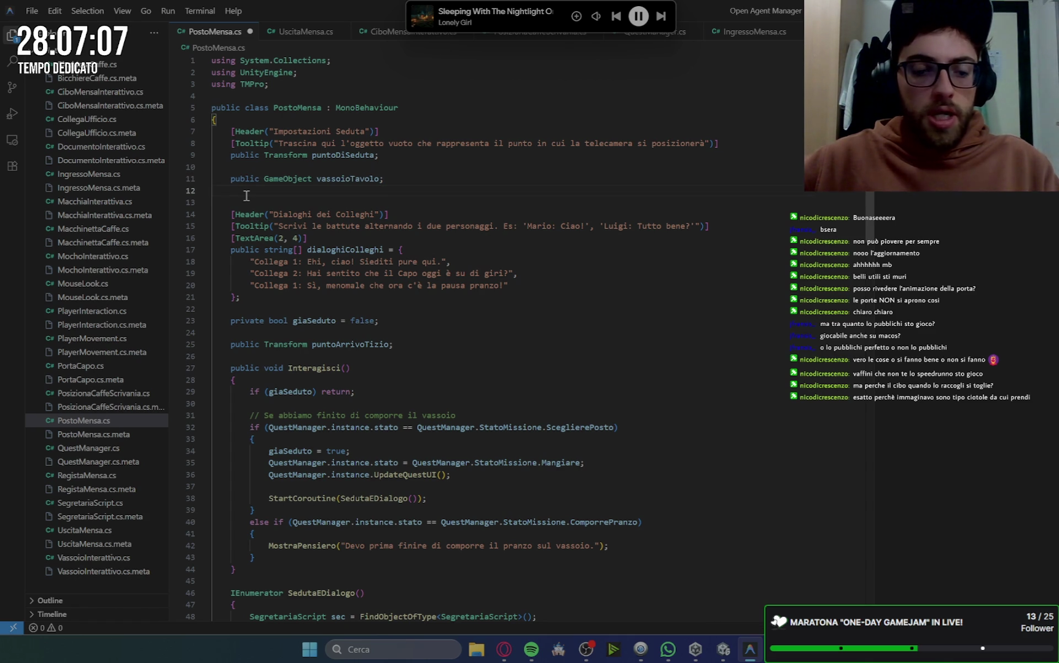
pyautogui.hotkey('ctrl', 'v')
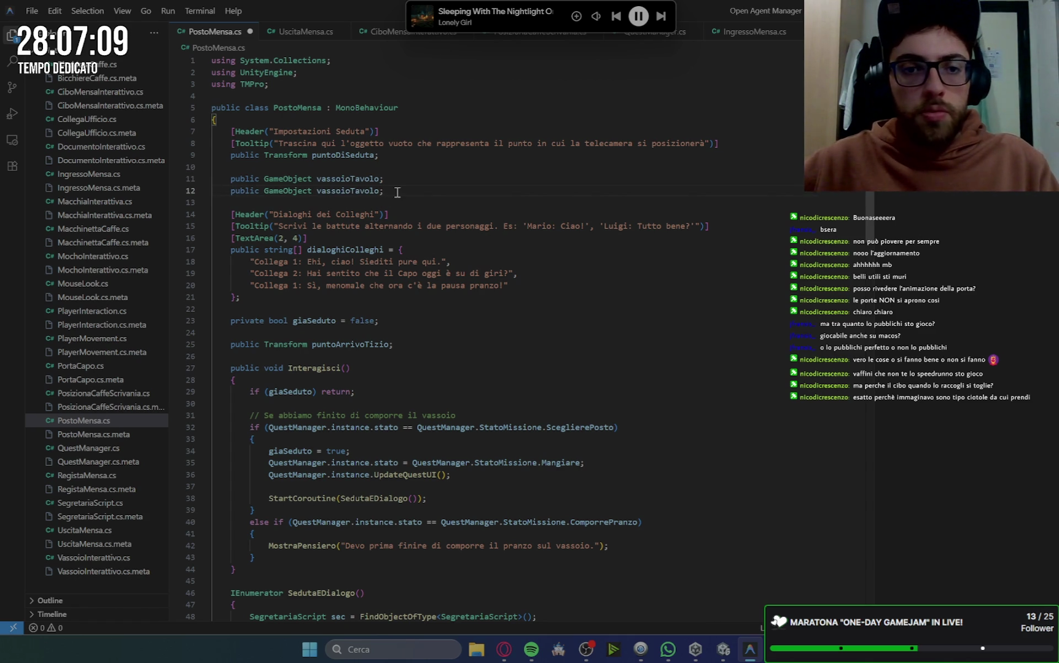
pyautogui.press('Left')
pyautogui.press('BackSpace')
pyautogui.press('BackSpace')
pyautogui.press('BackSpace')
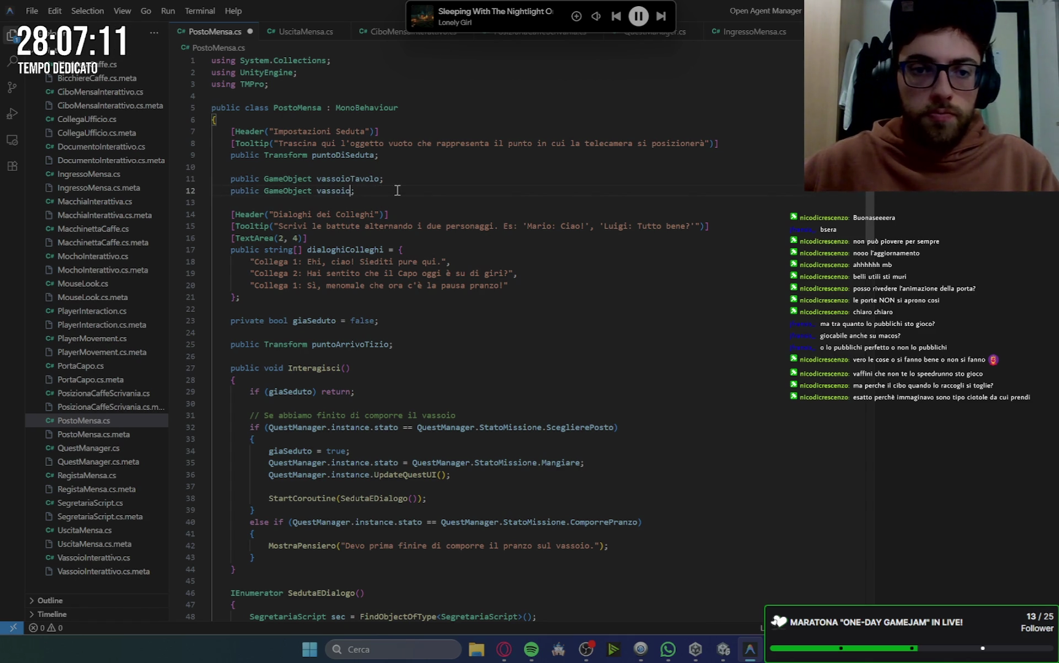
pyautogui.write('Giocatore')
# Paste the two tray declarations into SedutaEDialogo after the SegretariaScript line, indented.
pyautogui.moveTo(405, 192); pyautogui.dragTo(231, 179)
pyautogui.hotkey('ctrl', 'c')
pyautogui.scroll(-1, 516, 308)
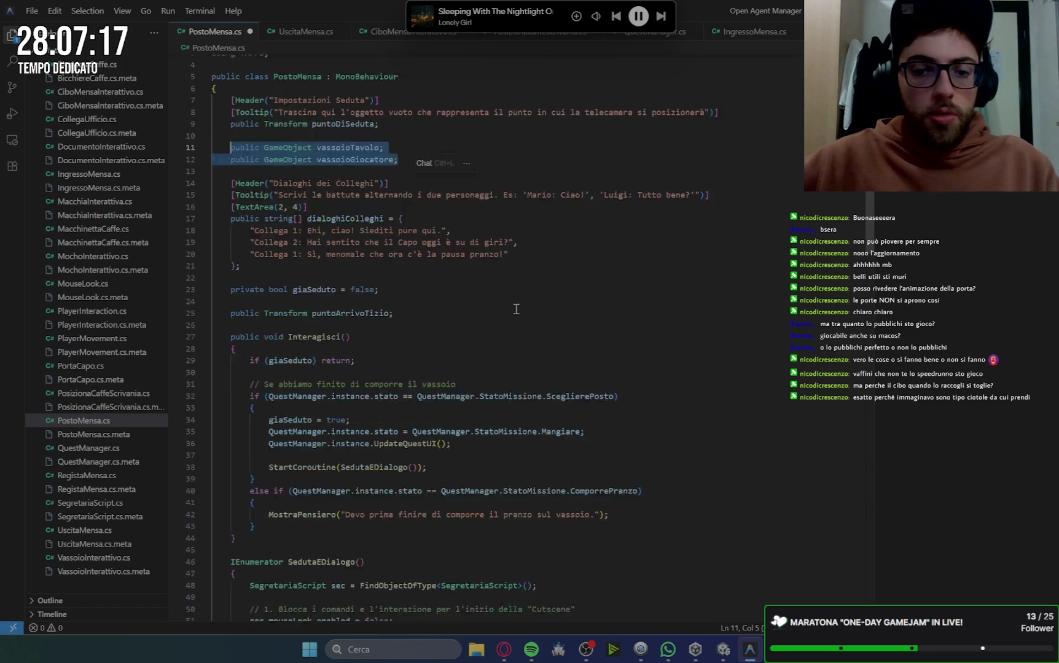
pyautogui.scroll(-20, 516, 309)
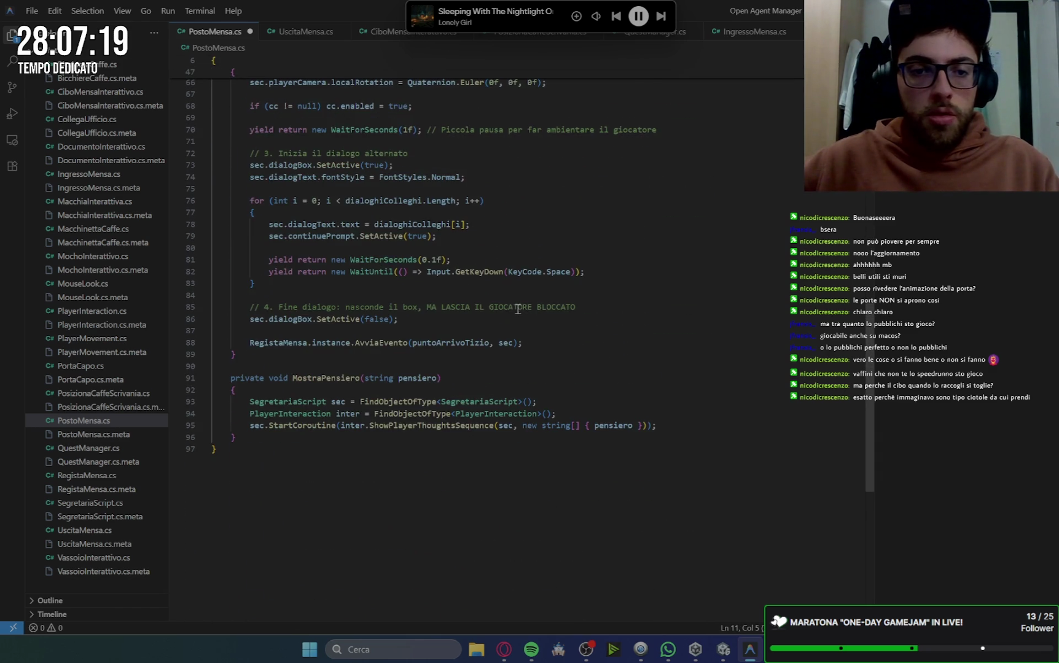
pyautogui.scroll(12, 518, 308)
pyautogui.click(561, 304)
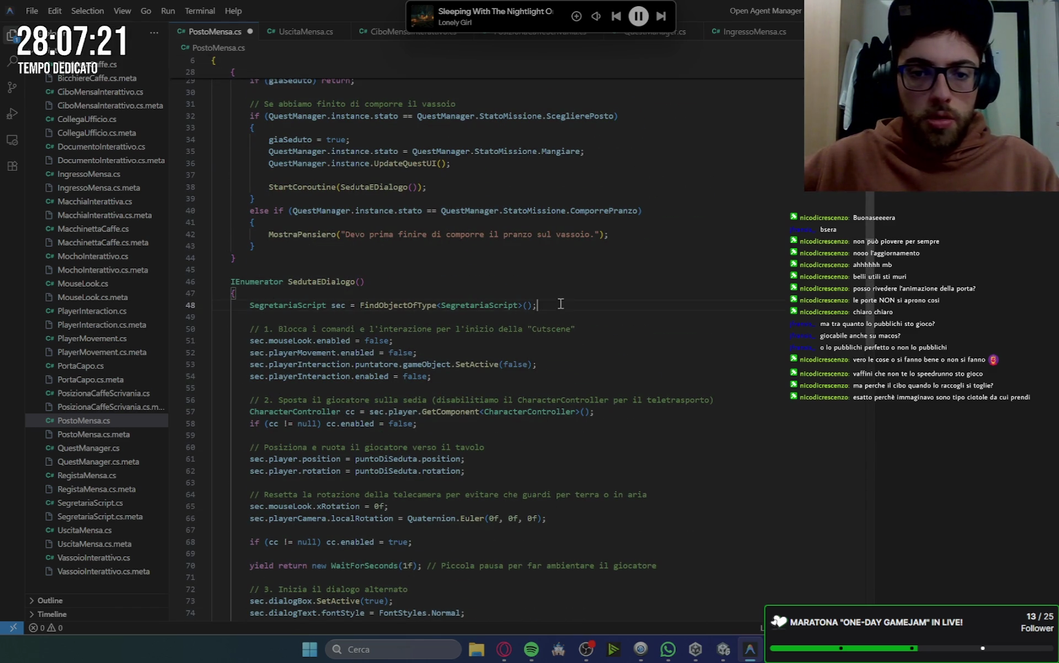
pyautogui.press('Return')
pyautogui.press('Return')
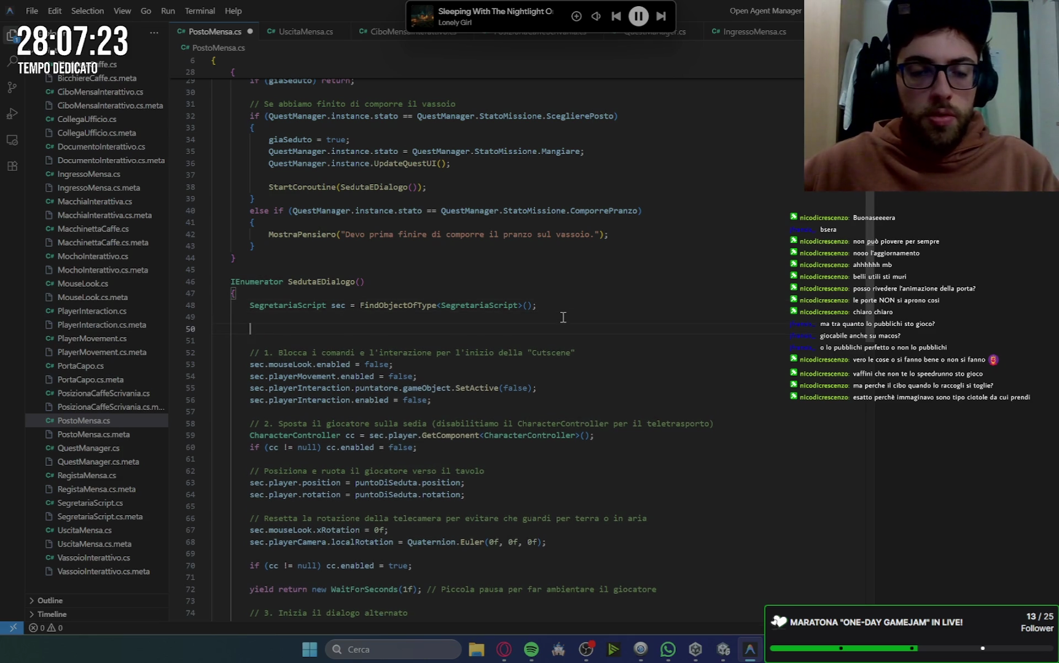
pyautogui.hotkey('ctrl', 'v')
pyautogui.press('Home')
pyautogui.hotkey('ctrl', 'shift', 'Right')
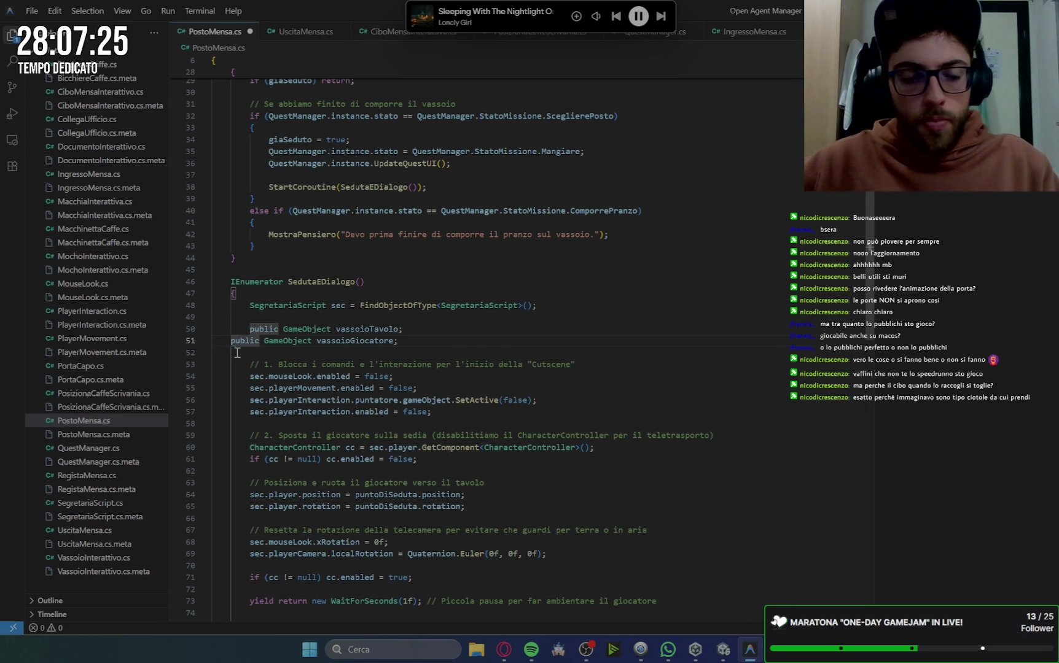
pyautogui.press('Tab')
# Strip 'public GameObject' from lines 50 and 51, leaving only the tray names.
pyautogui.doubleClick(285, 342)
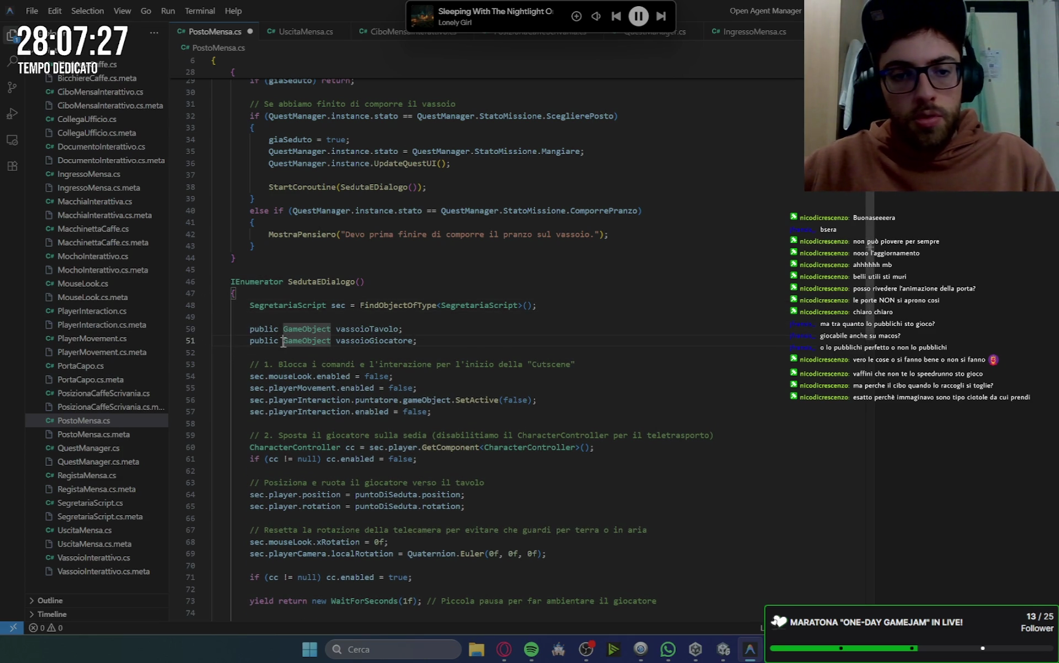
pyautogui.click(338, 342)
pyautogui.hotkey('shift', 'End')
pyautogui.hotkey('shift', 'Home')
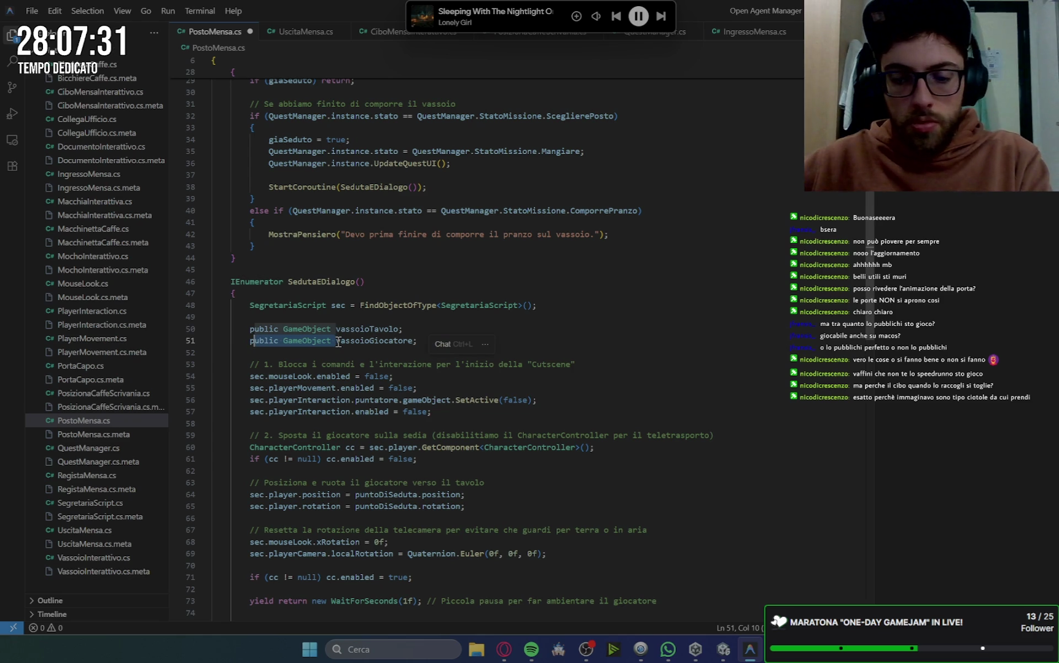
pyautogui.press('BackSpace')
pyautogui.press('Escape')
pyautogui.hotkey('shift', 'Home')
pyautogui.press('BackSpace')
# Turn line 50 into vassoioTavolo.SetActive(true).
pyautogui.doubleClick(310, 330)
pyautogui.click(312, 330)
pyautogui.write('.set')
pyautogui.press('Tab')
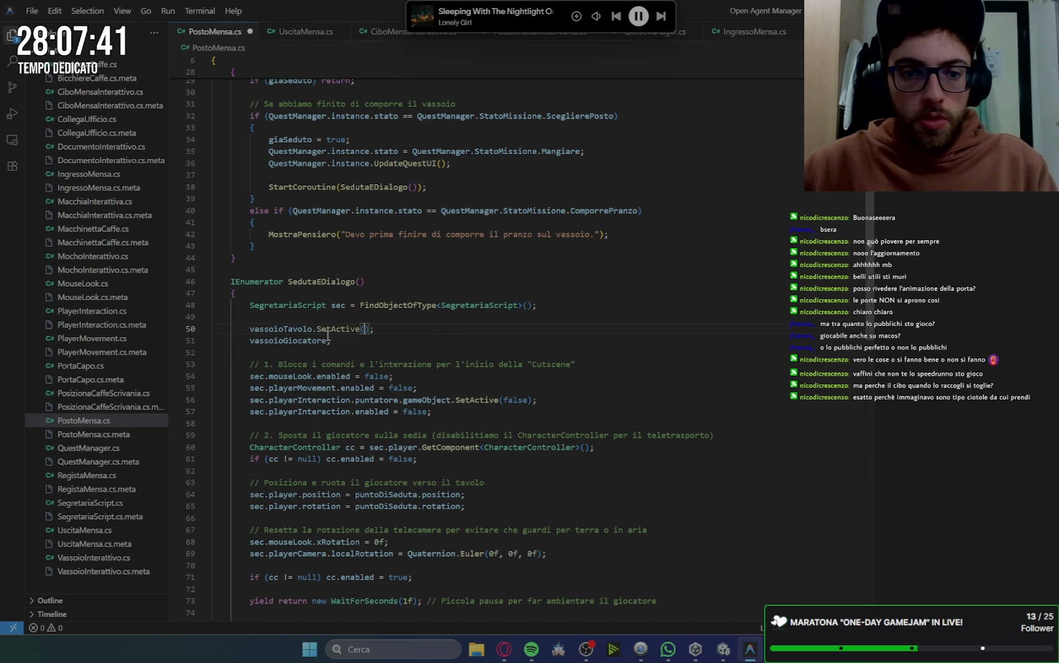
pyautogui.write('true')
# Turn line 51 into vassoioGiocatore.SetActive(false).
pyautogui.scroll(1, 327, 335)
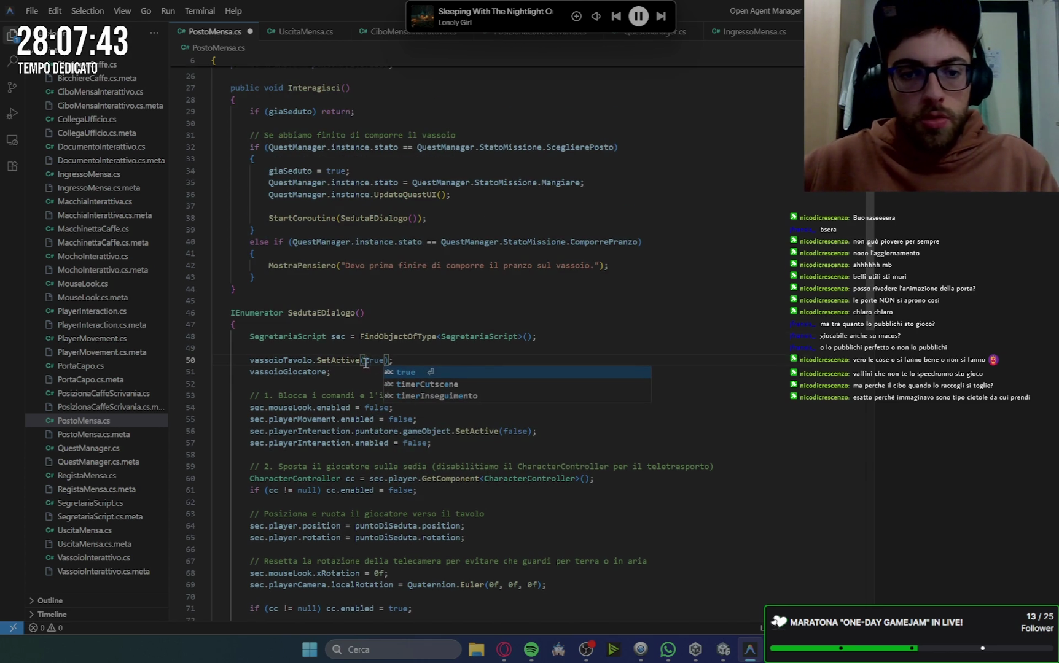
pyautogui.moveTo(313, 360)
pyautogui.mouseDown()
pyautogui.moveTo(252, 360)
pyautogui.moveTo(394, 360)
pyautogui.mouseUp()
pyautogui.hotkey('ctrl', 'c')
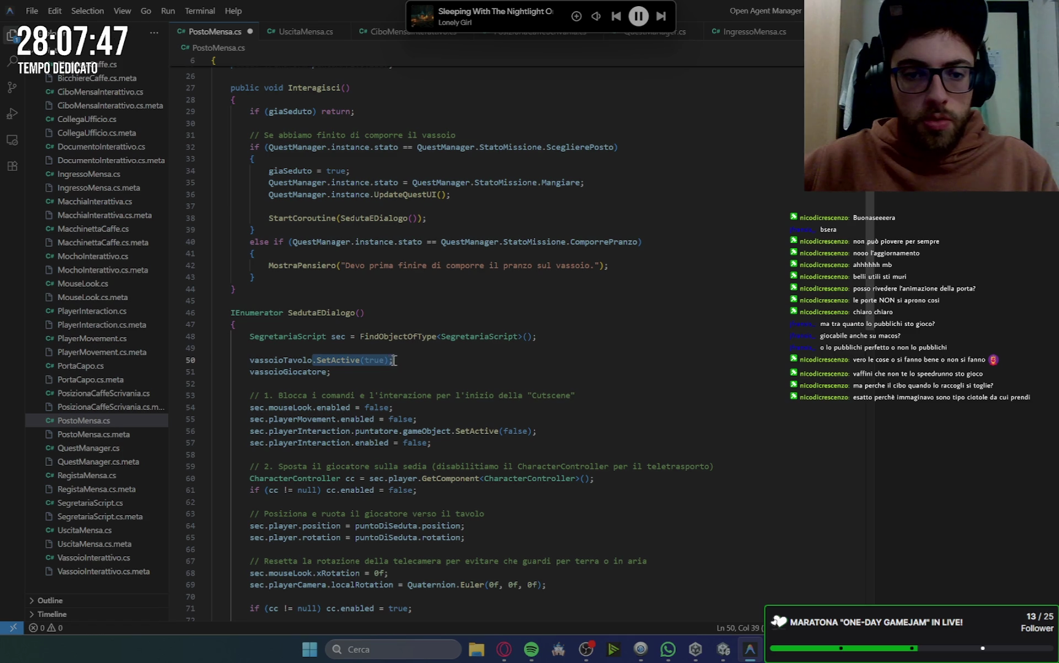
pyautogui.click(327, 372)
pyautogui.hotkey('ctrl', 'v')
pyautogui.doubleClick(390, 372)
pyautogui.write('false')
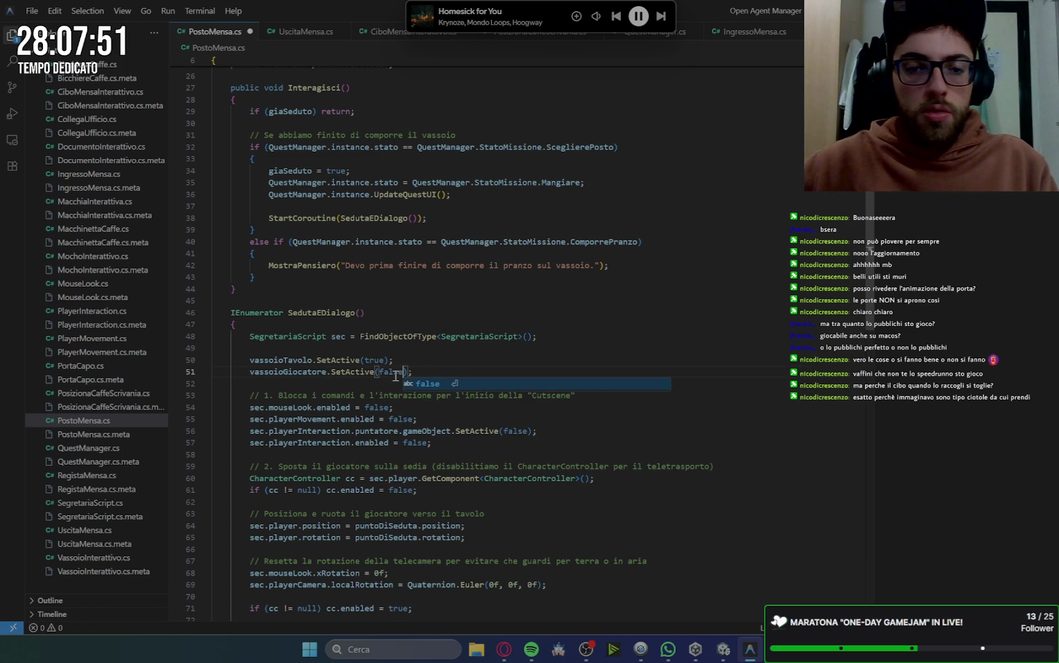
# Scroll further down the script and place the caret on lines 89 and 91.
pyautogui.scroll(-1, 430, 369)
pyautogui.scroll(-3, 476, 492)
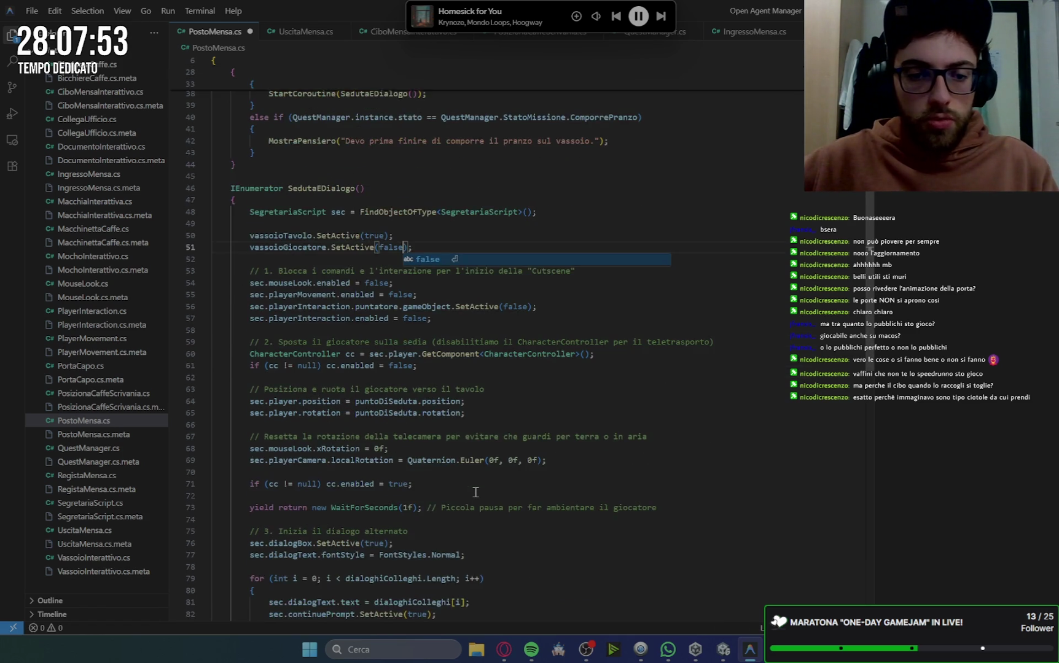
pyautogui.scroll(-9, 476, 491)
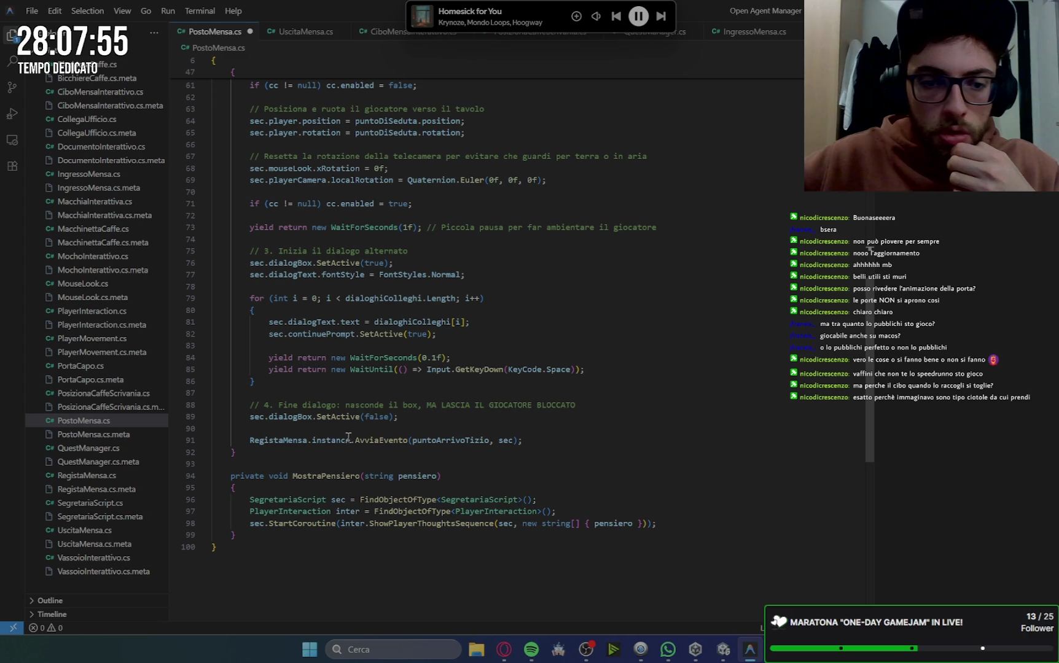
pyautogui.click(420, 414)
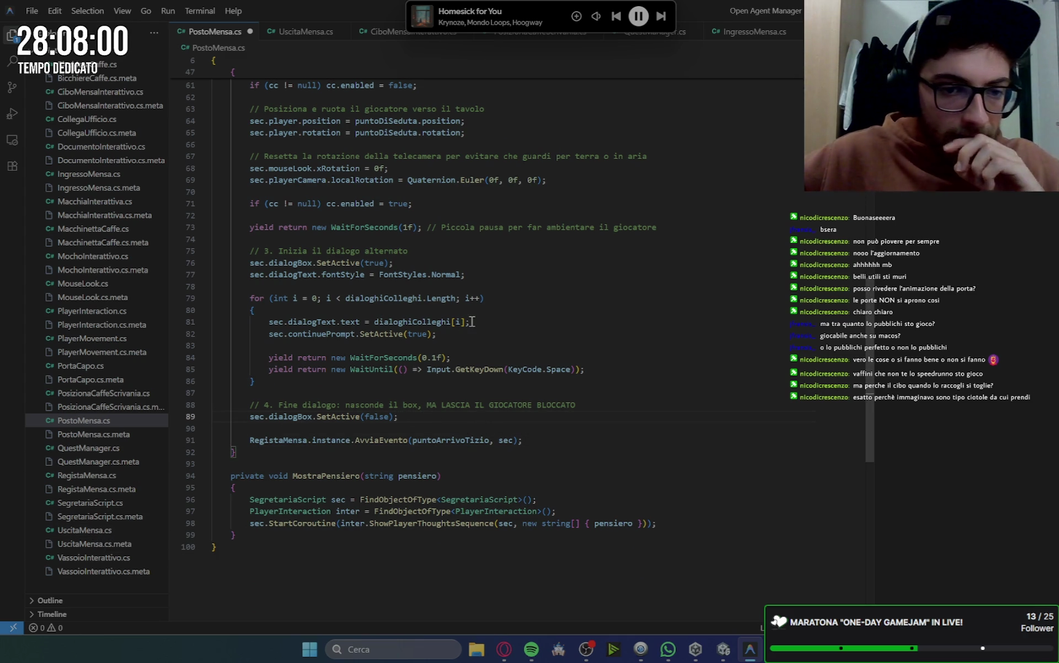
pyautogui.scroll(3, 511, 328)
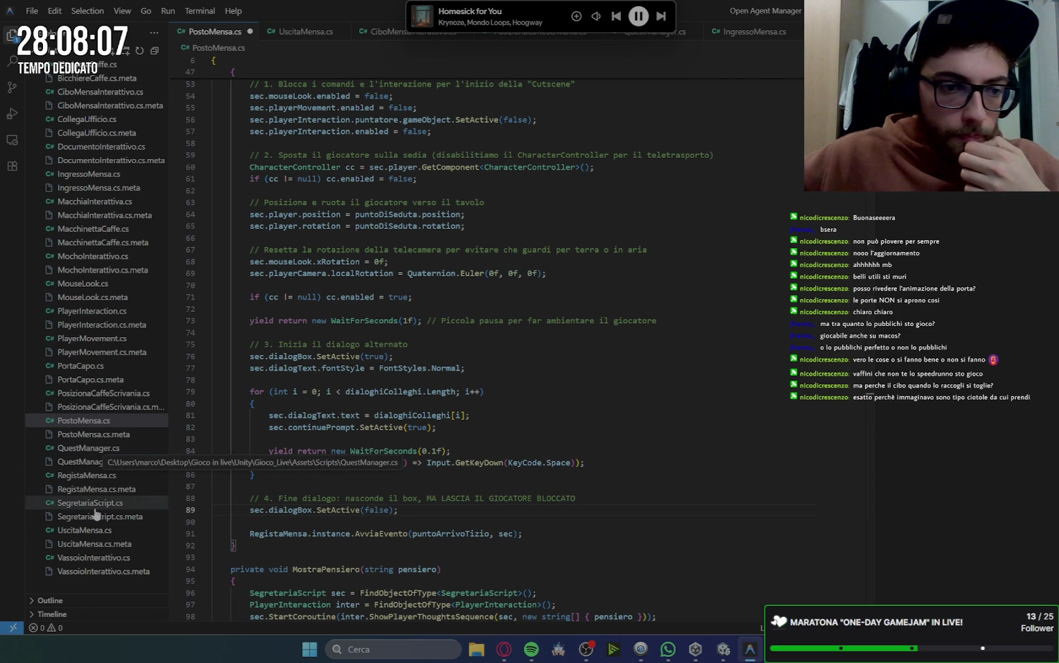
pyautogui.scroll(5, 515, 361)
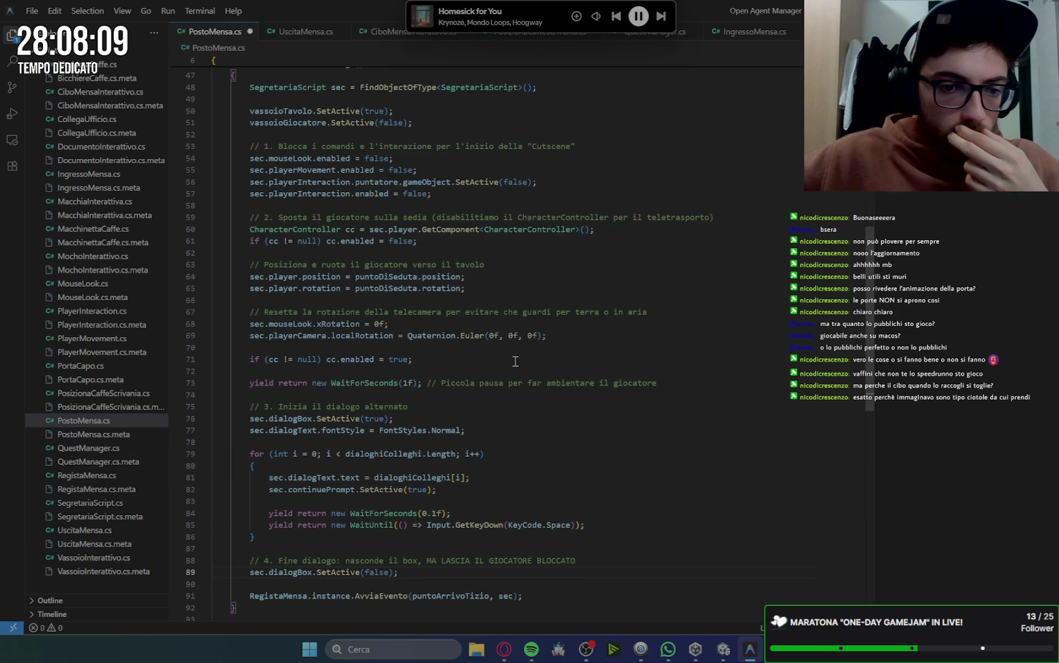
pyautogui.scroll(-5, 515, 361)
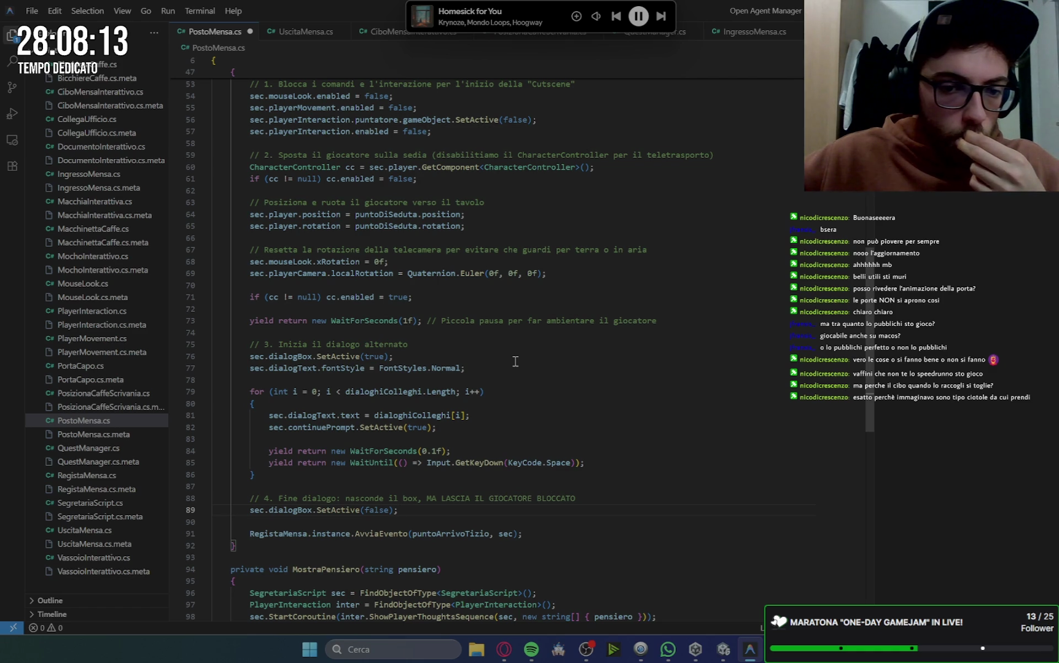
pyautogui.click(534, 533)
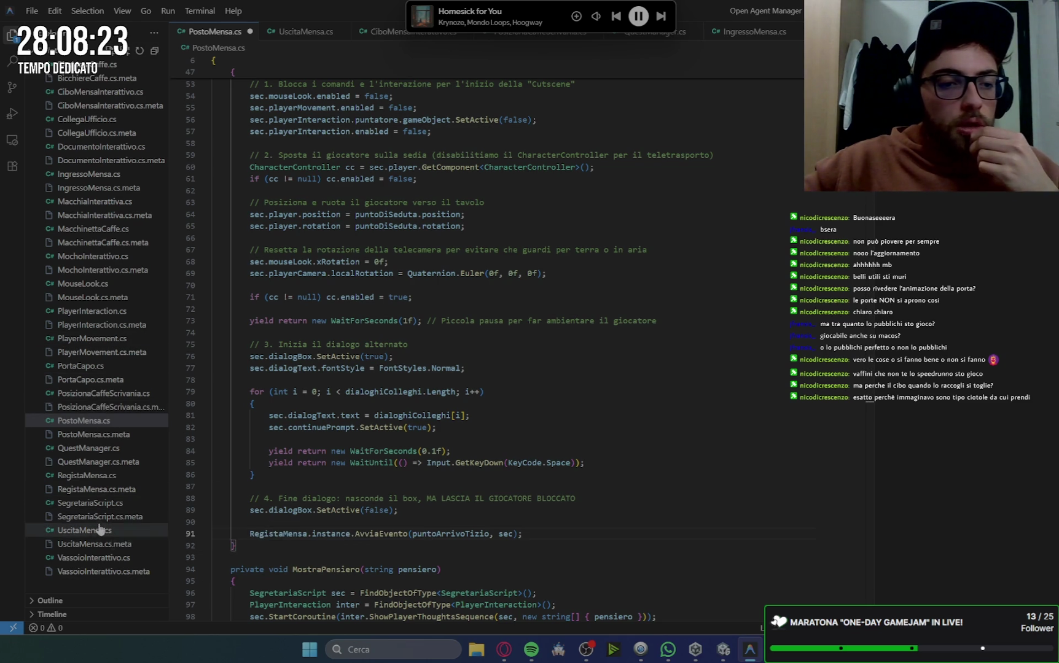
# In RegistaMensa.cs, declare 'public GameObject vassoioTavolo;' below velocitaCamminata.
pyautogui.click(96, 478)
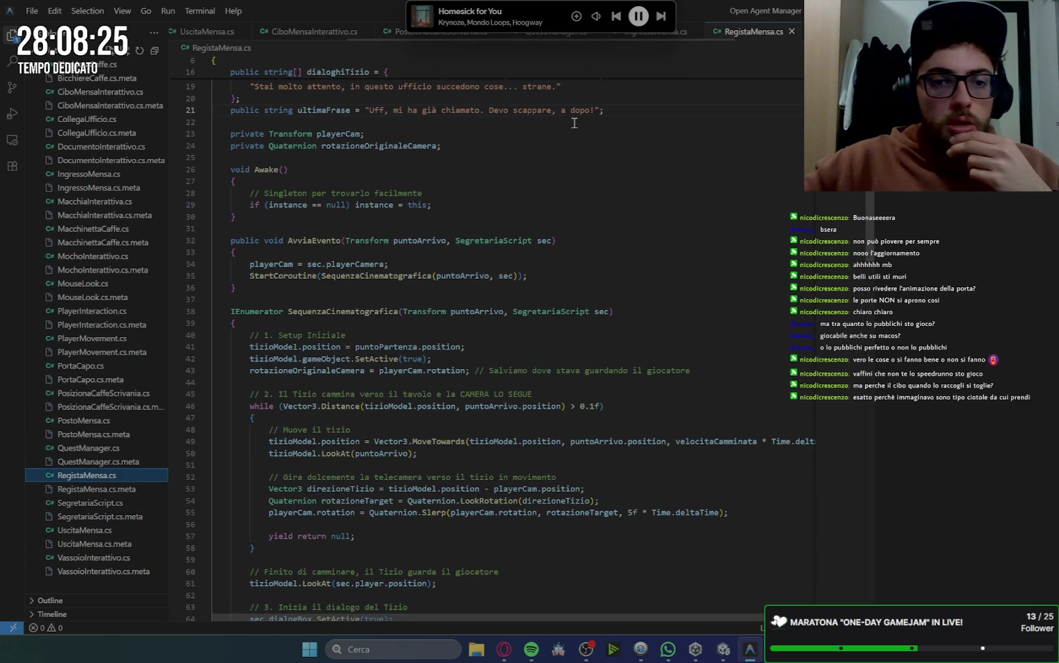
pyautogui.click(425, 194)
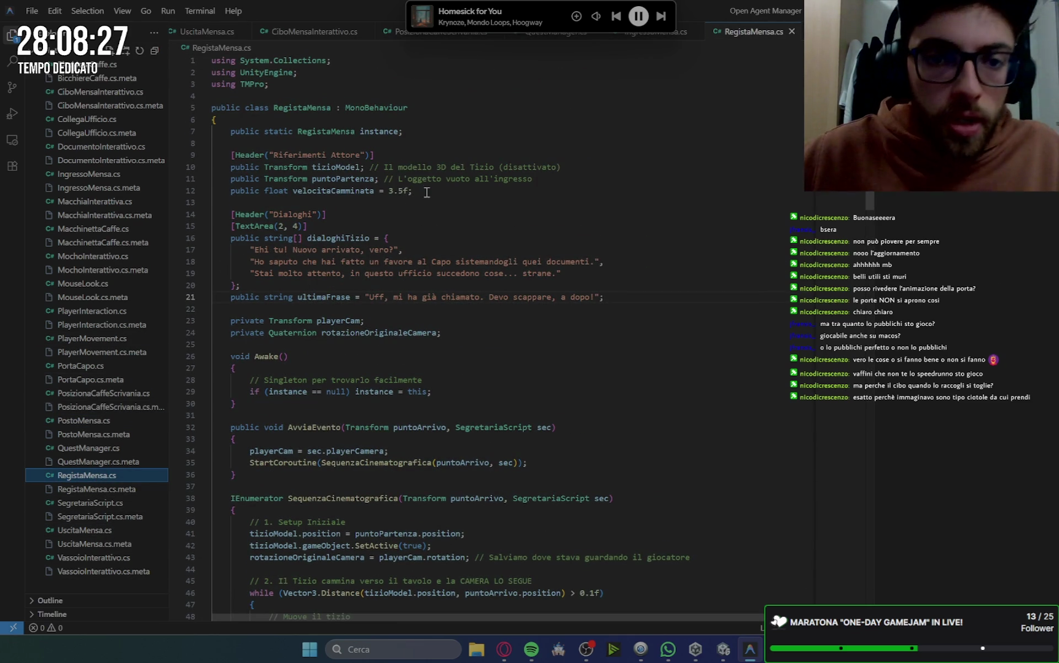
pyautogui.press('Return')
pyautogui.press('Return')
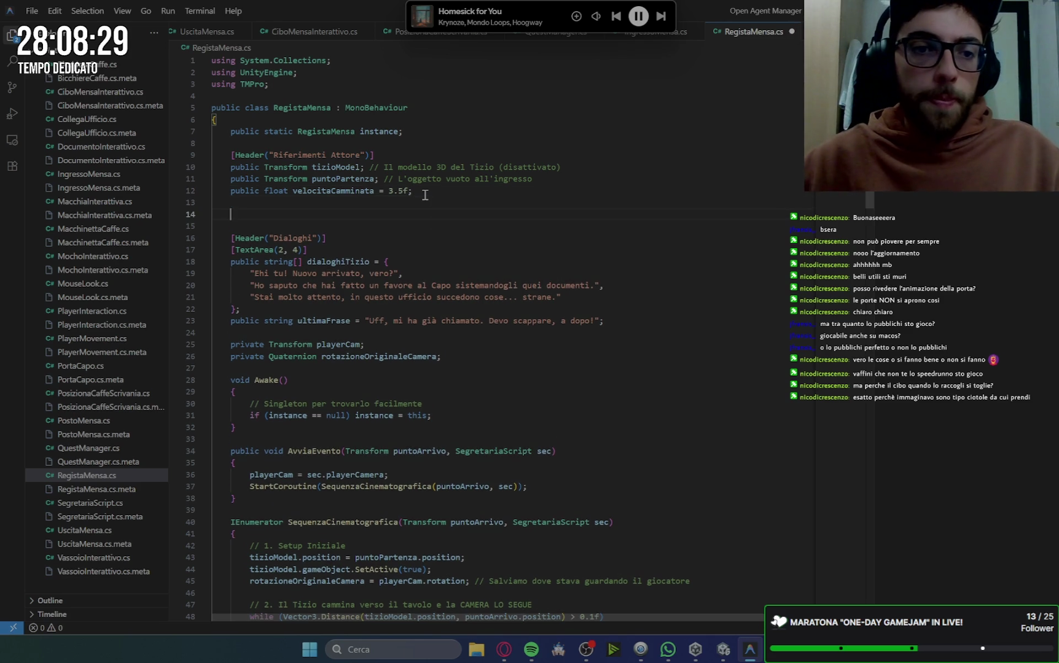
pyautogui.write('.SetActive(true);')
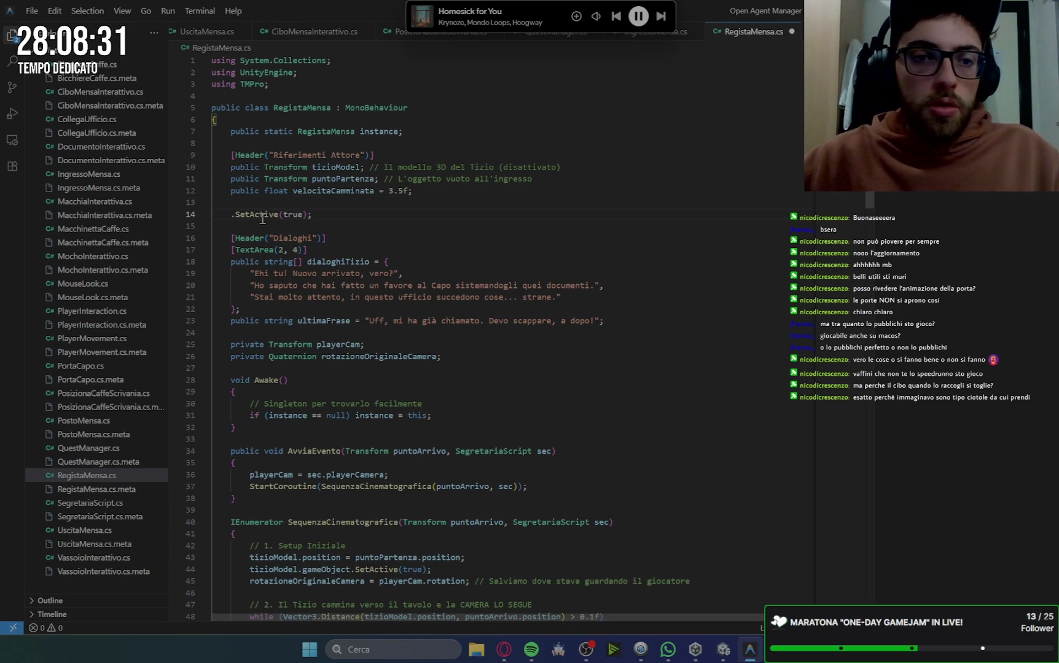
pyautogui.hotkey('ctrl', 'z')
pyautogui.write('p')
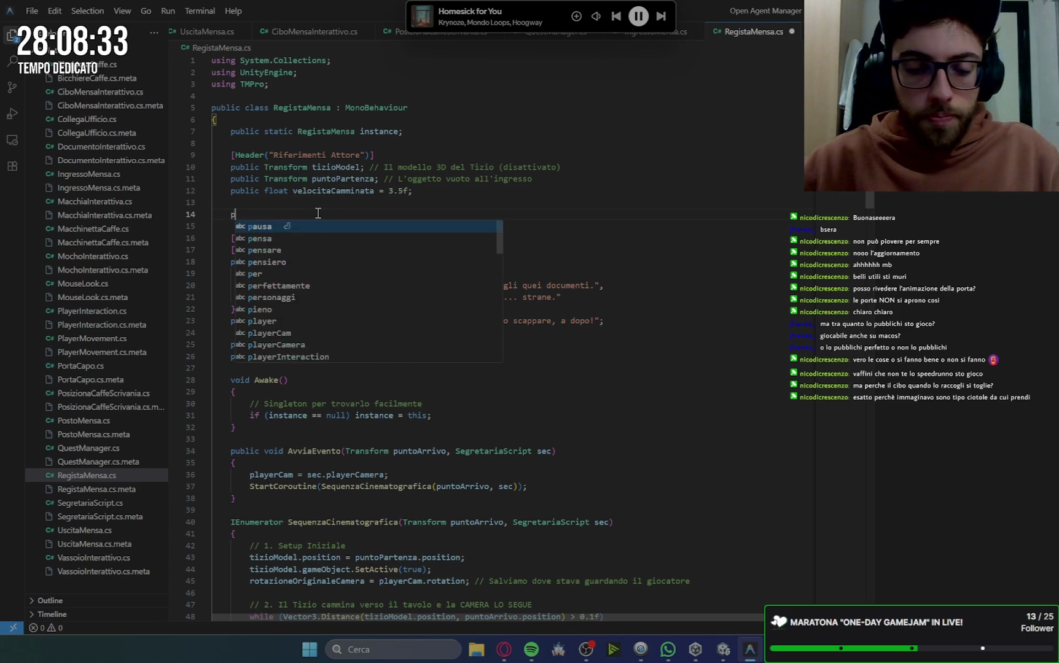
pyautogui.write('ublic ')
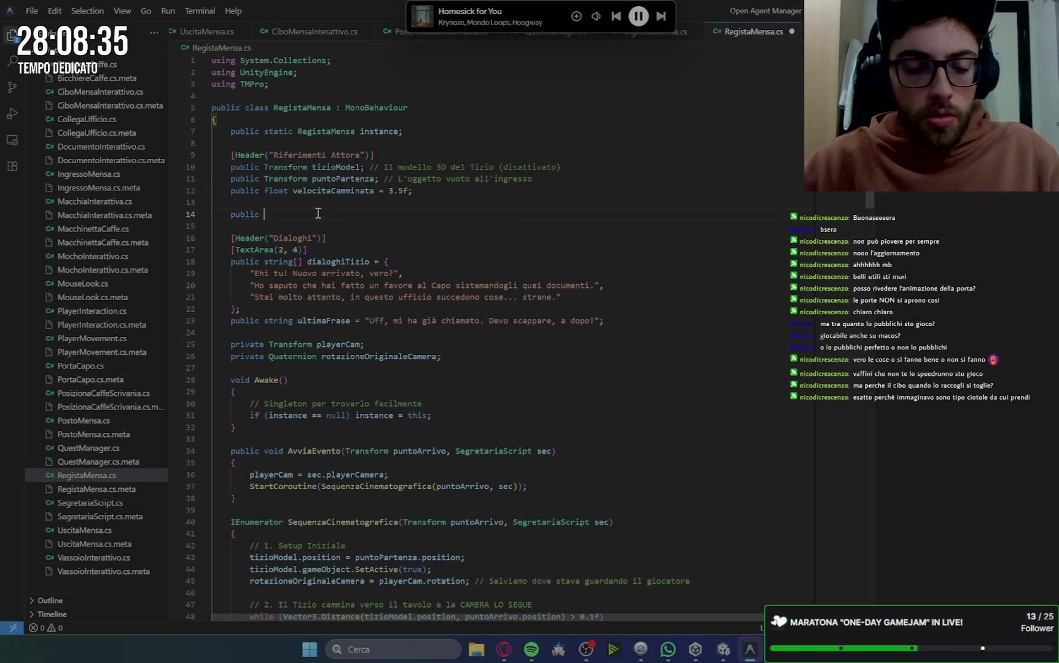
pyautogui.write('Game')
pyautogui.press('Tab')
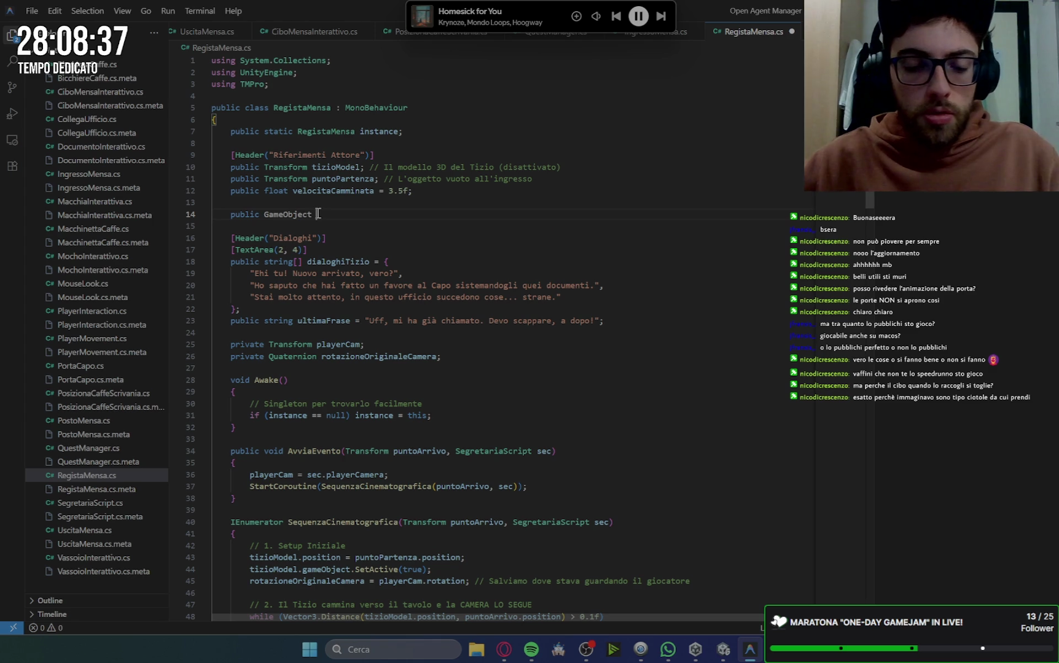
pyautogui.write('vassoio')
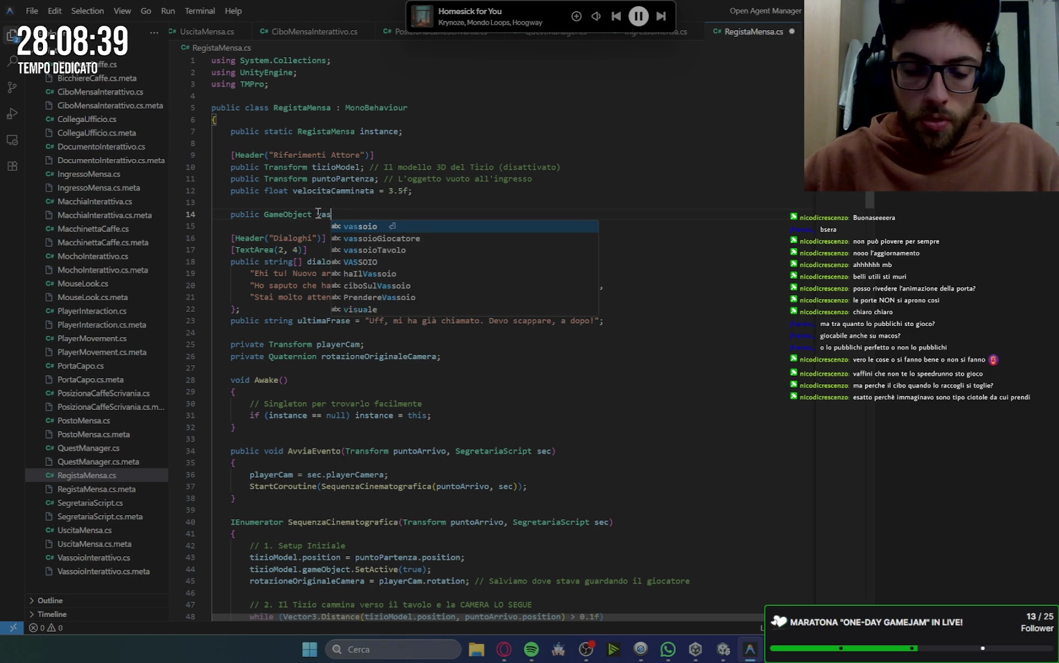
pyautogui.press('Down')
pyautogui.press('Down')
pyautogui.press('Tab')
pyautogui.write(';')
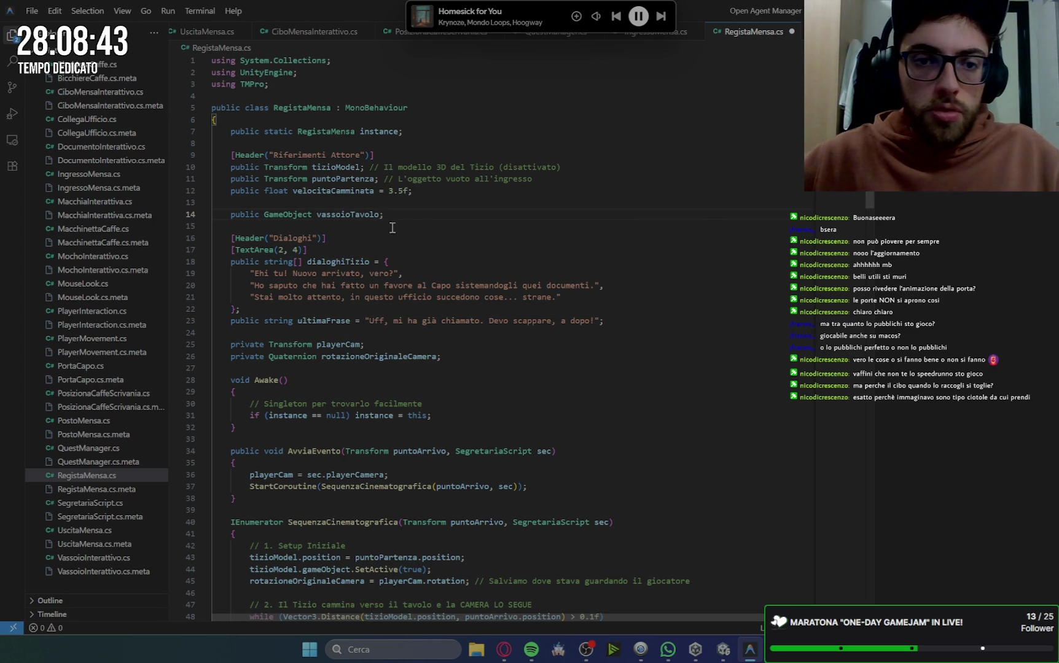
pyautogui.moveTo(385, 214)
pyautogui.mouseDown()
pyautogui.moveTo(224, 214)
pyautogui.moveTo(320, 213)
pyautogui.mouseUp()
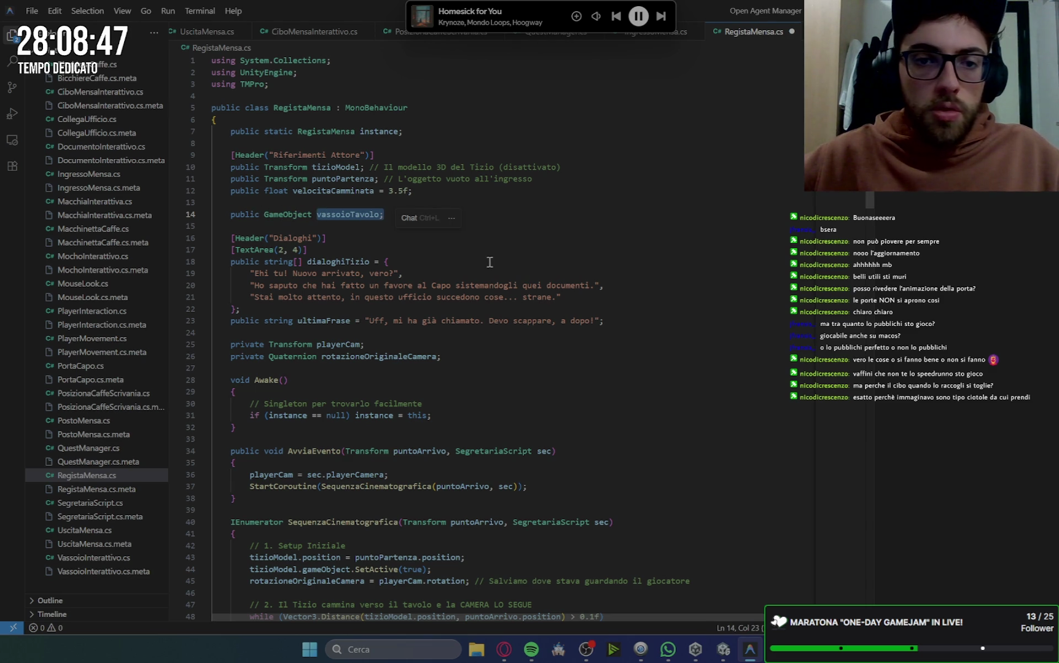
# Add vassoioTavolo.SetActive(false) after the final announcement Debug.Log and save.
pyautogui.scroll(-7, 515, 320)
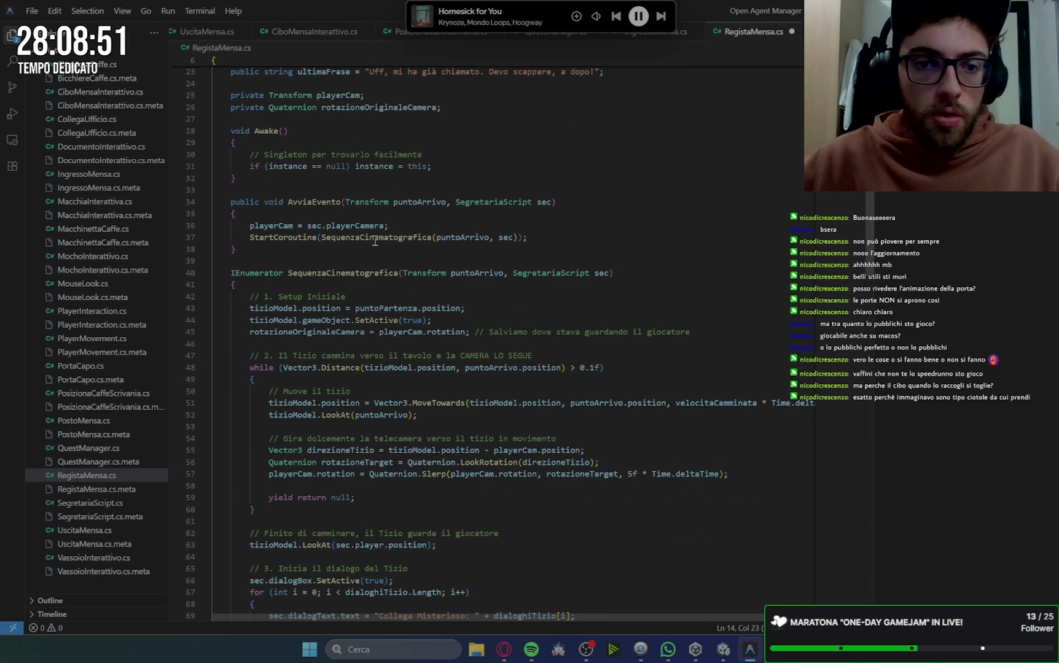
pyautogui.scroll(-14, 374, 240)
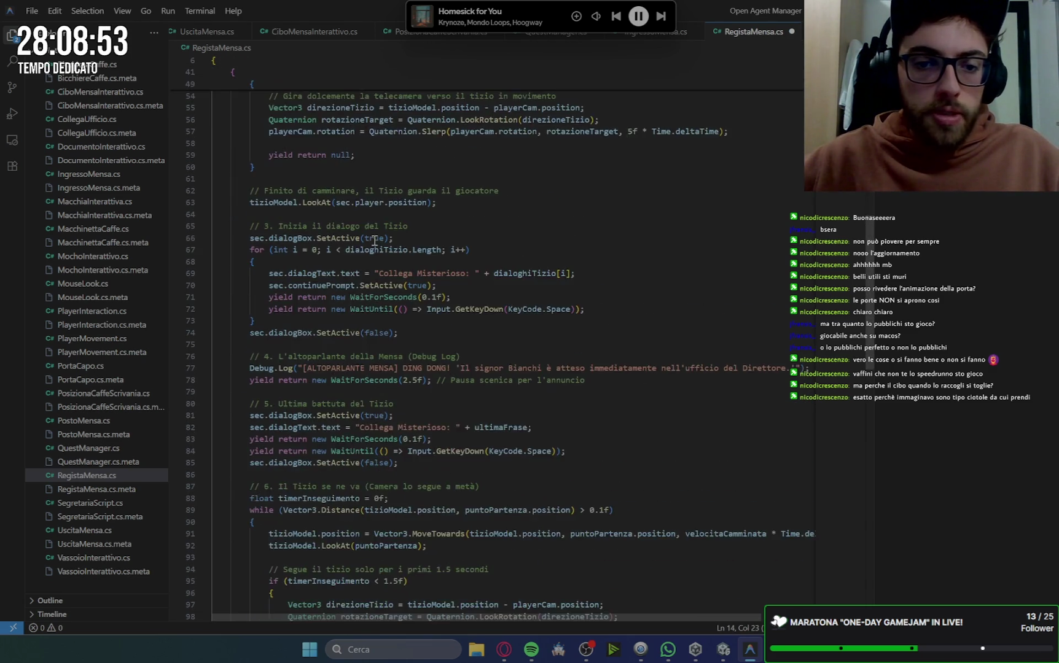
pyautogui.scroll(-9, 391, 264)
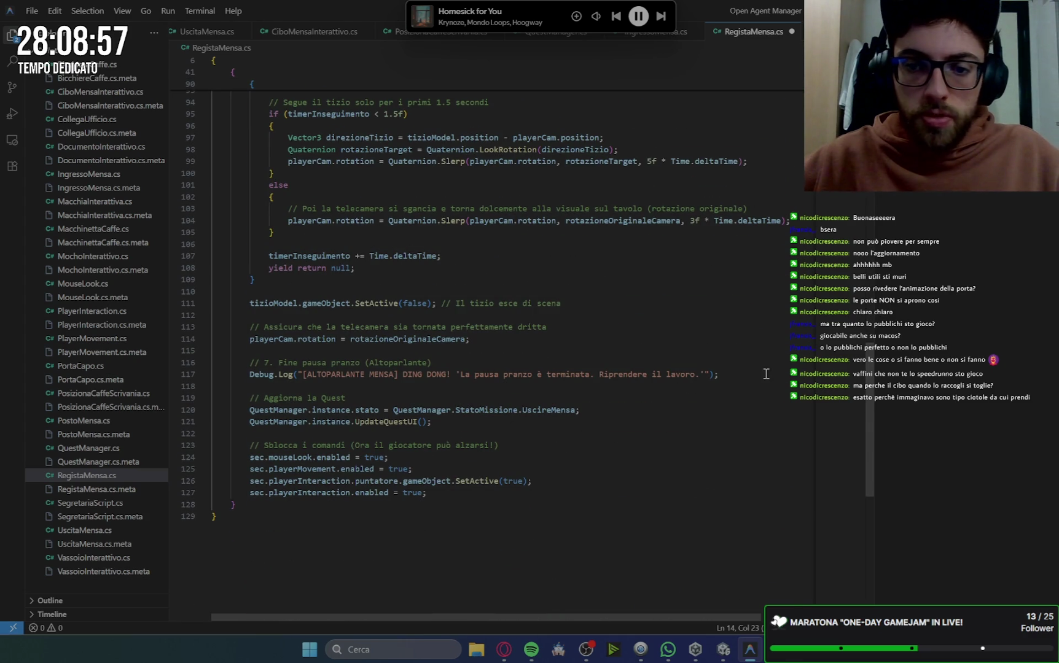
pyautogui.click(732, 374)
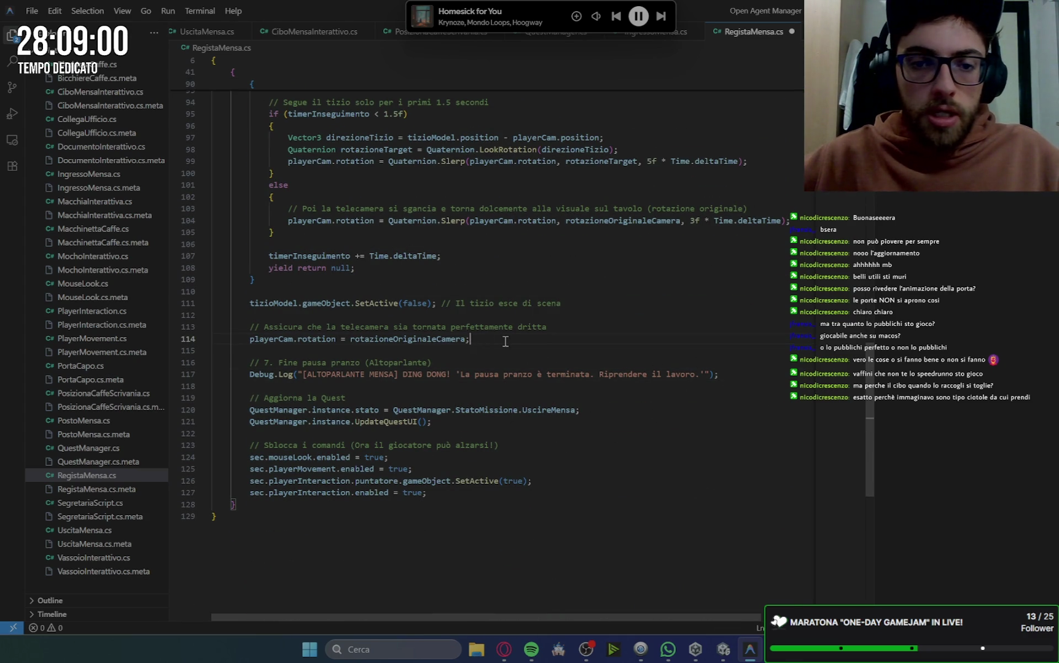
pyautogui.press('Return')
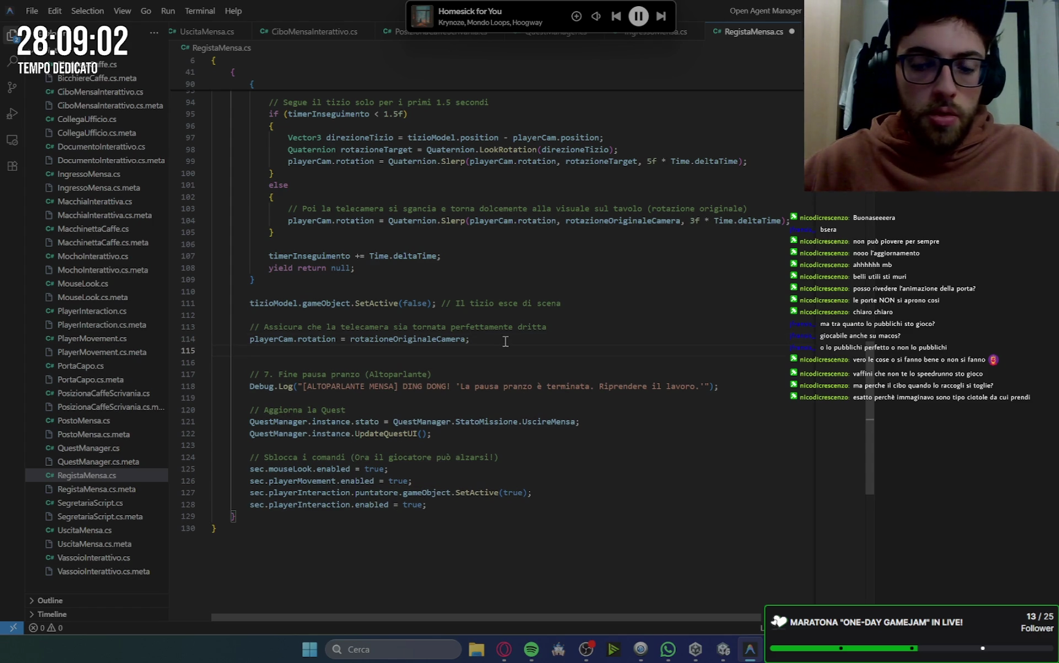
pyautogui.press('BackSpace')
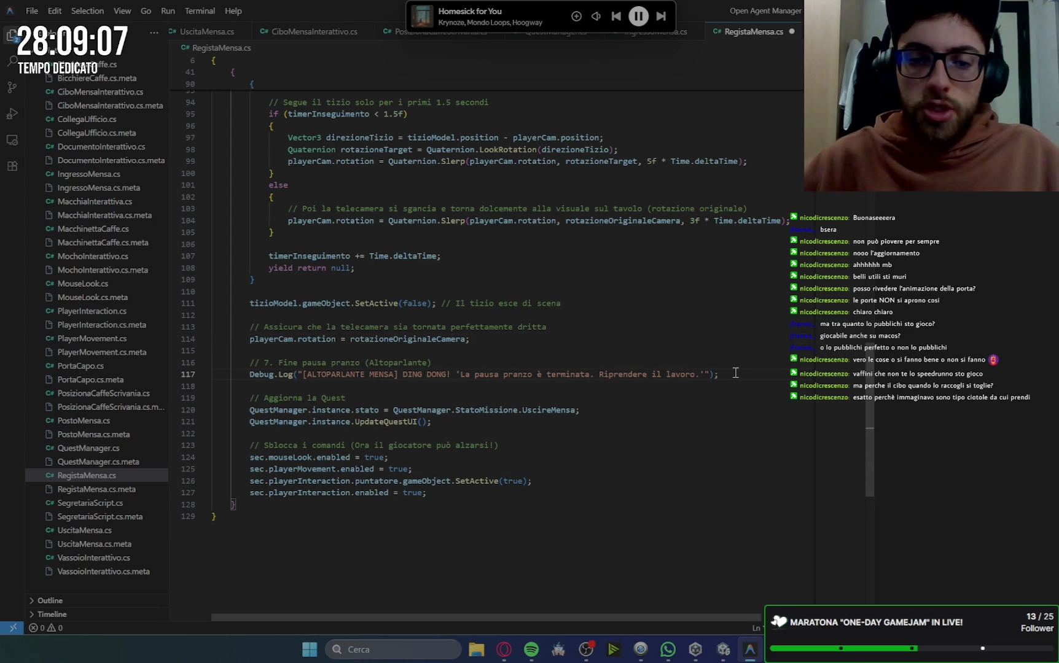
pyautogui.press('Return')
pyautogui.press('Return')
pyautogui.write('vassoioTavolo;')
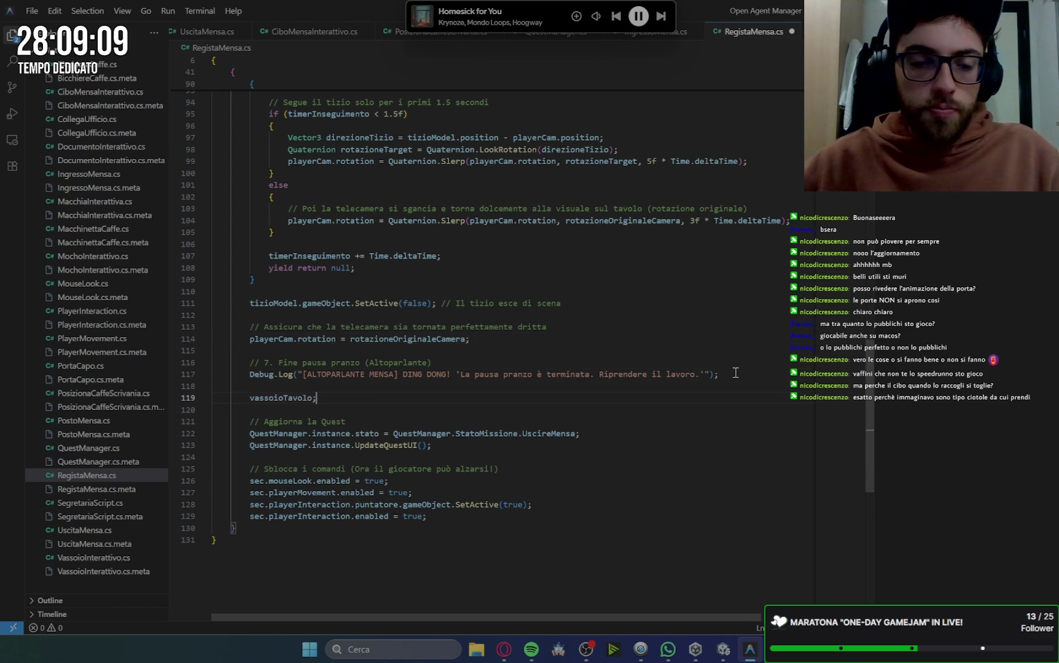
pyautogui.press('Left')
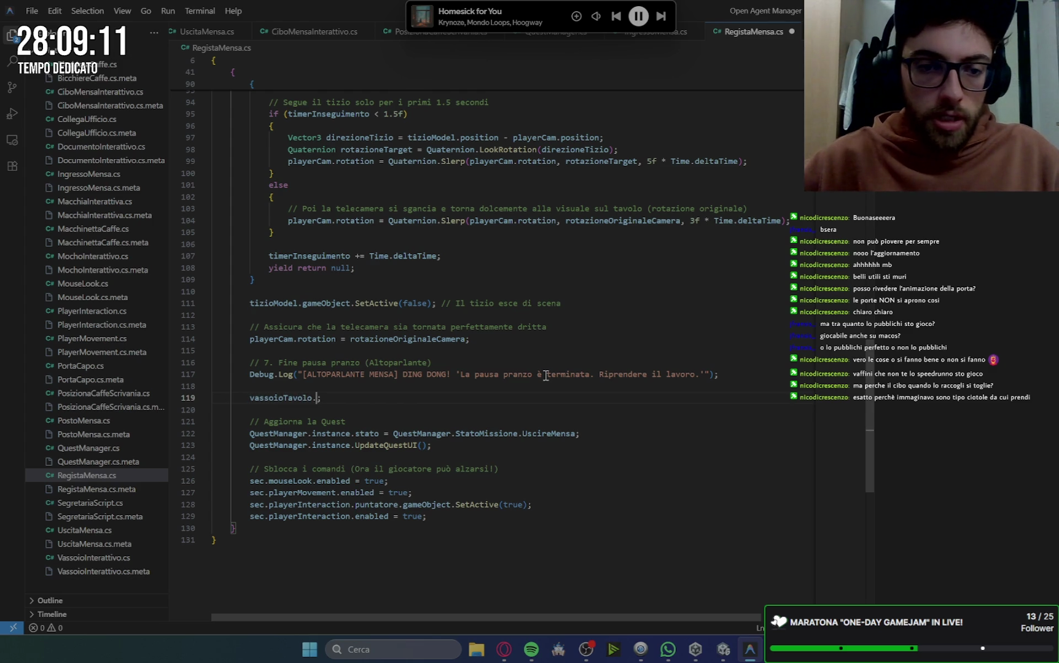
pyautogui.write('.set')
pyautogui.press('Tab')
pyautogui.write('(false')
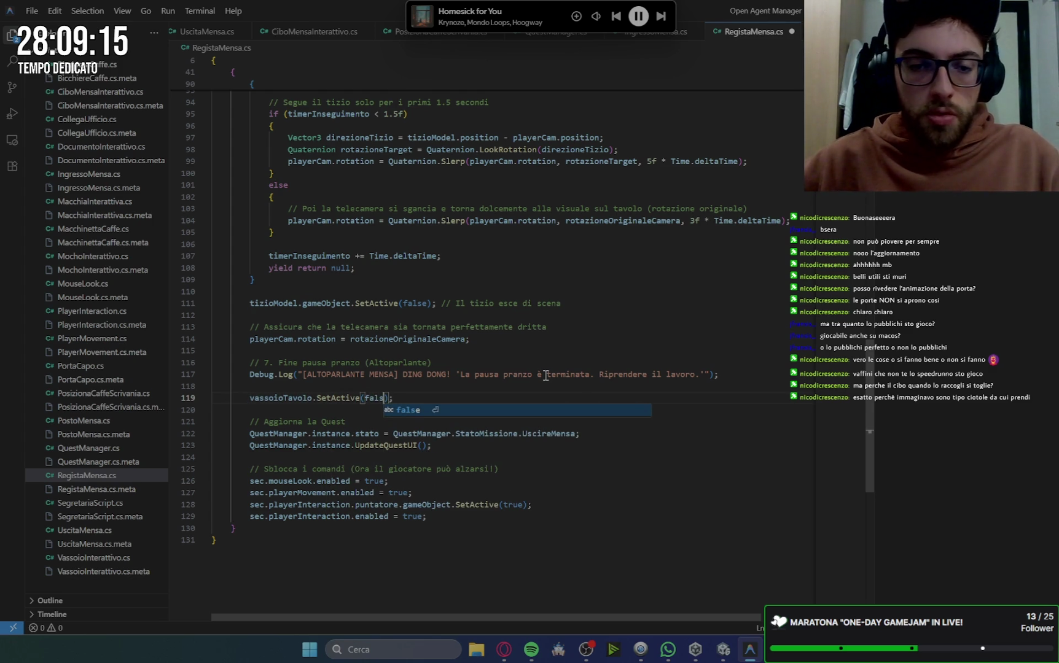
pyautogui.click(589, 281)
pyautogui.hotkey('ctrl', 's')
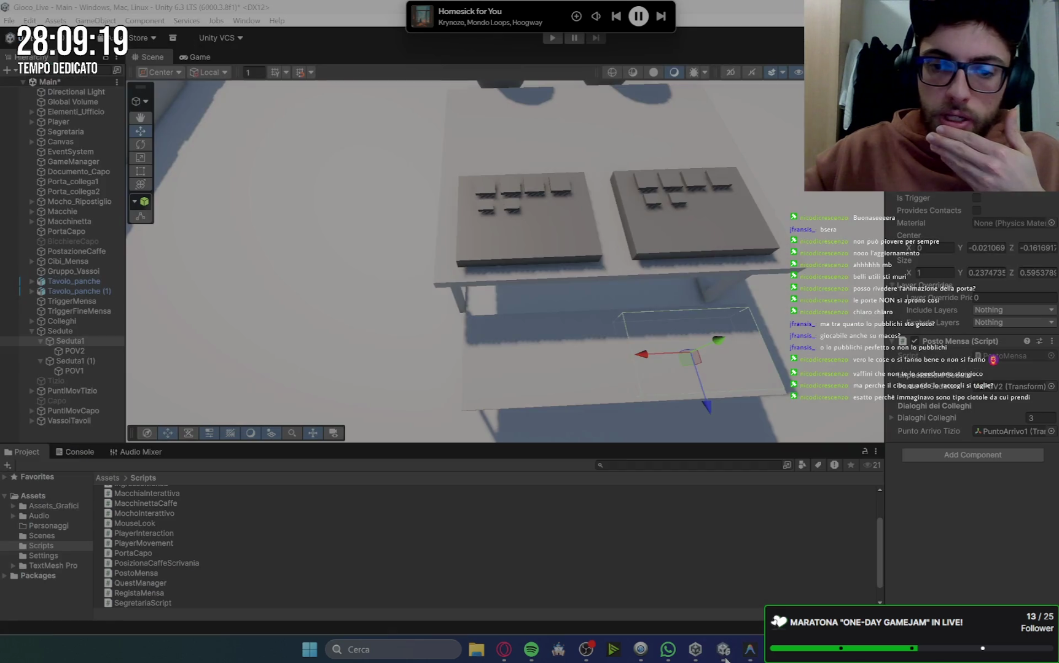
# Assign Vassoio (1) to Seduta1's tray field and Vassoio to Seduta1 (1)'s tray field.
pyautogui.click(725, 656)
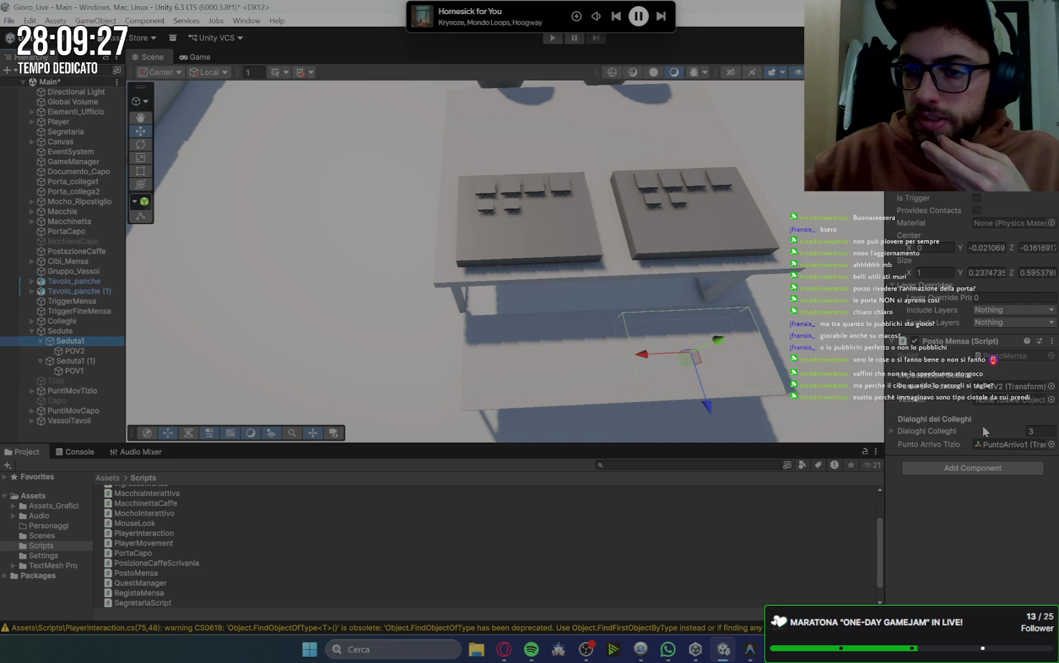
pyautogui.click(578, 240)
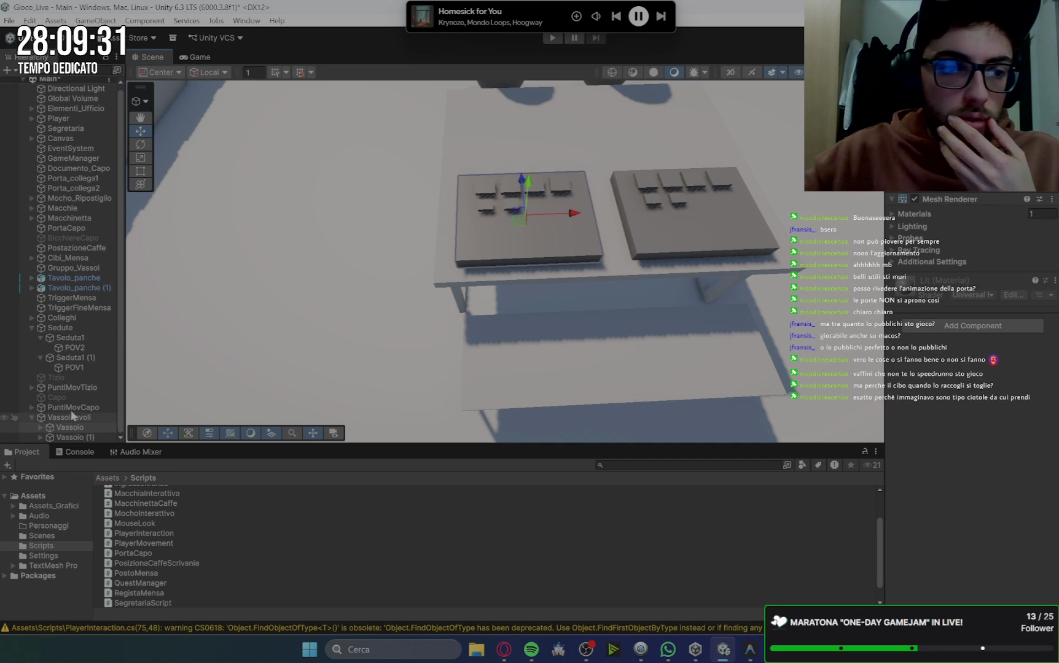
pyautogui.click(78, 339)
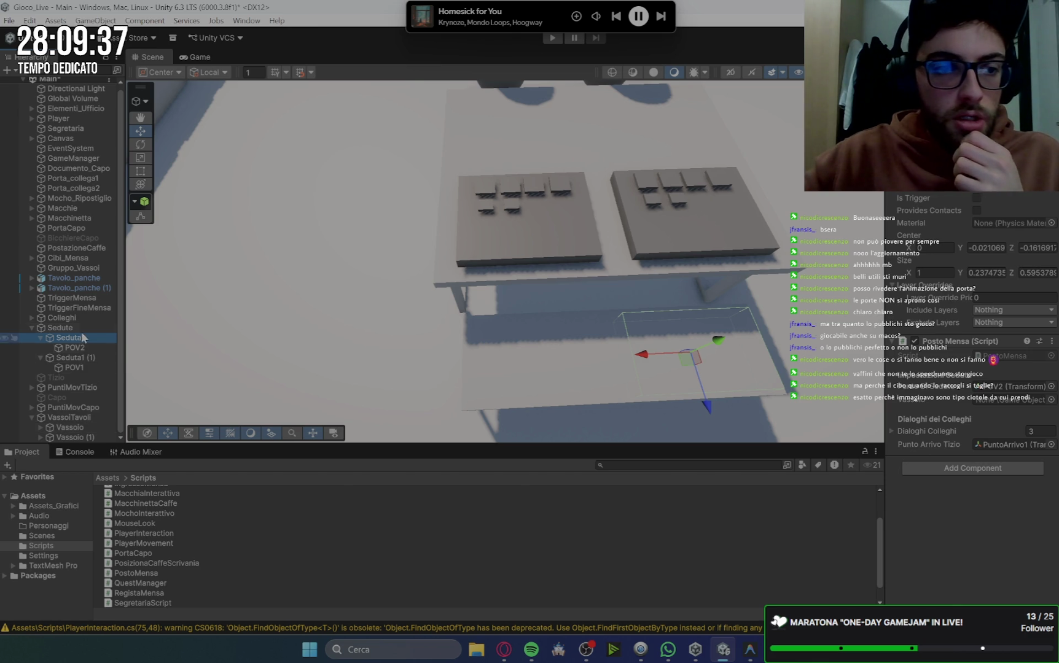
pyautogui.moveTo(65, 437); pyautogui.dragTo(1010, 399)
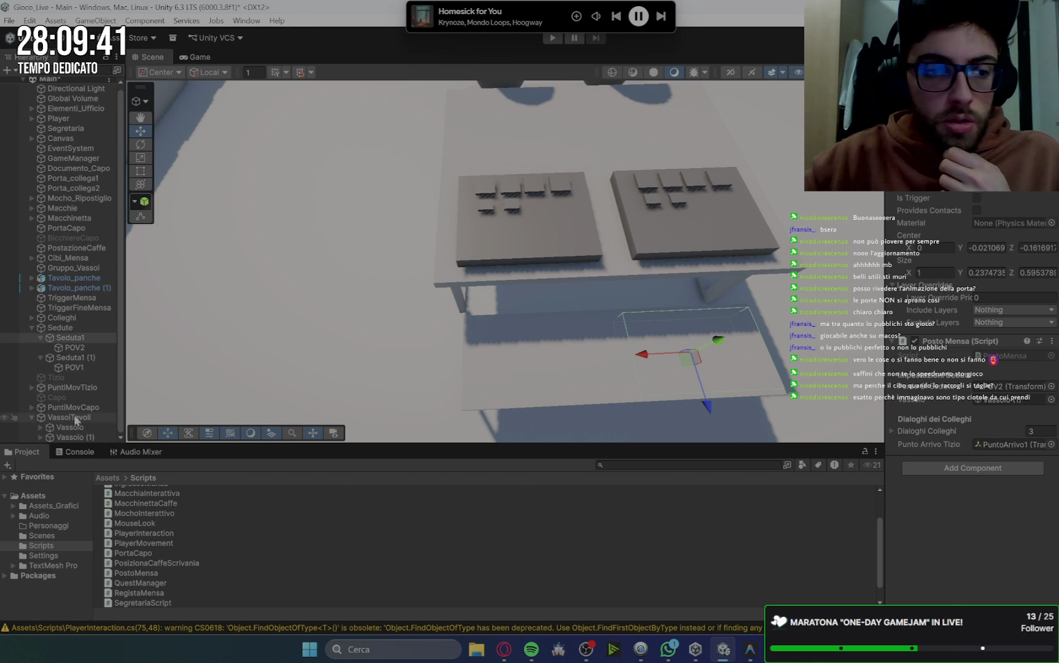
pyautogui.click(69, 358)
pyautogui.moveTo(72, 428); pyautogui.dragTo(162, 410)
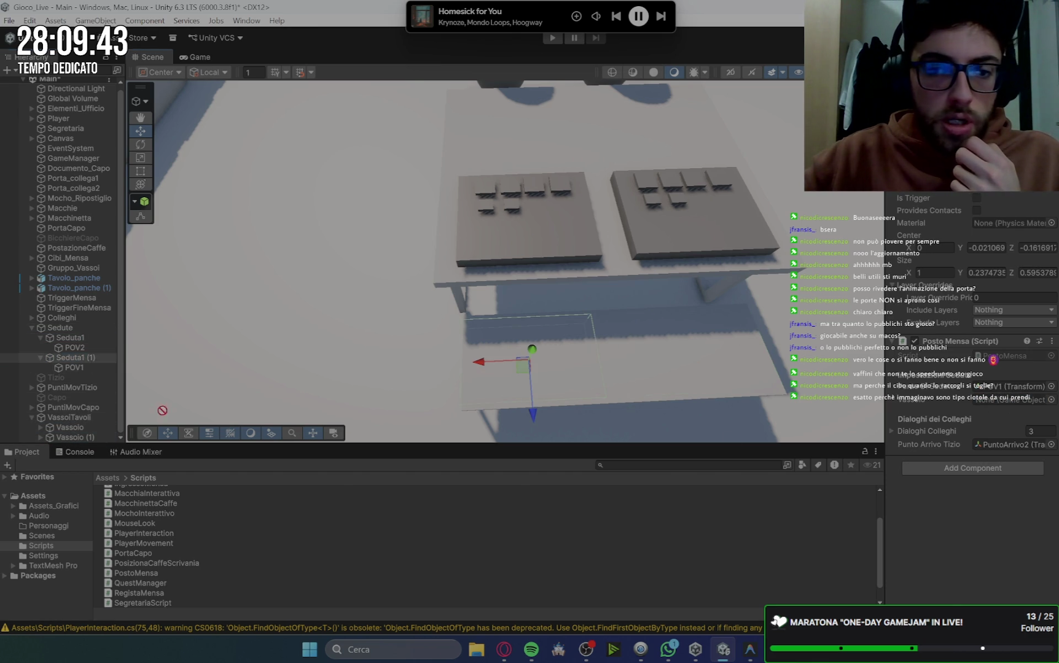
pyautogui.moveTo(949, 372); pyautogui.dragTo(1010, 399)
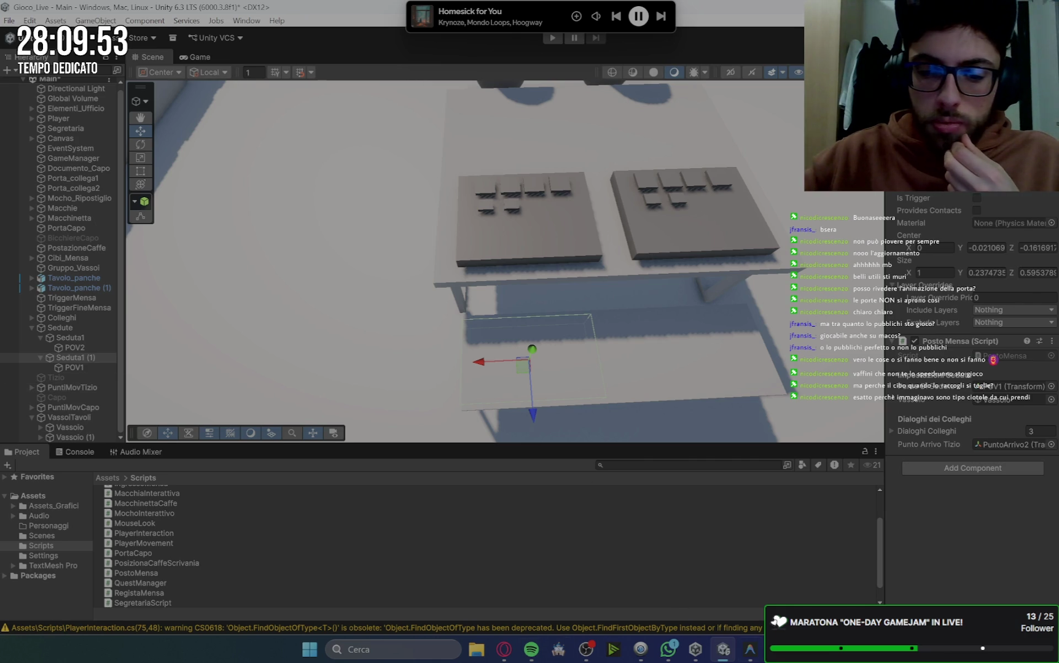
pyautogui.click(760, 656)
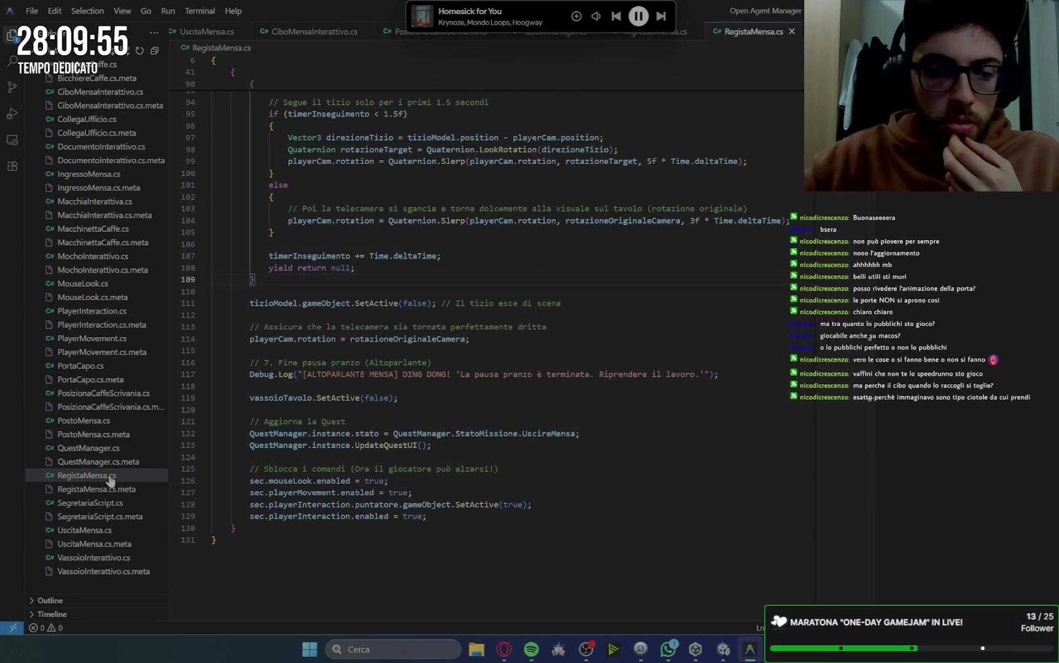
# Change the GameManager's Regista Mensa Velocita Camminata from 3.5 to 4.5.
pyautogui.scroll(10, 633, 321)
pyautogui.scroll(15, 636, 321)
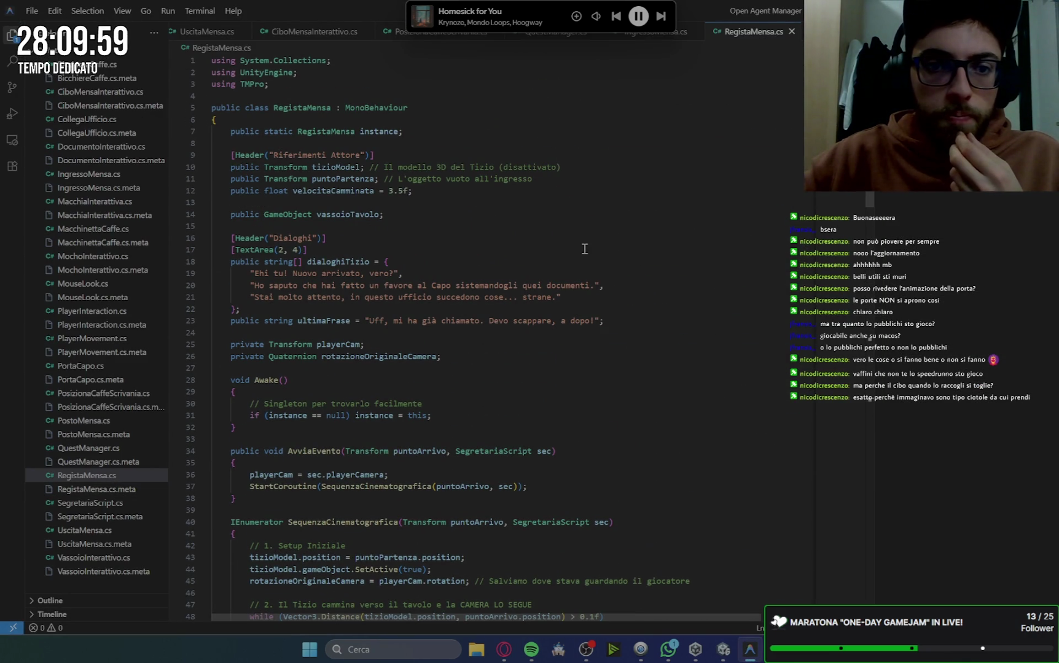
pyautogui.hotkey('alt', 'Tab')
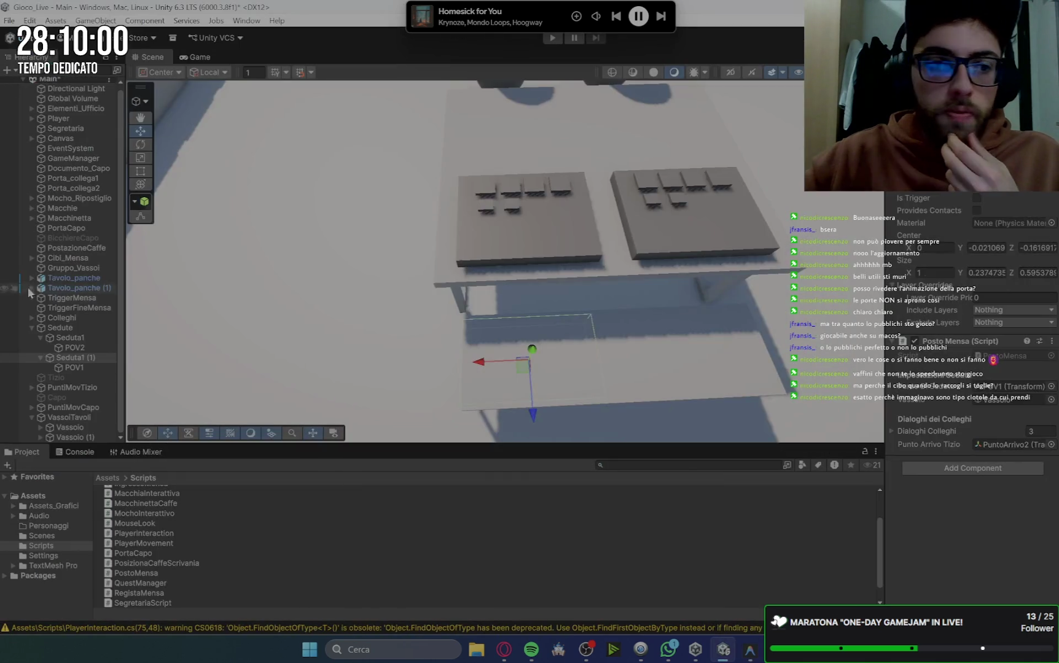
pyautogui.click(68, 377)
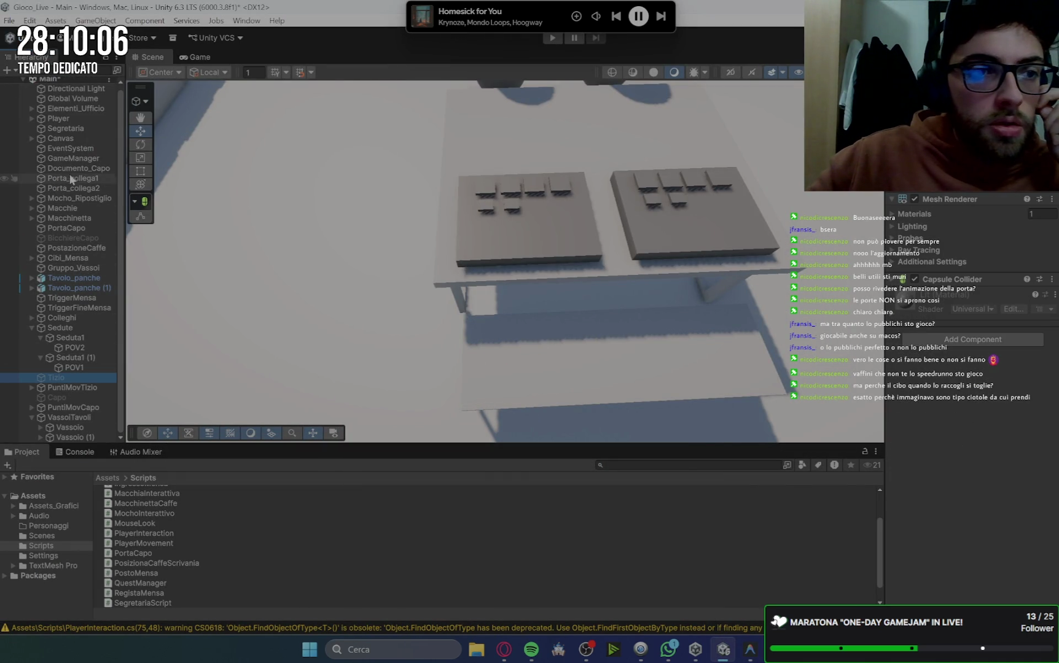
pyautogui.click(70, 158)
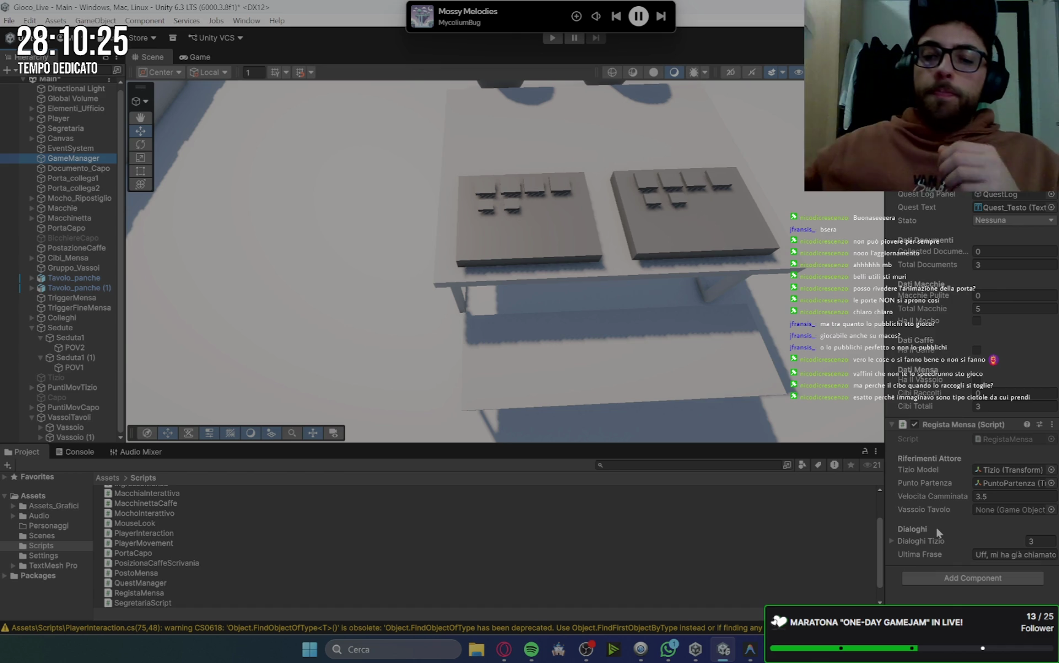
pyautogui.click(675, 658)
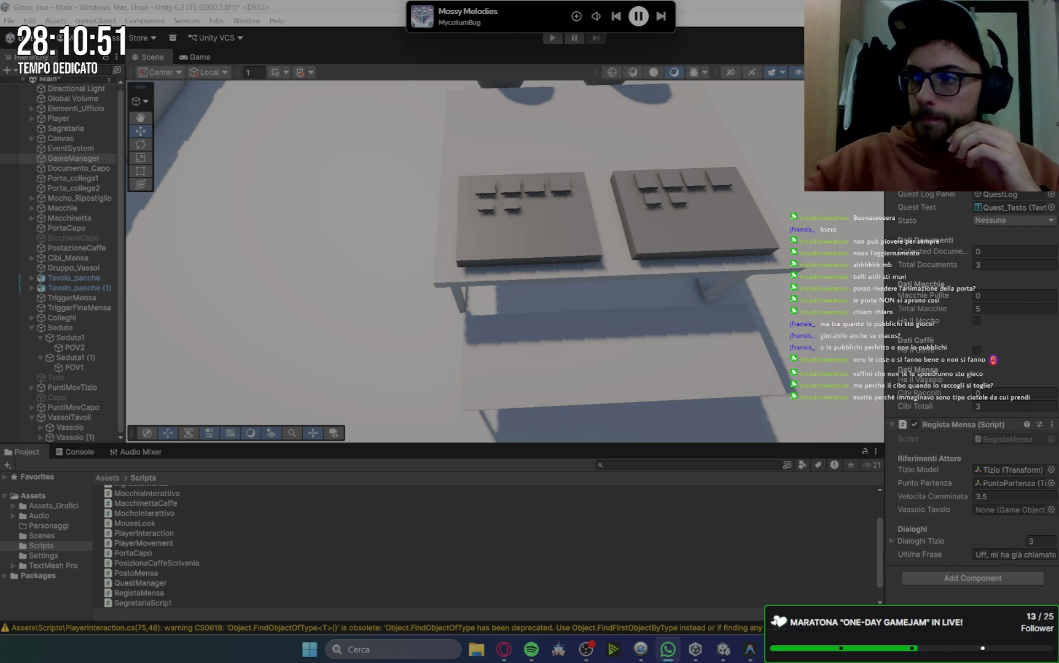
pyautogui.hotkey('alt', 'Tab')
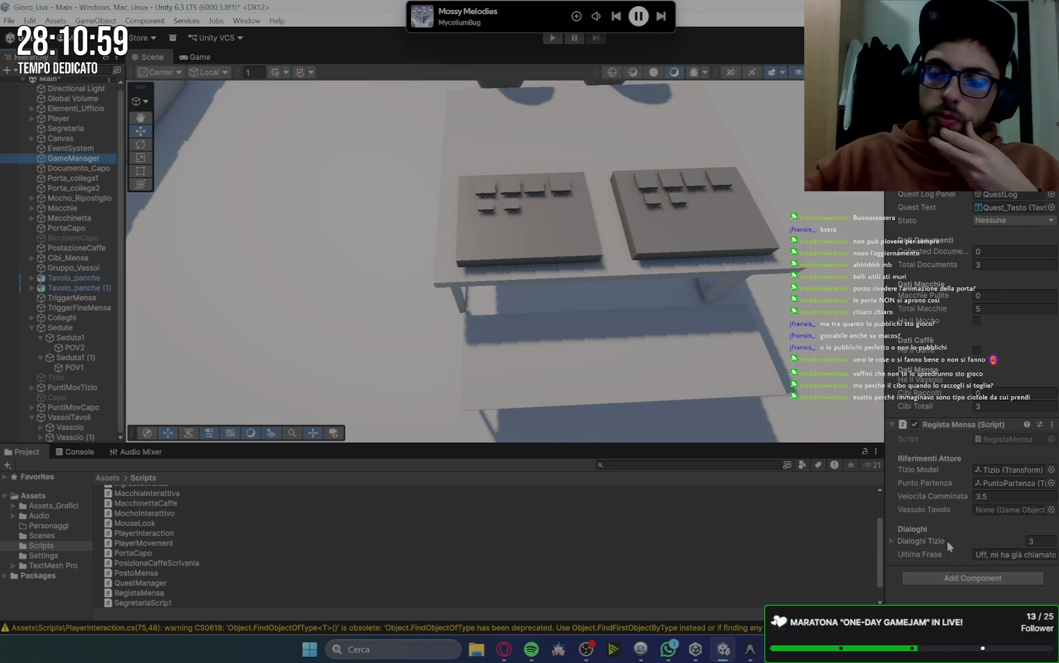
pyautogui.click(671, 651)
pyautogui.click(671, 651)
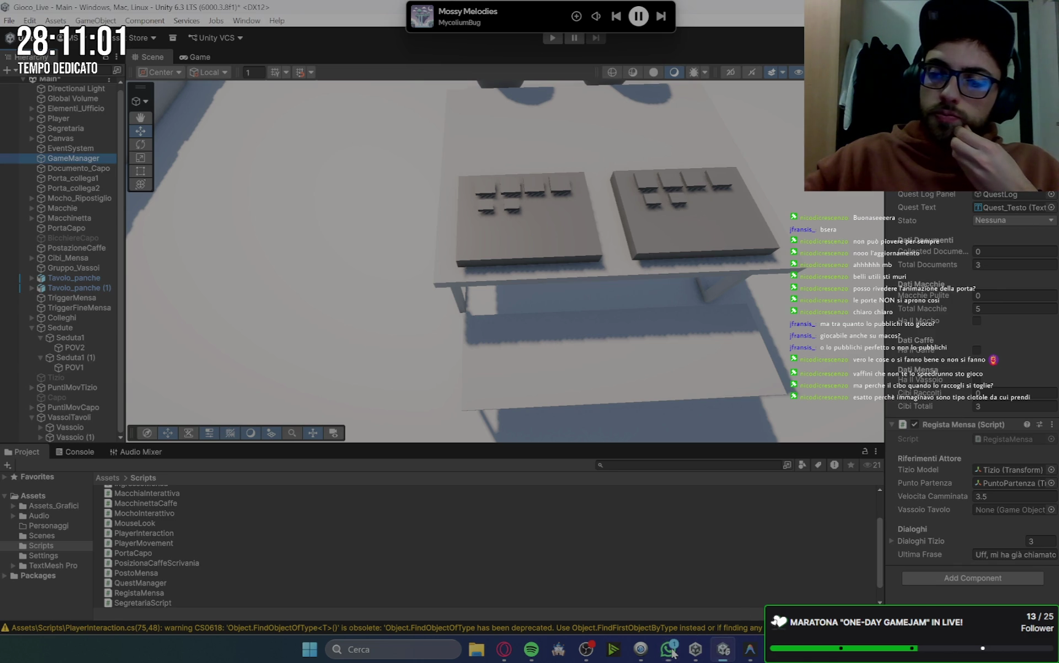
pyautogui.click(996, 497)
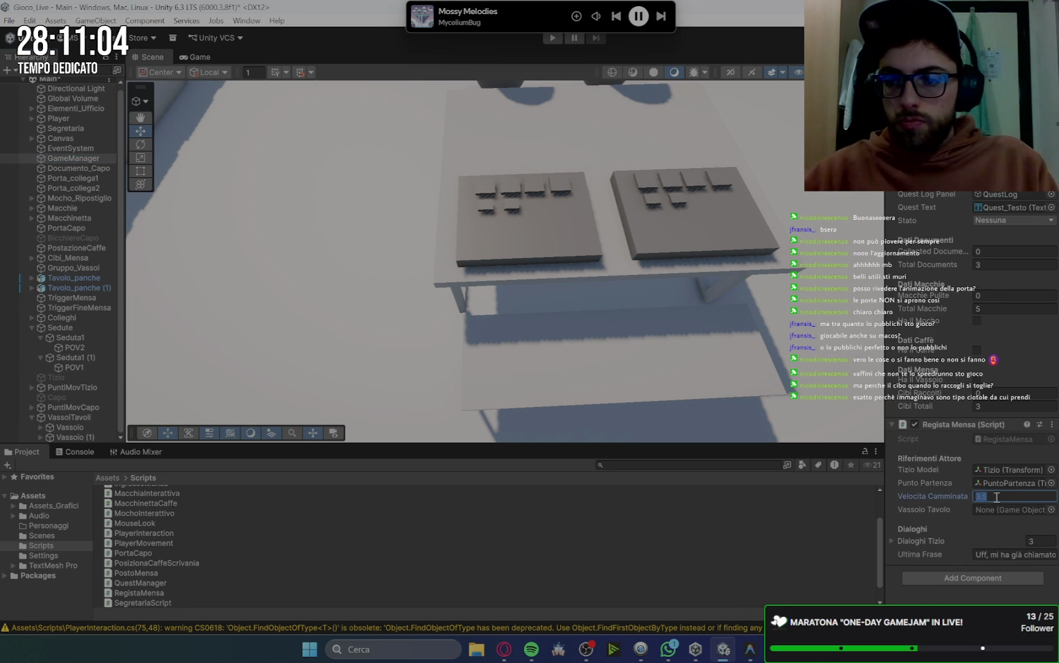
pyautogui.write('4')
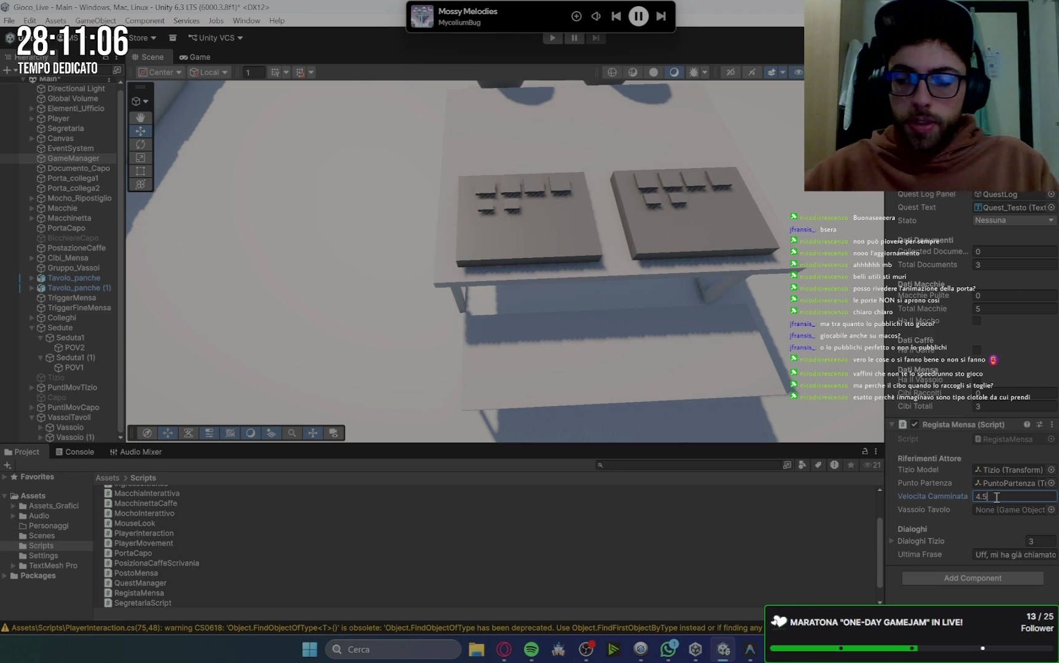
pyautogui.click(909, 525)
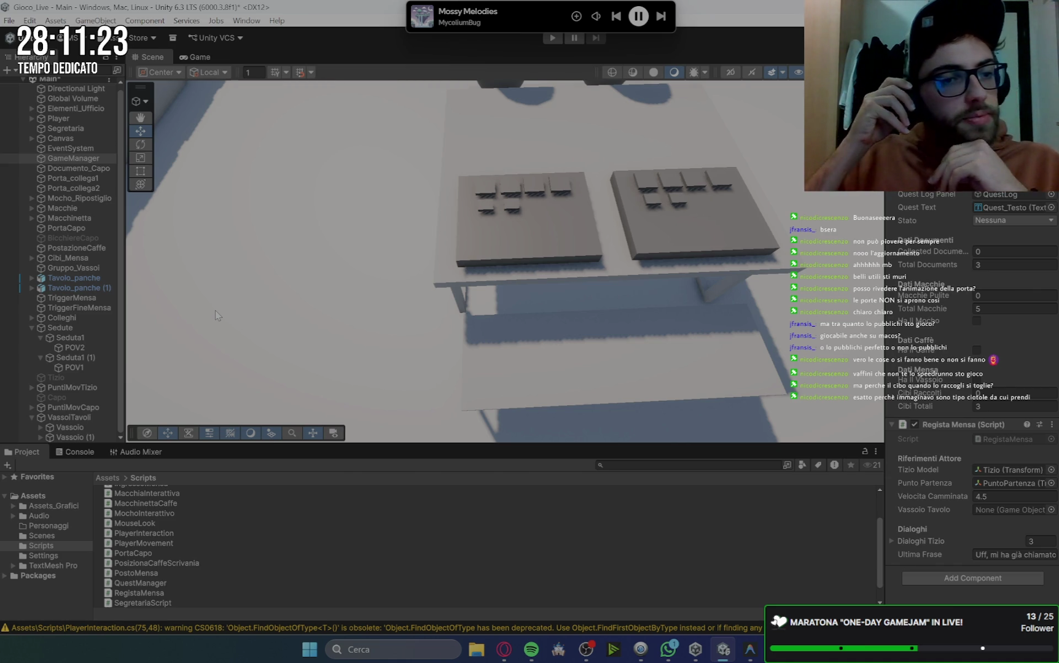
pyautogui.click(745, 654)
# Duplicate the vassoioTavolo declaration as a new field vassoioTavolo1.
pyautogui.moveTo(384, 214)
pyautogui.mouseDown()
pyautogui.moveTo(214, 214)
pyautogui.moveTo(231, 215)
pyautogui.mouseUp()
pyautogui.hotkey('ctrl', 'c')
pyautogui.press('End')
pyautogui.press('Return')
pyautogui.hotkey('ctrl', 'v')
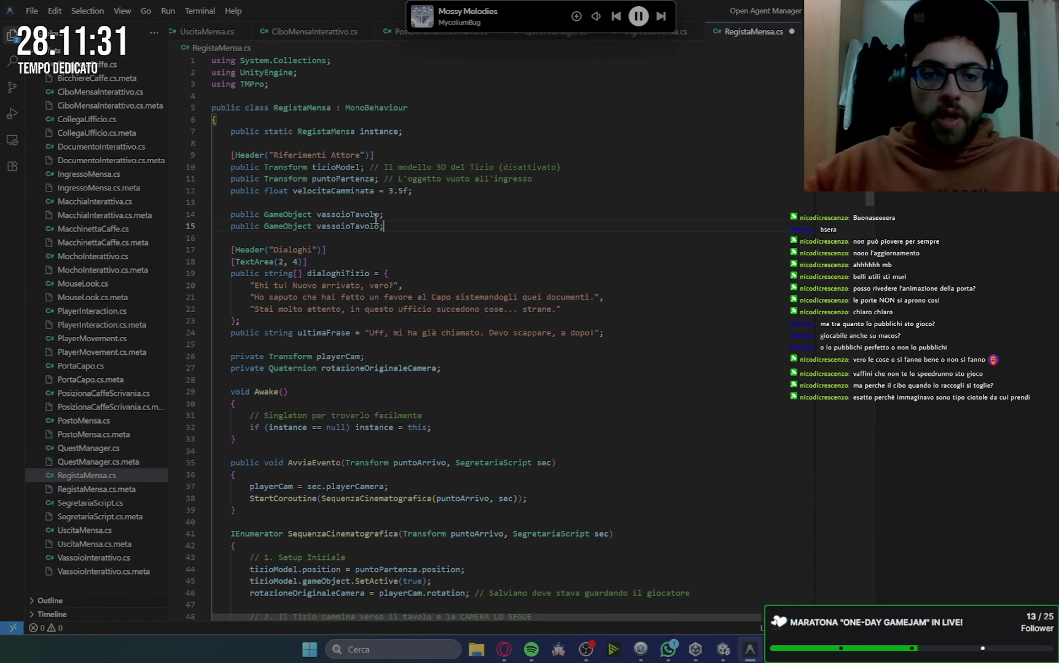
pyautogui.click(378, 226)
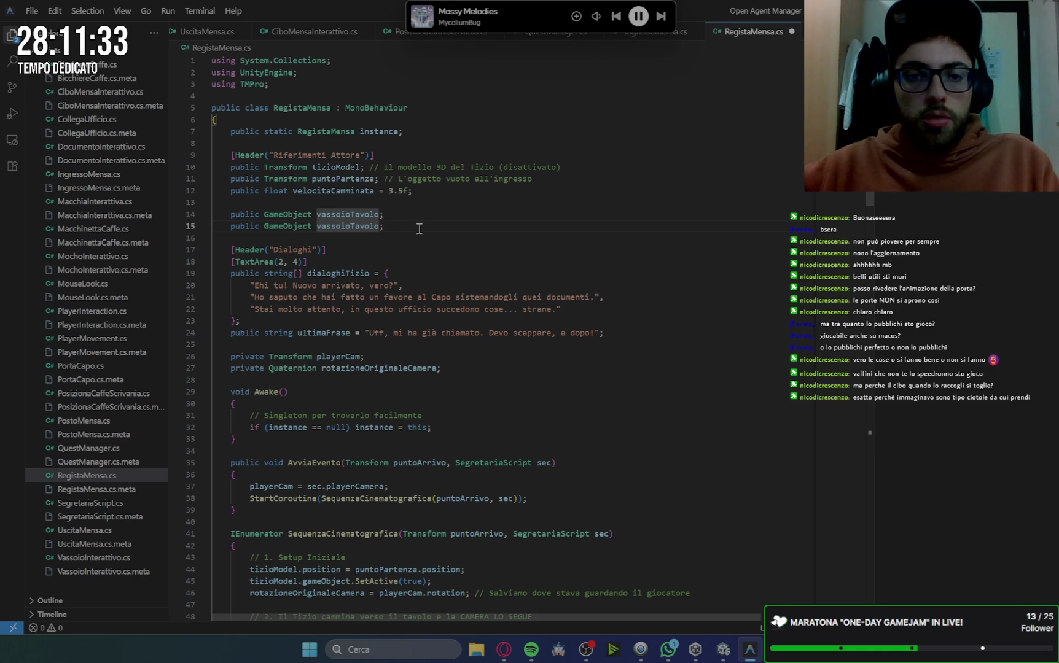
pyautogui.write('1')
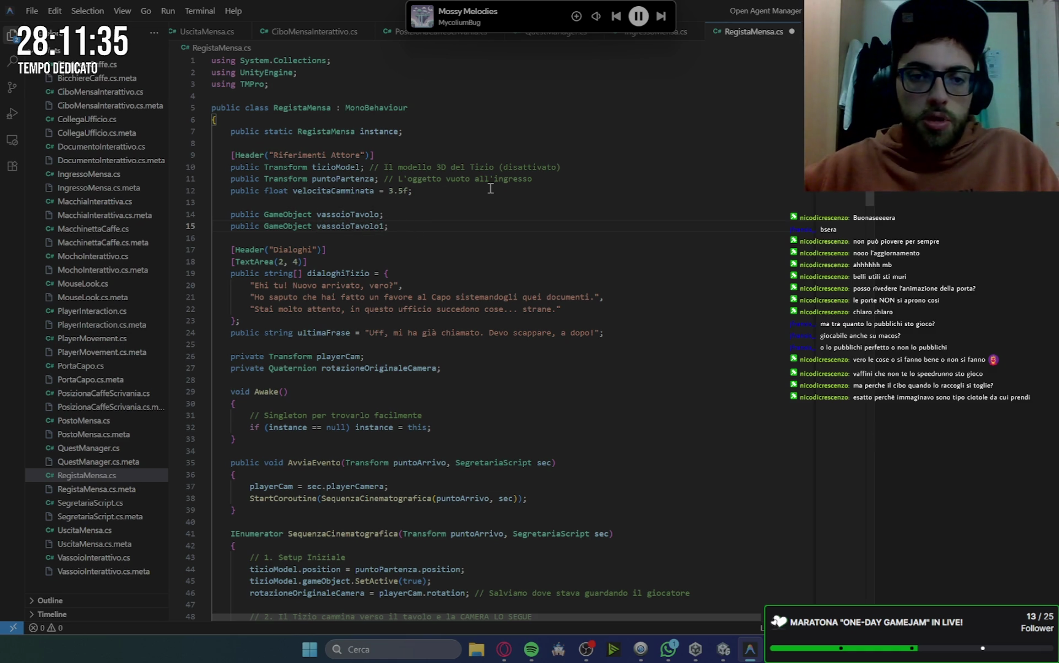
# Duplicate the tray-hiding line as vassoioTavolo1.SetActive(false) below the first one.
pyautogui.scroll(-4, 420, 247)
pyautogui.scroll(4, 430, 252)
pyautogui.scroll(-10, 448, 255)
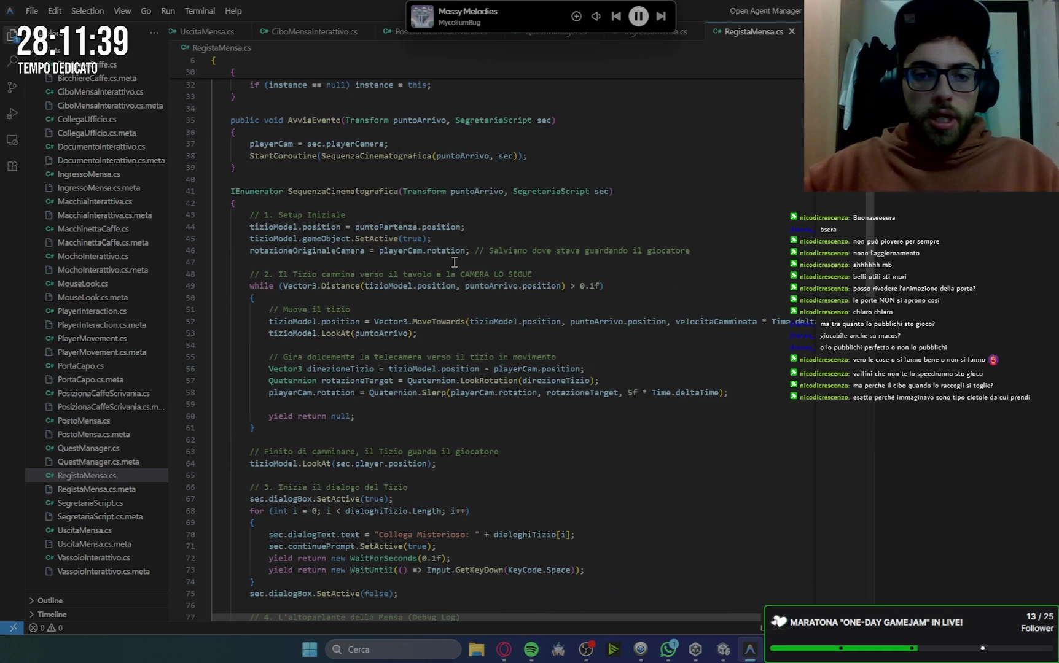
pyautogui.scroll(-2, 455, 263)
pyautogui.scroll(-9, 462, 241)
pyautogui.scroll(-11, 463, 239)
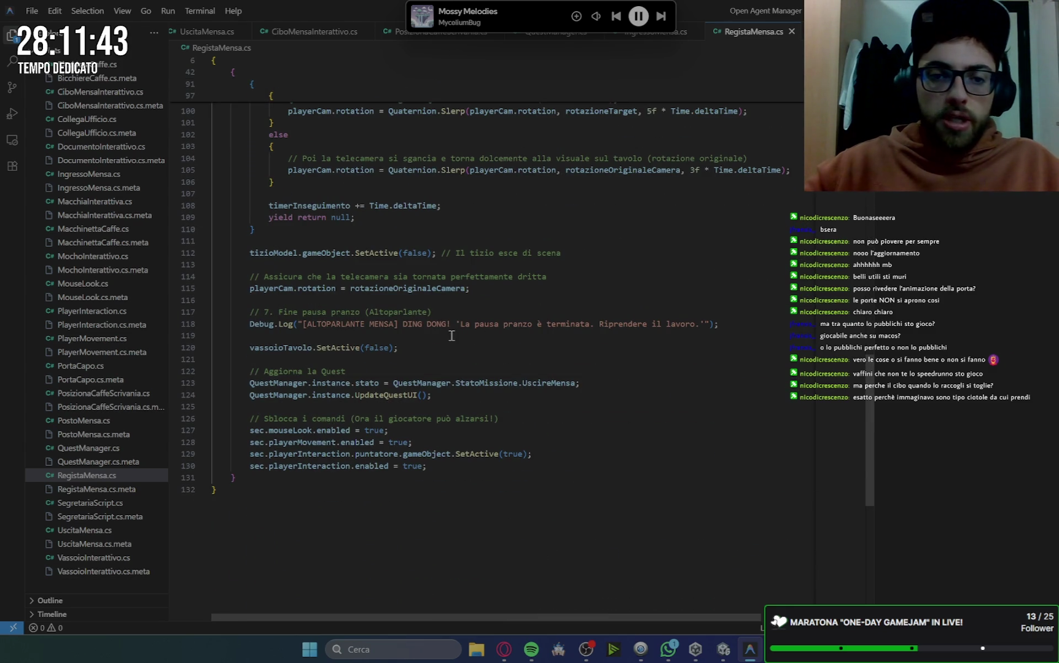
pyautogui.moveTo(405, 348); pyautogui.dragTo(249, 348)
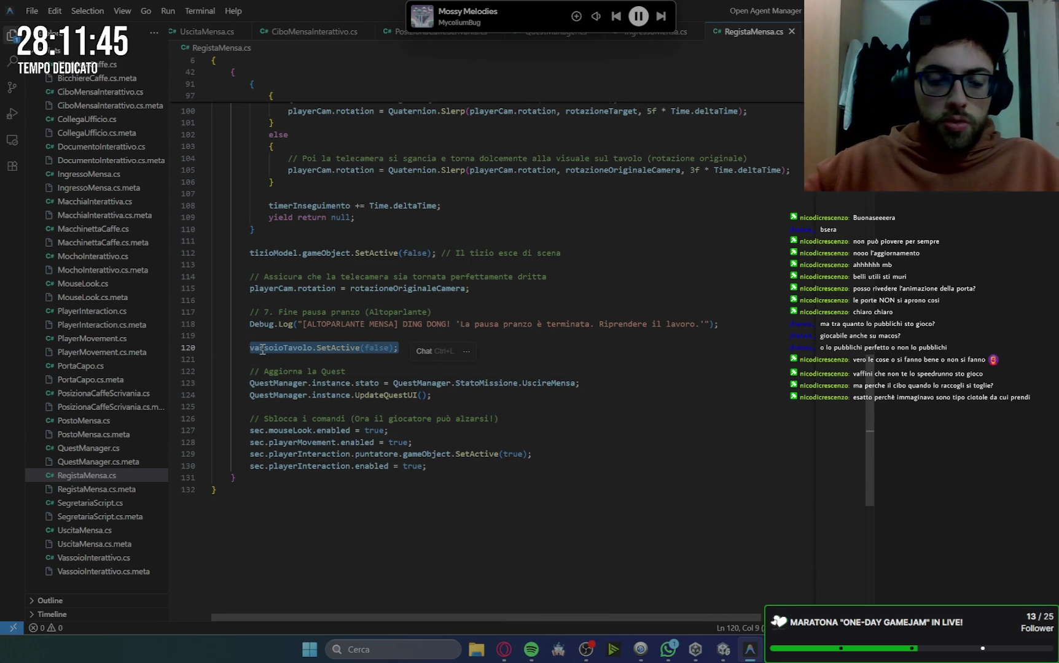
pyautogui.hotkey('ctrl', 'c')
pyautogui.click(406, 348)
pyautogui.press('Return')
pyautogui.hotkey('ctrl', 'v')
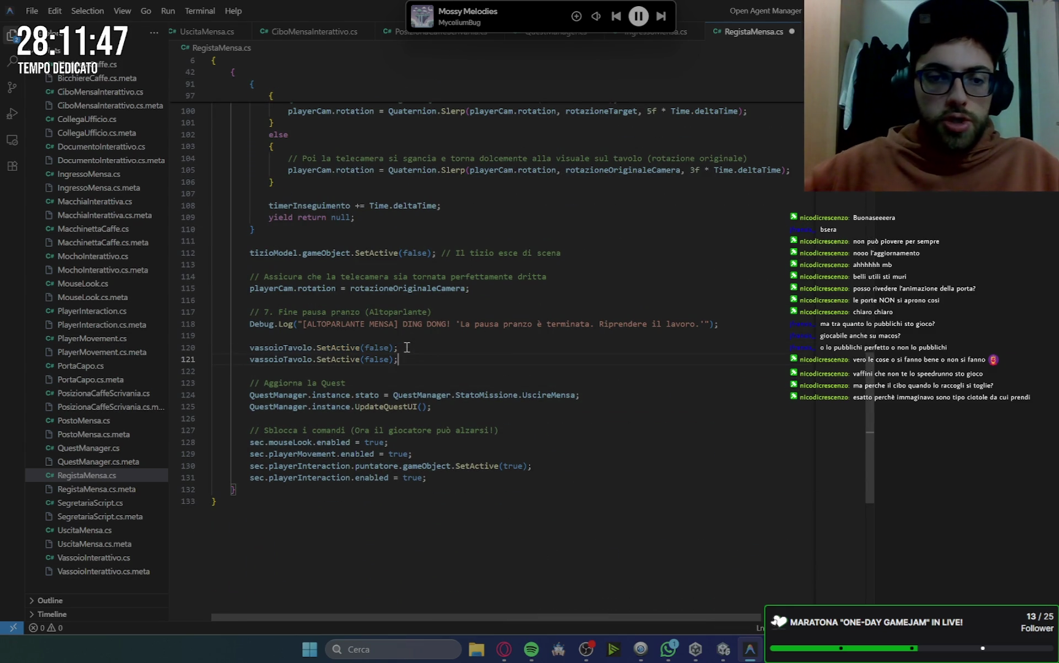
pyautogui.click(312, 360)
pyautogui.write('1')
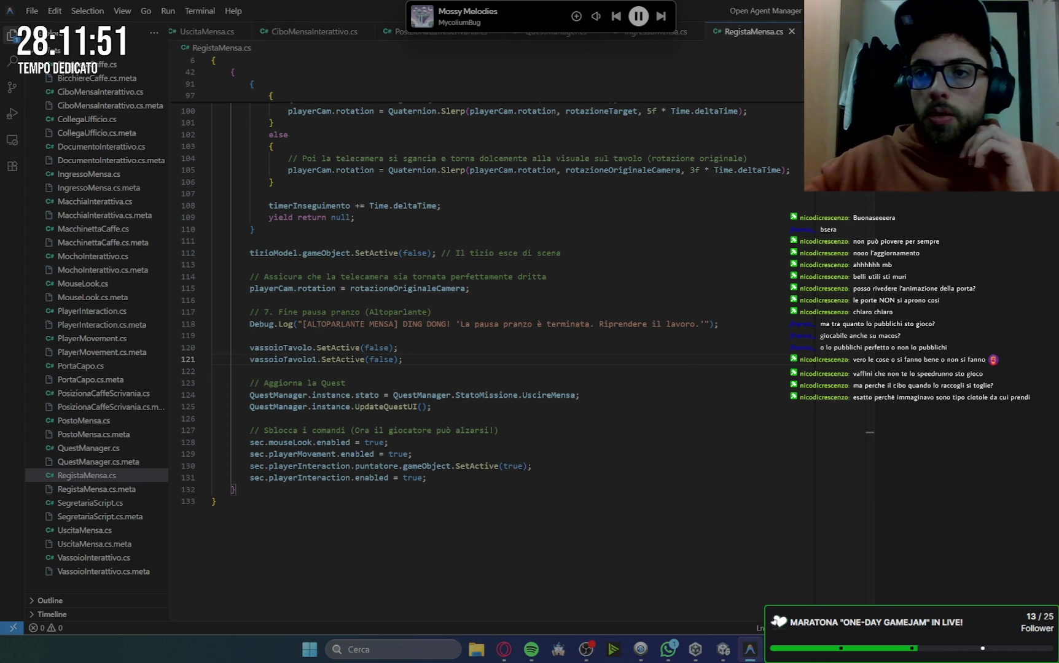
pyautogui.hotkey('alt', 'Tab')
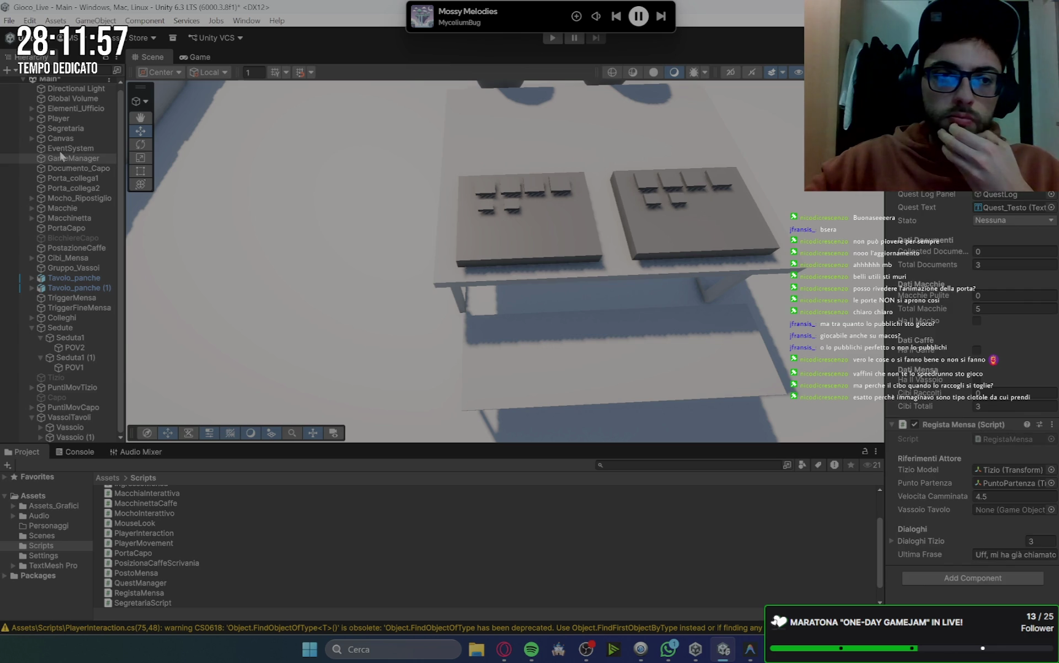
# Assign Vassoio and Vassoio (1) to the GameManager's Vassoio Tavolo and Vassoio Tavolo 1 fields.
pyautogui.click(73, 159)
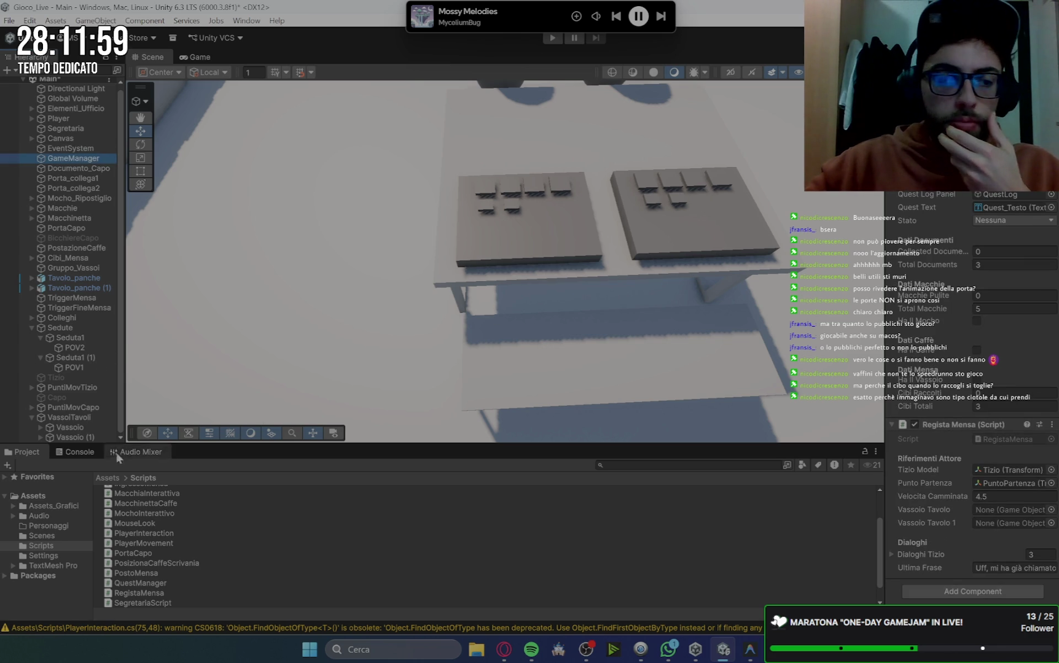
pyautogui.moveTo(64, 429)
pyautogui.mouseDown()
pyautogui.moveTo(1017, 525)
pyautogui.moveTo(1017, 511)
pyautogui.mouseUp()
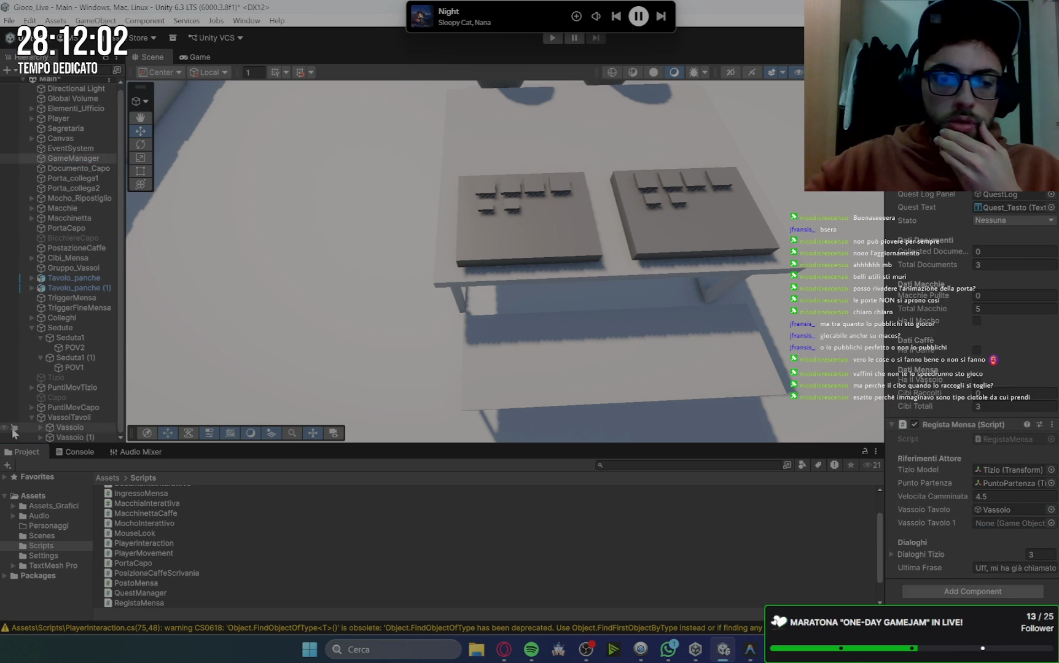
pyautogui.moveTo(68, 438)
pyautogui.mouseDown()
pyautogui.moveTo(786, 474)
pyautogui.moveTo(998, 524)
pyautogui.mouseUp()
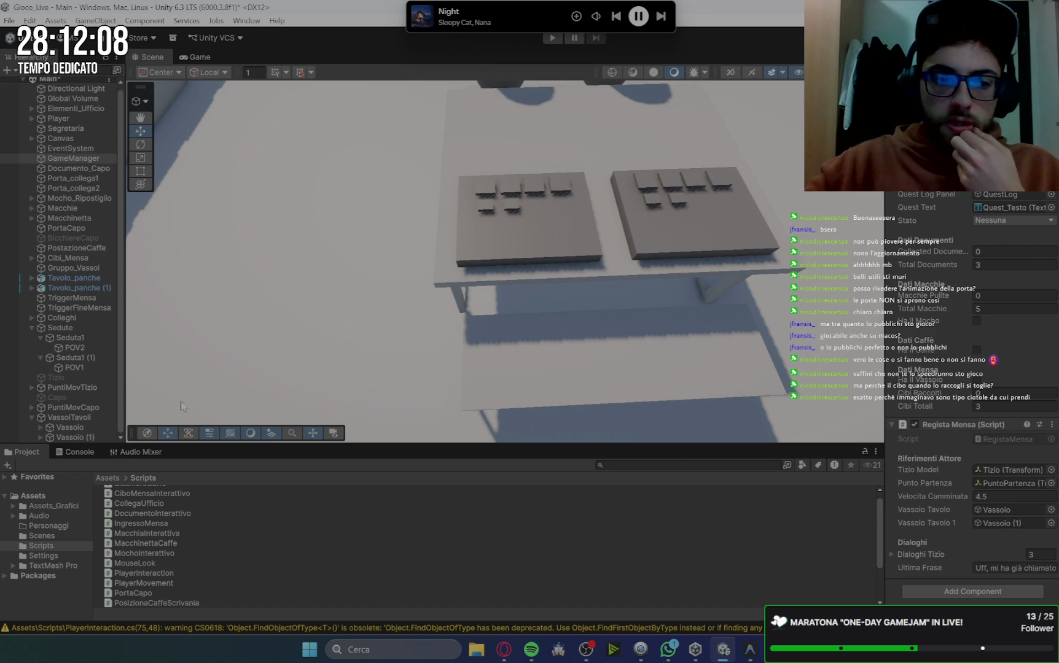
# Deactivate both table trays, then select the Vassoio tray under Player.
pyautogui.click(84, 425)
pyautogui.hotkey('alt', 'shift', 'a')
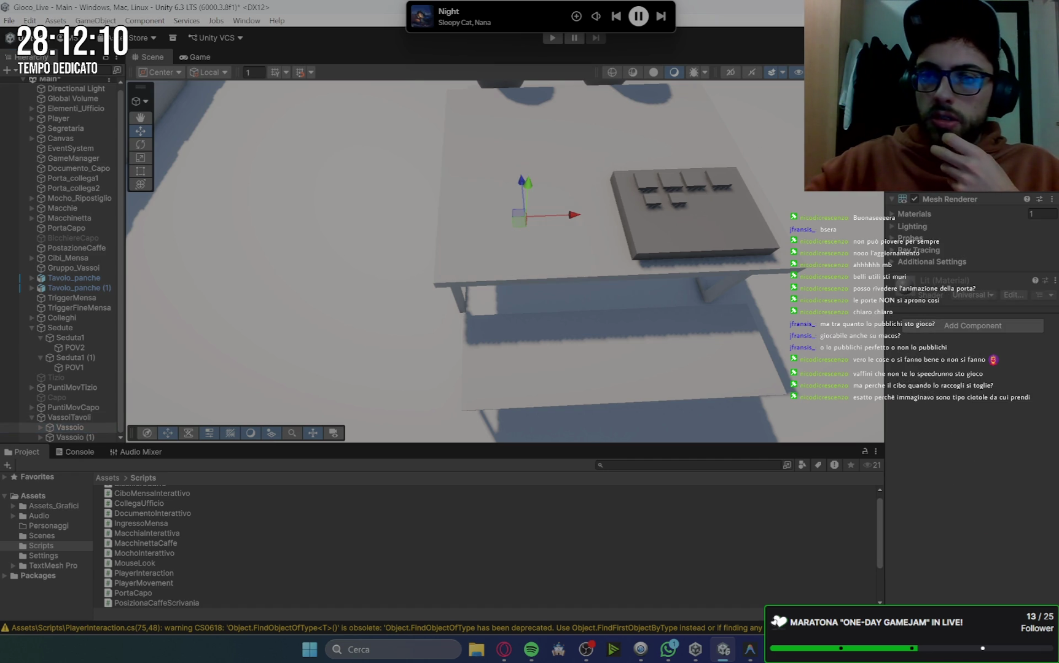
pyautogui.click(73, 437)
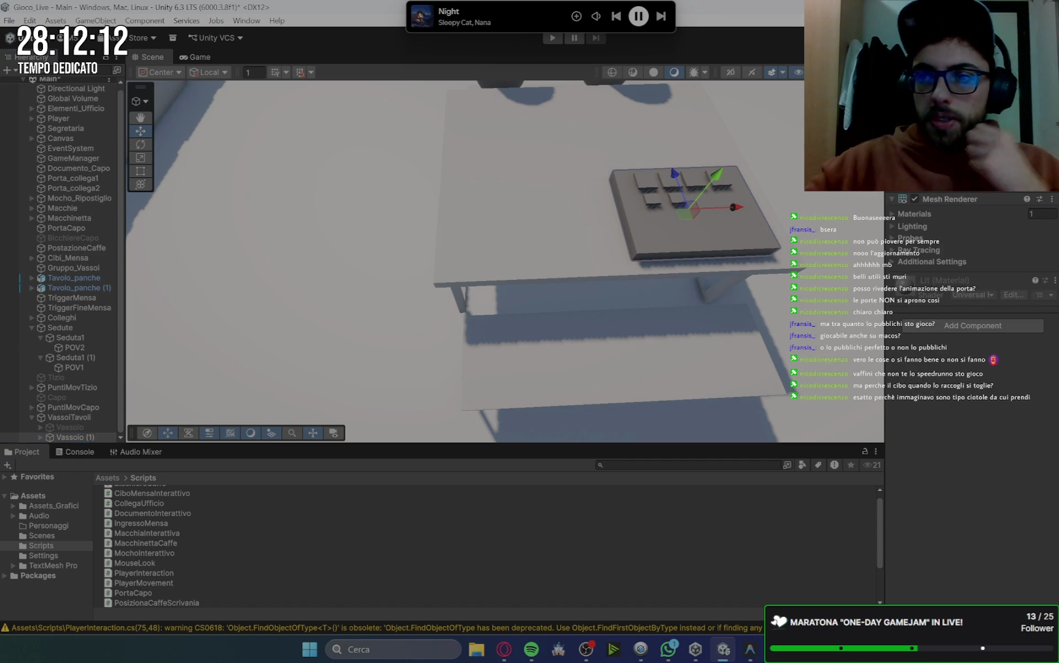
pyautogui.hotkey('alt', 'shift', 'a')
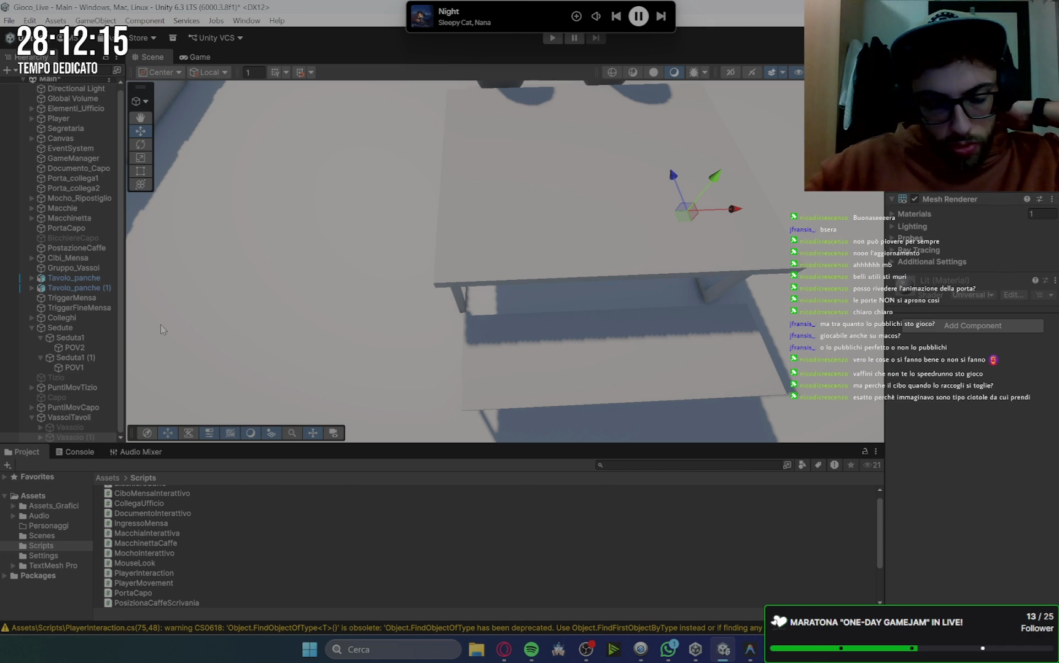
pyautogui.press('f')
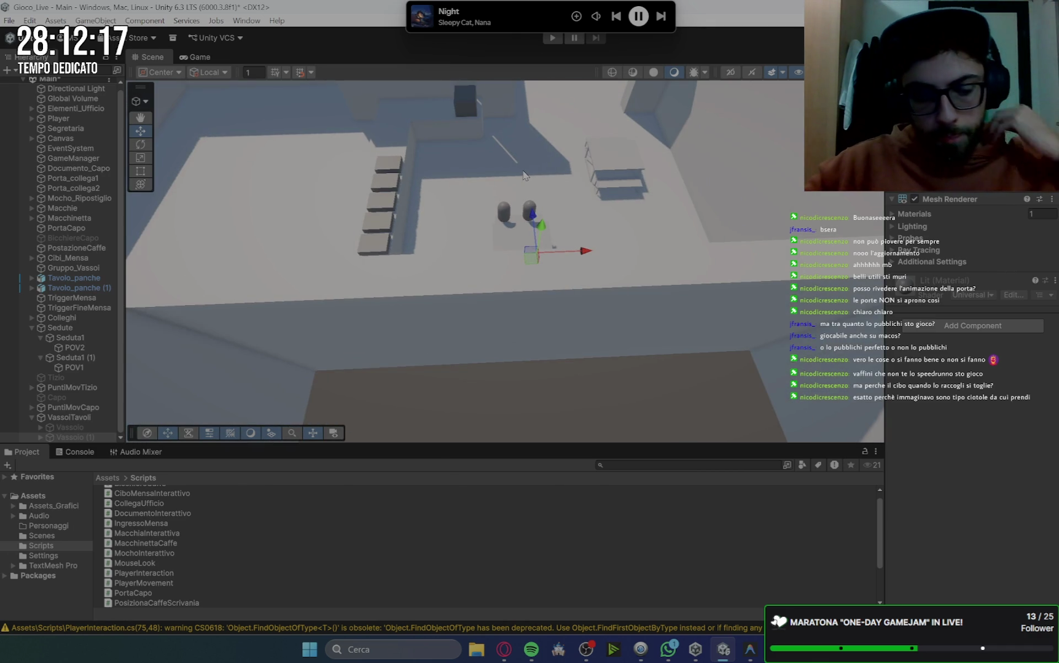
pyautogui.click(31, 121)
pyautogui.click(73, 162)
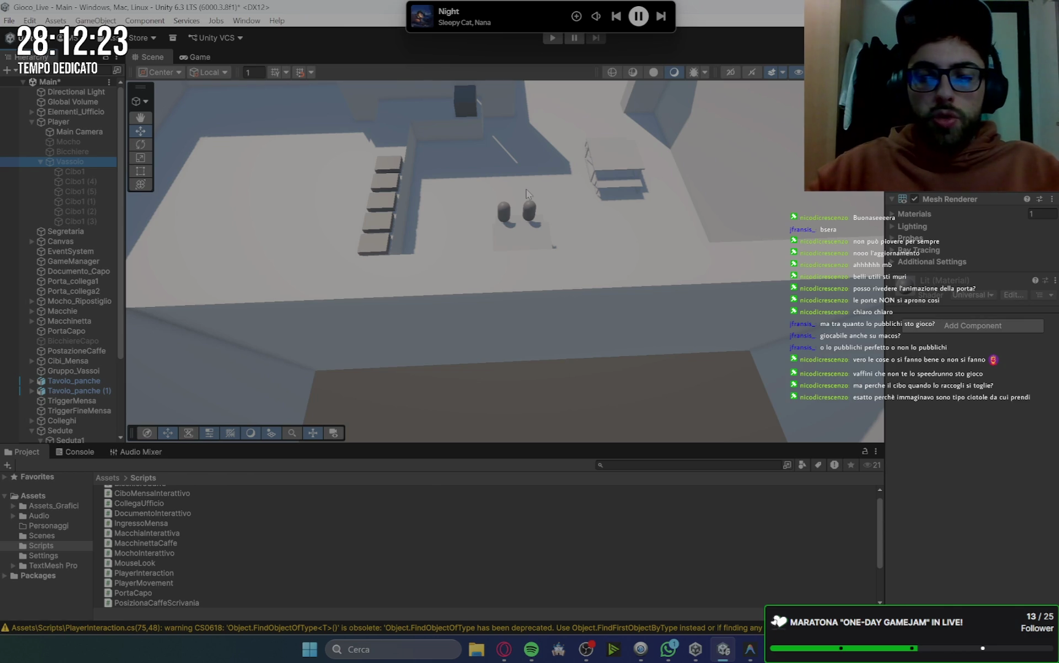
# Start the playtest and set the Player's movement speed to 20.
pyautogui.click(552, 38)
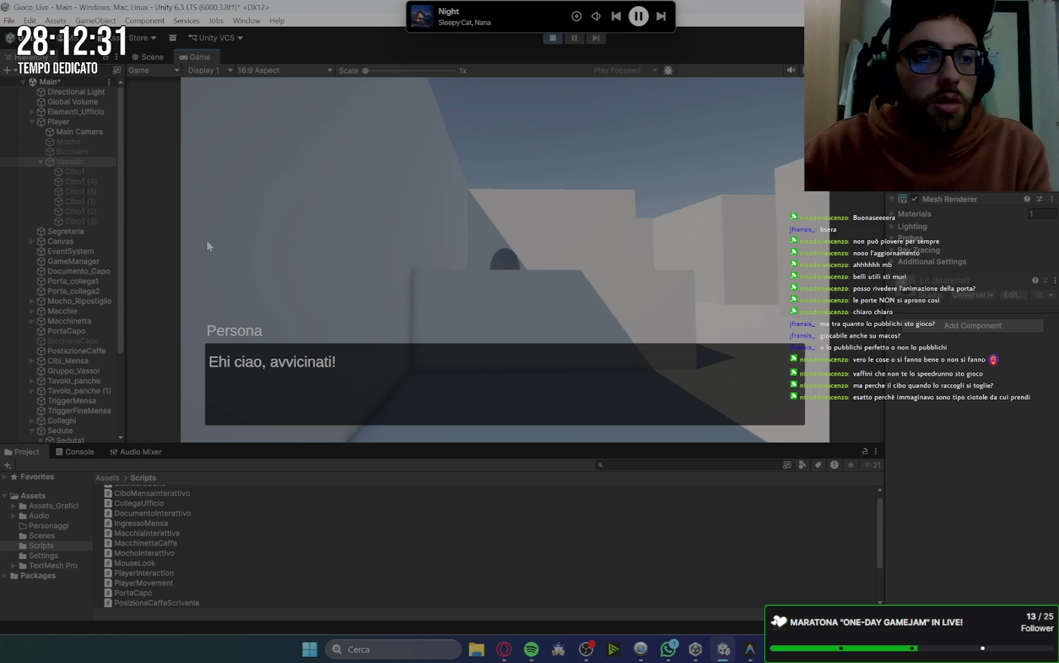
pyautogui.click(77, 121)
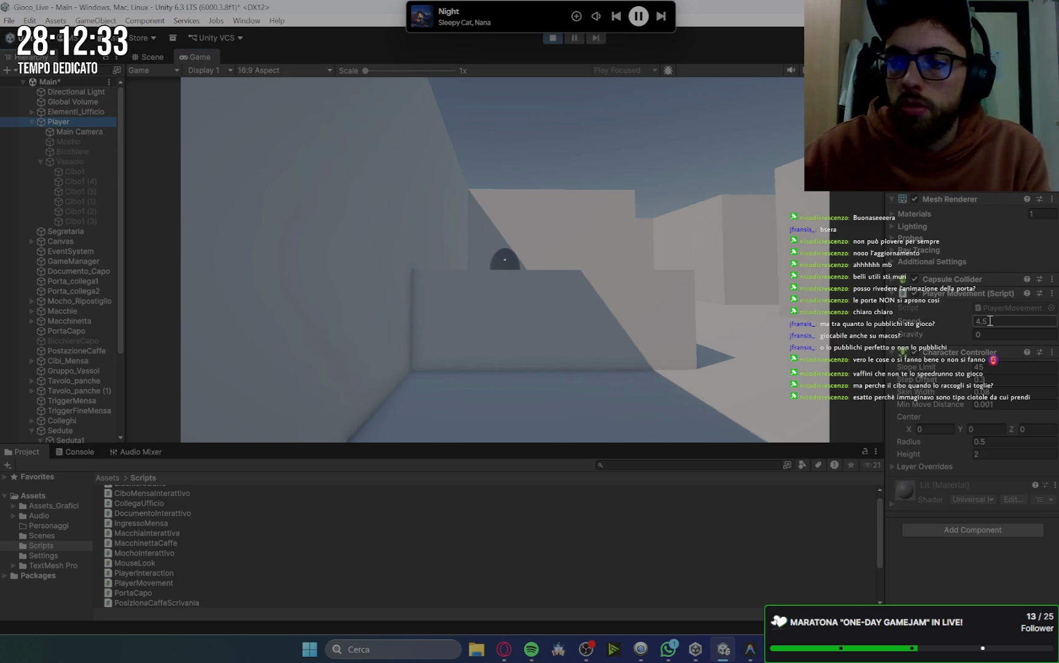
pyautogui.write('20')
pyautogui.click(504, 260)
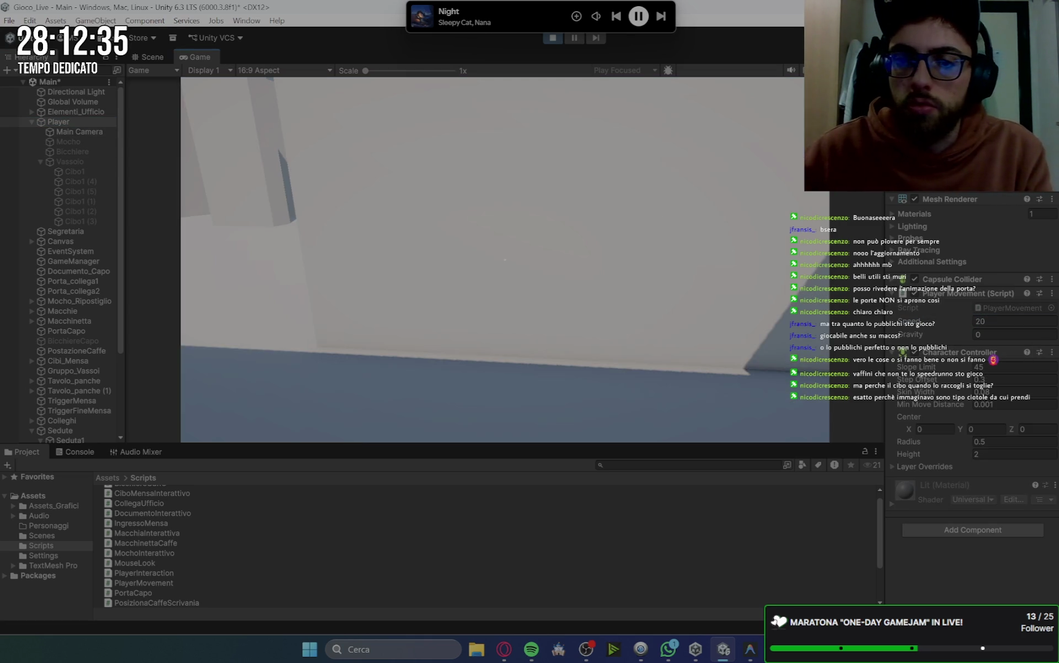
# Take the documents task and collect all three documents around the office.
pyautogui.press('w')
pyautogui.press('e')
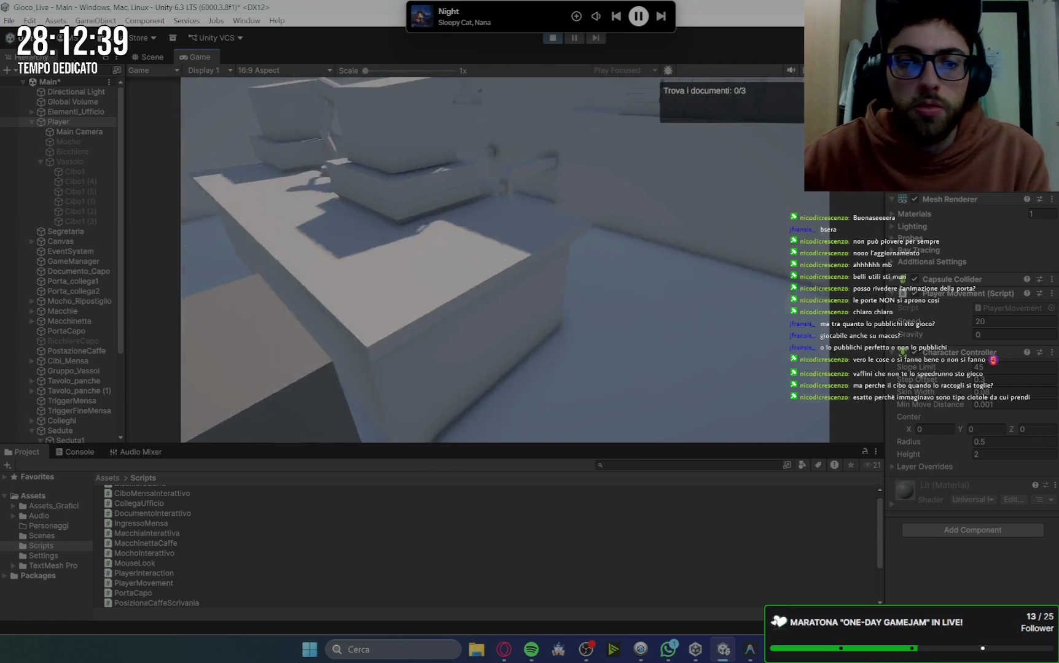
pyautogui.press('e')
pyautogui.press('w')
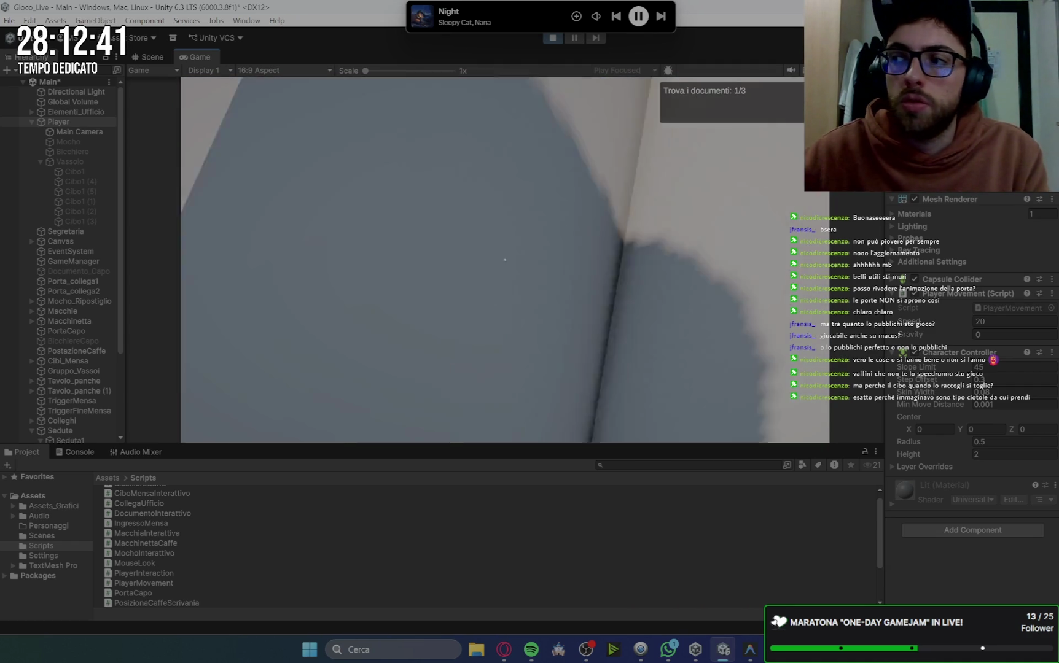
pyautogui.press('w')
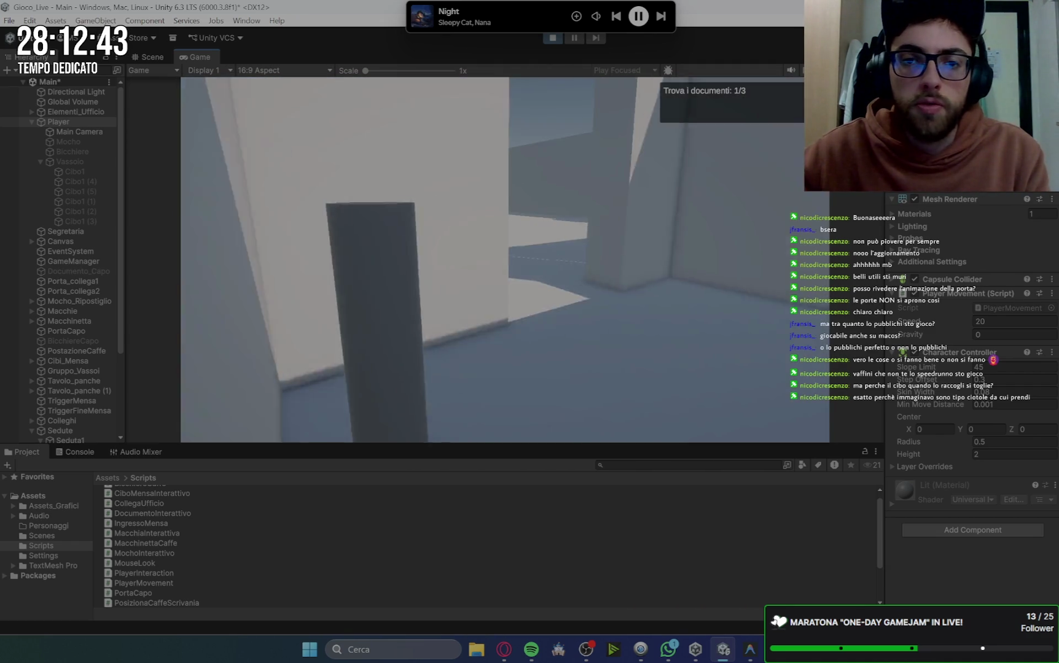
pyautogui.press('w')
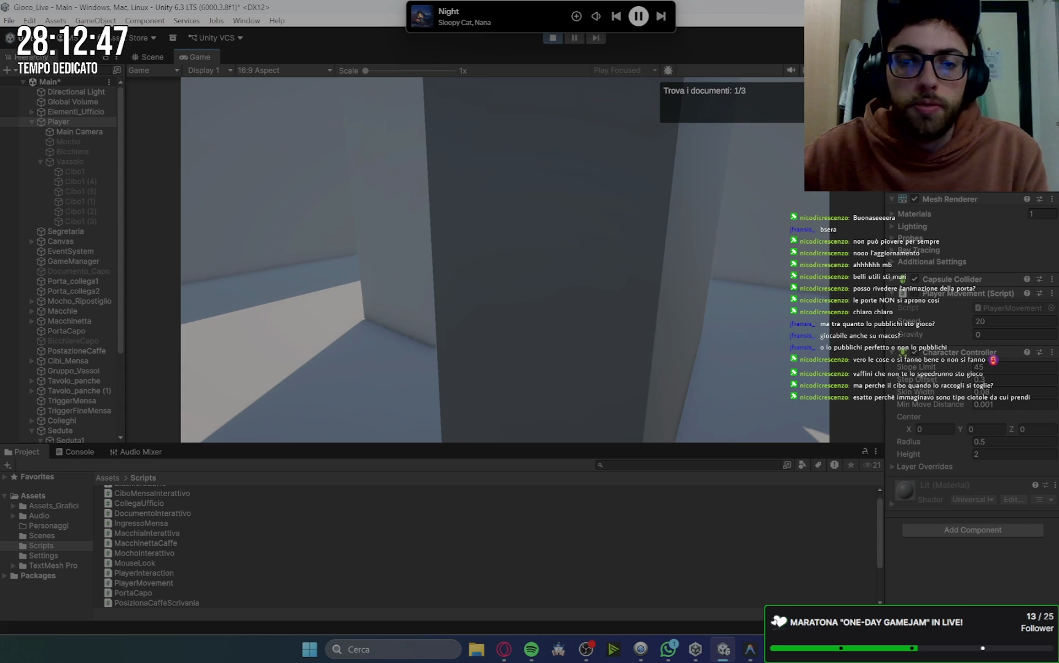
pyautogui.press('e')
pyautogui.press('e')
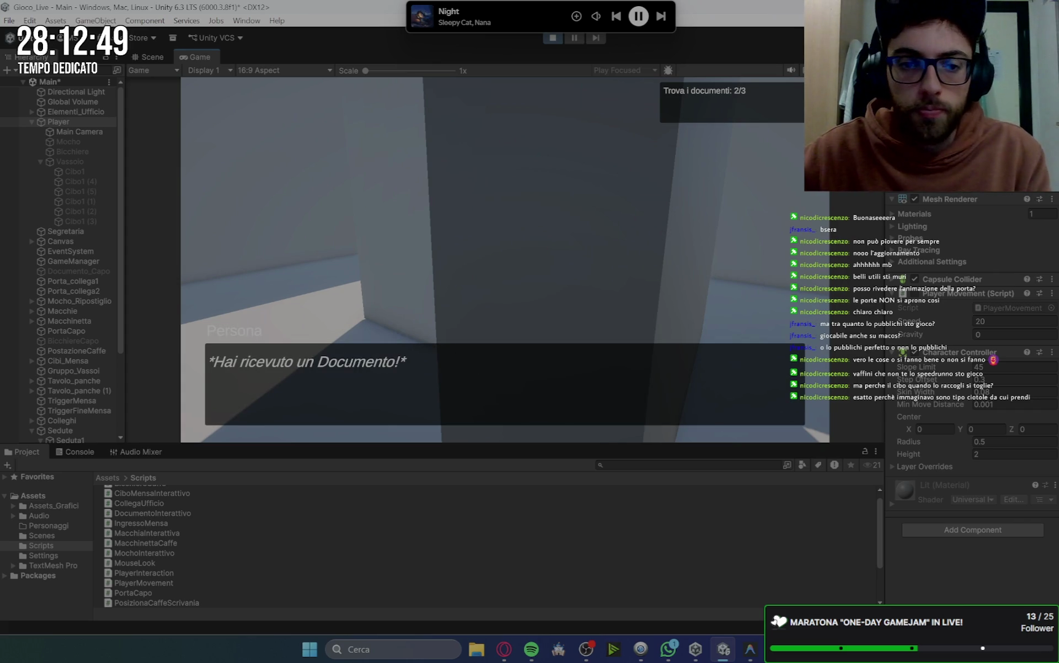
pyautogui.press('w')
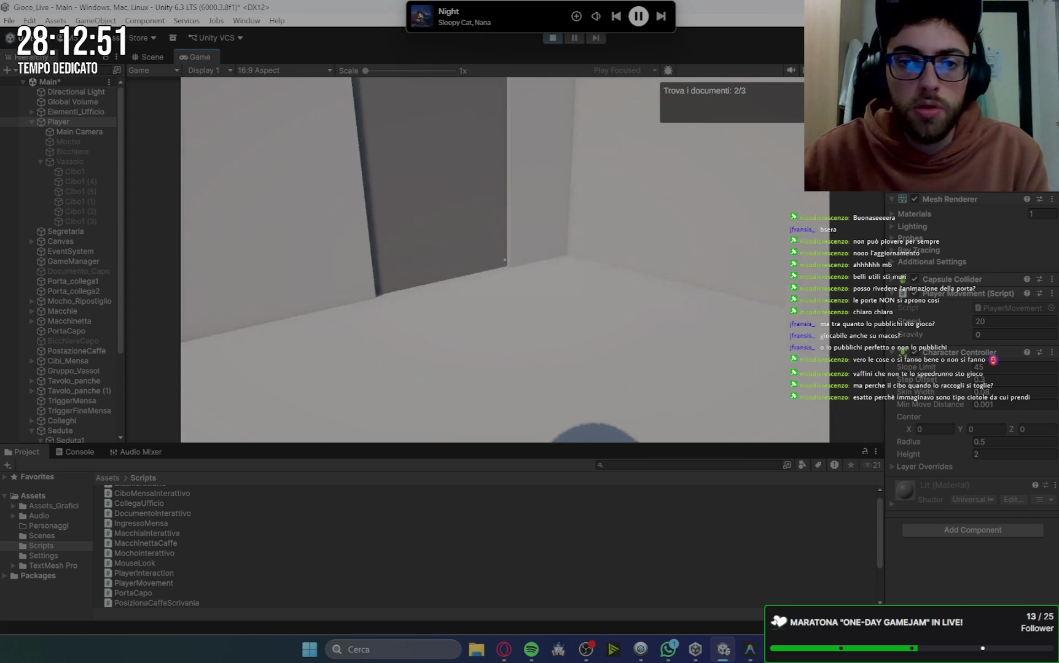
pyautogui.press('e')
pyautogui.press('e')
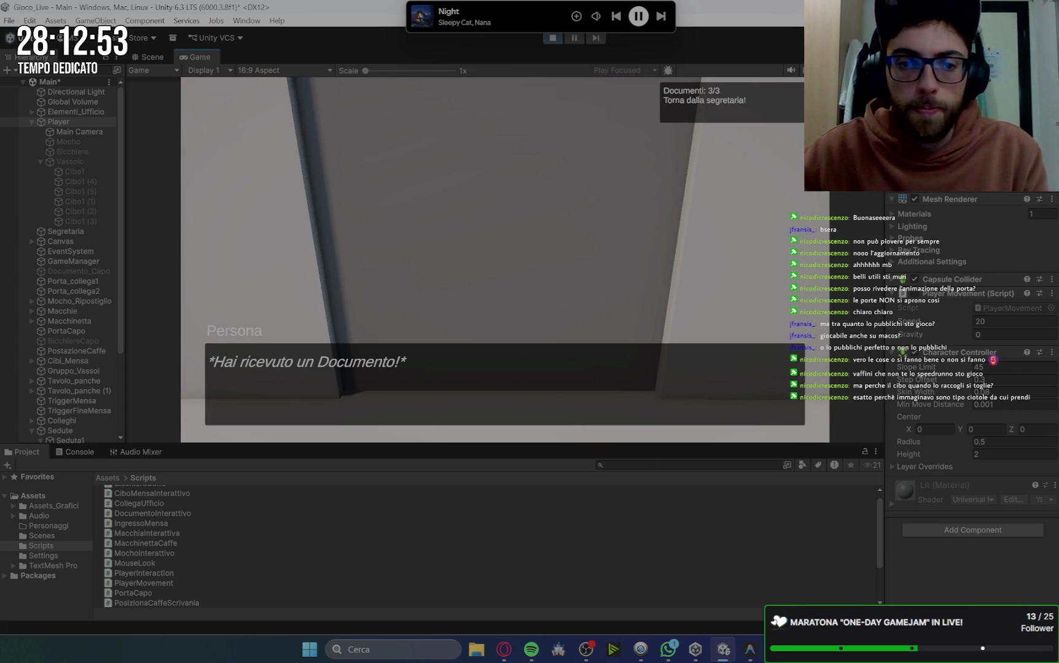
pyautogui.press('e')
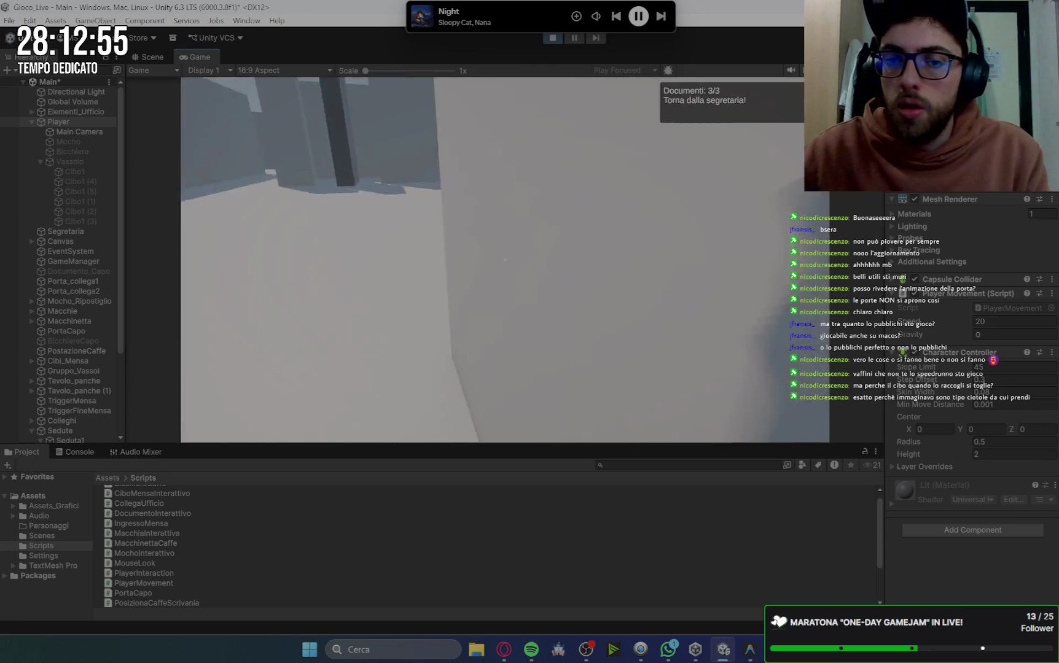
# Get the mop task from the secretary, clean the floor stains and return the mop.
pyautogui.press('w')
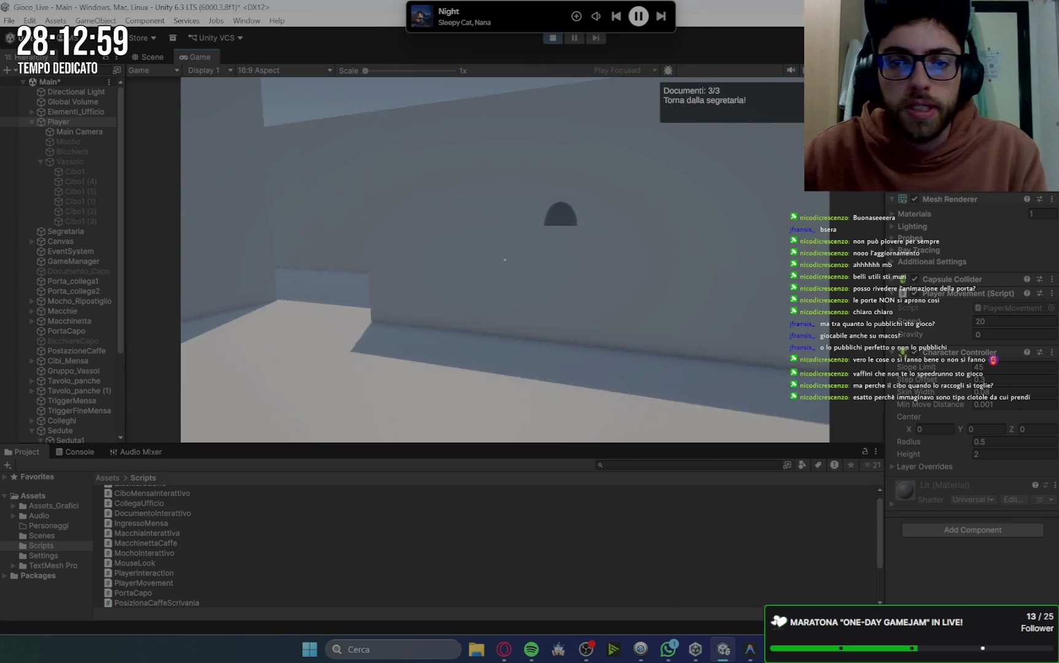
pyautogui.press('e')
pyautogui.press('e')
pyautogui.press('e')
pyautogui.press('w')
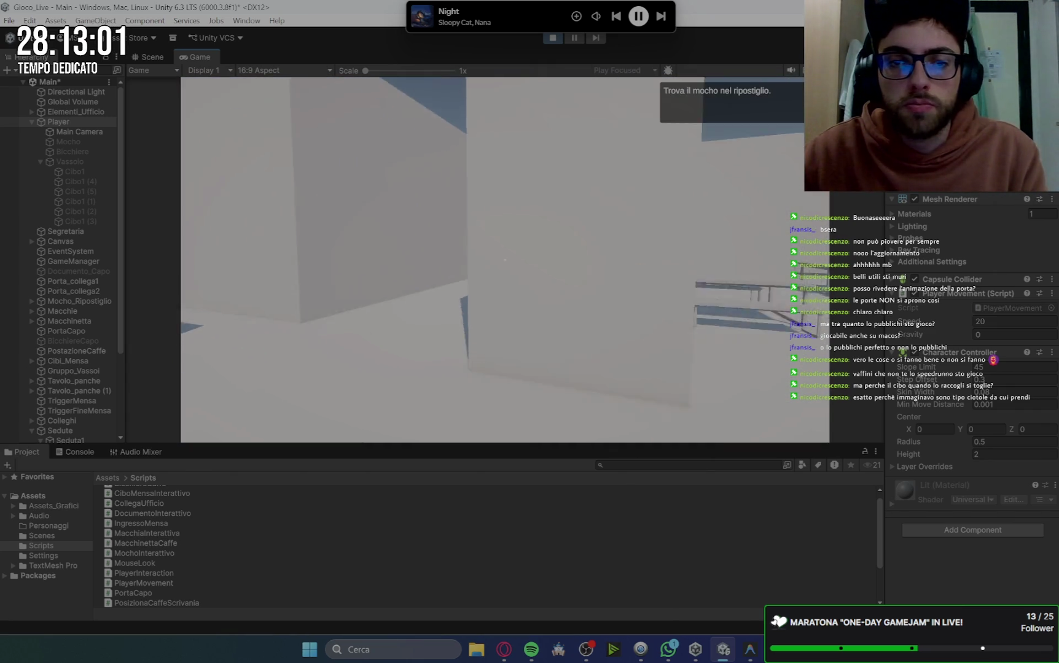
pyautogui.press('e')
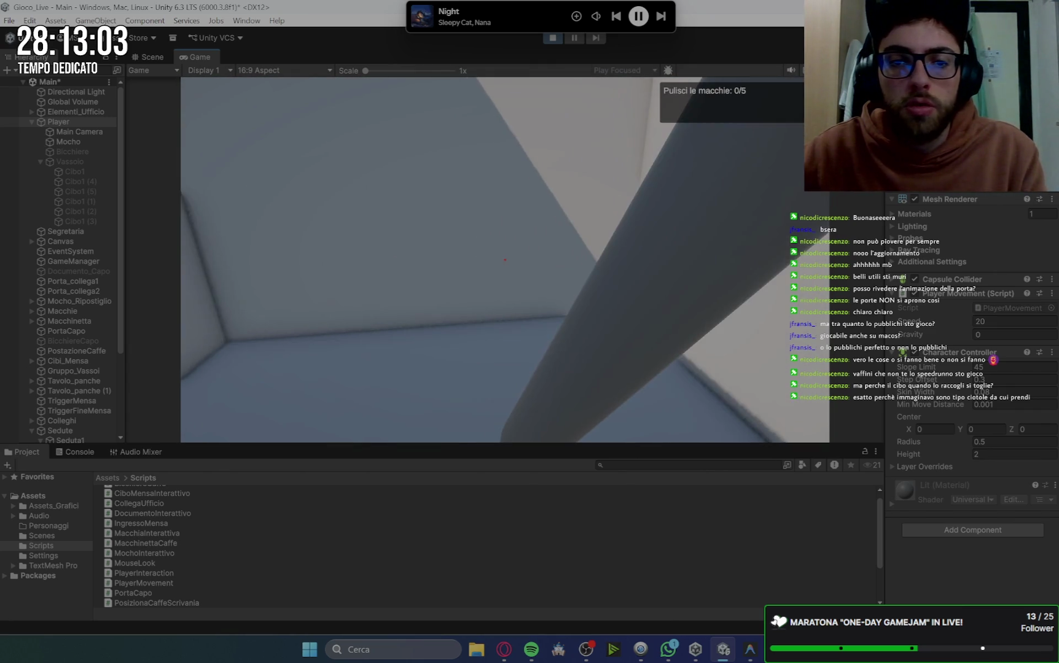
pyautogui.press('s')
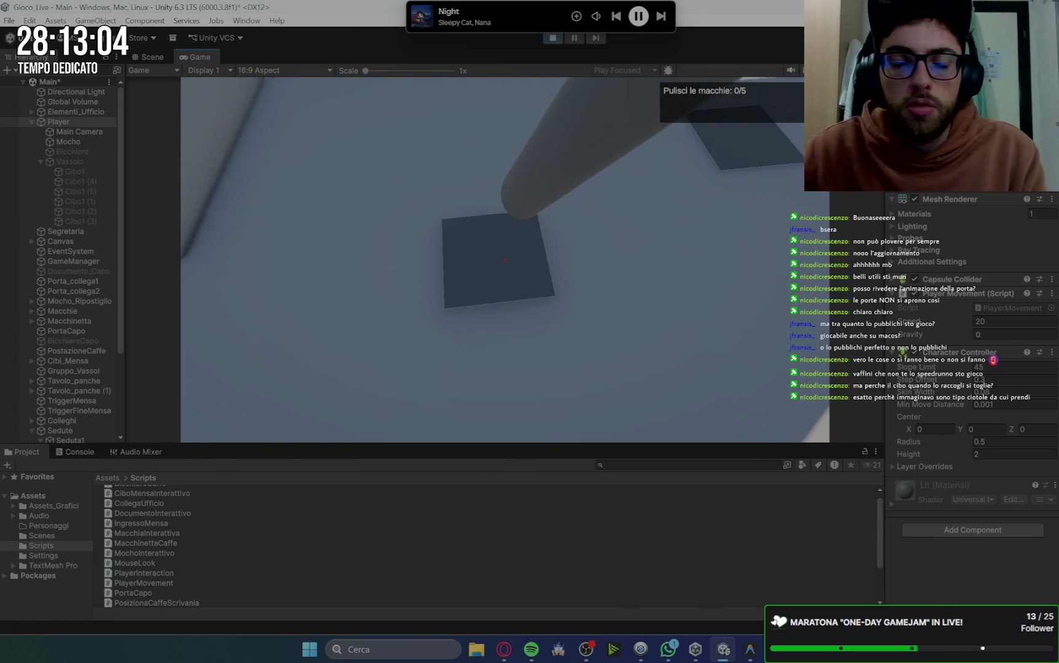
pyautogui.press('e')
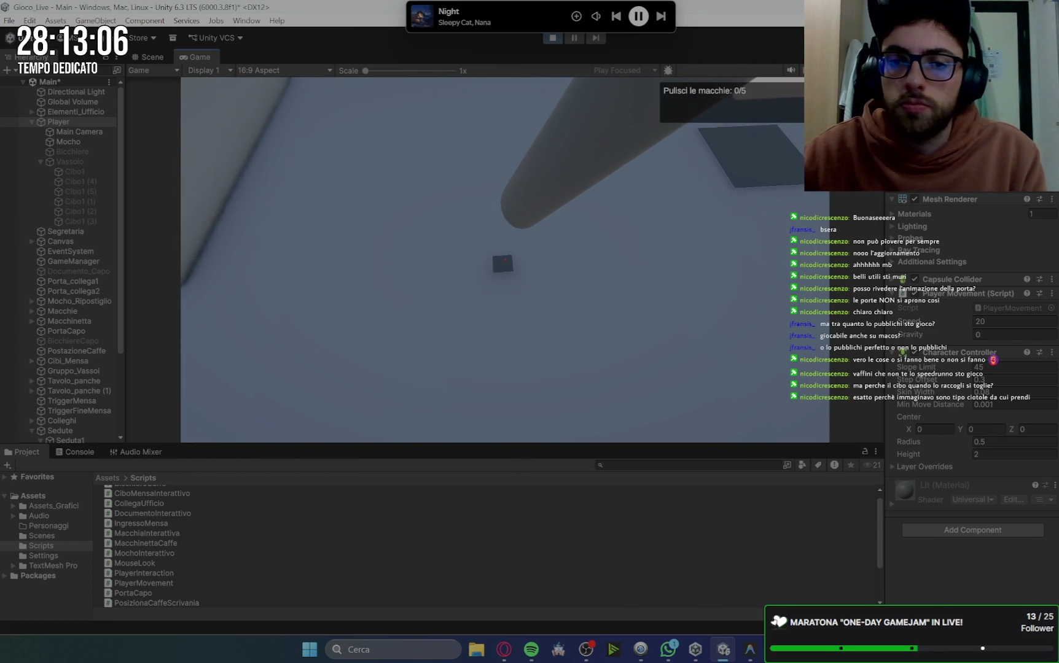
pyautogui.moveTo(505, 260); pyautogui.dragTo(504, 259)
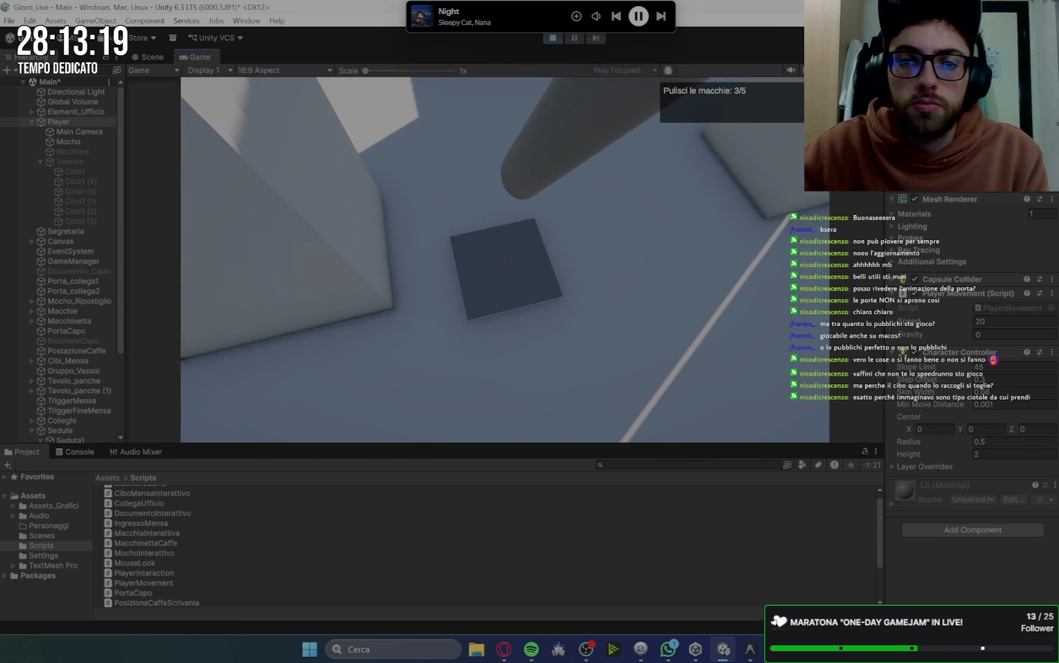
pyautogui.moveTo(505, 259); pyautogui.dragTo(504, 260)
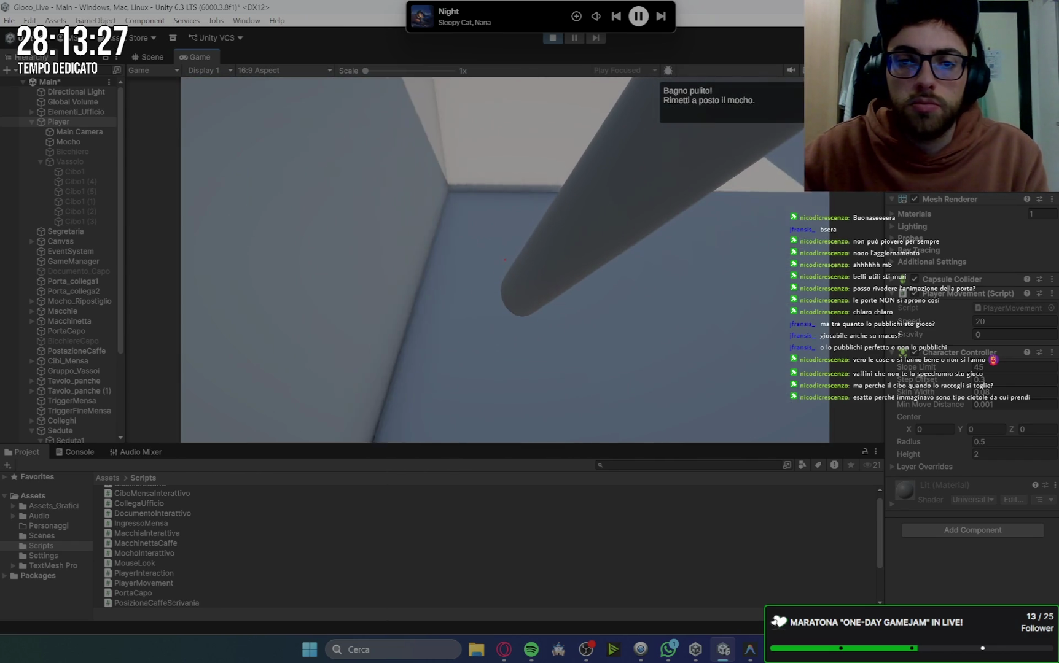
pyautogui.press('e')
pyautogui.press('space')
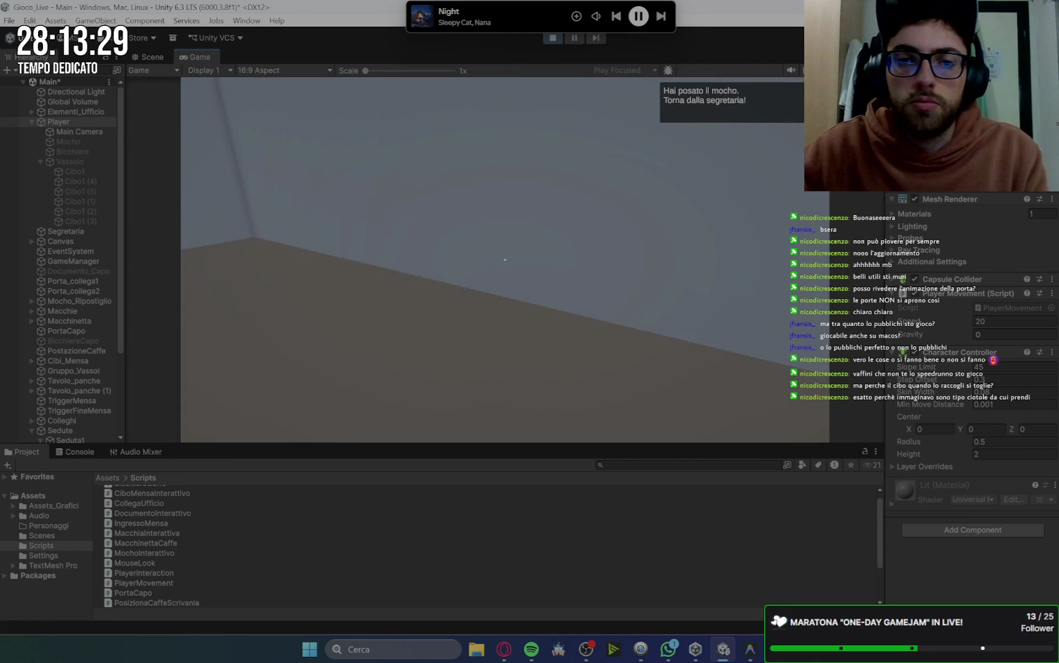
# Get the coffee task, brew coffee and deliver it to the boss's office.
pyautogui.press('w')
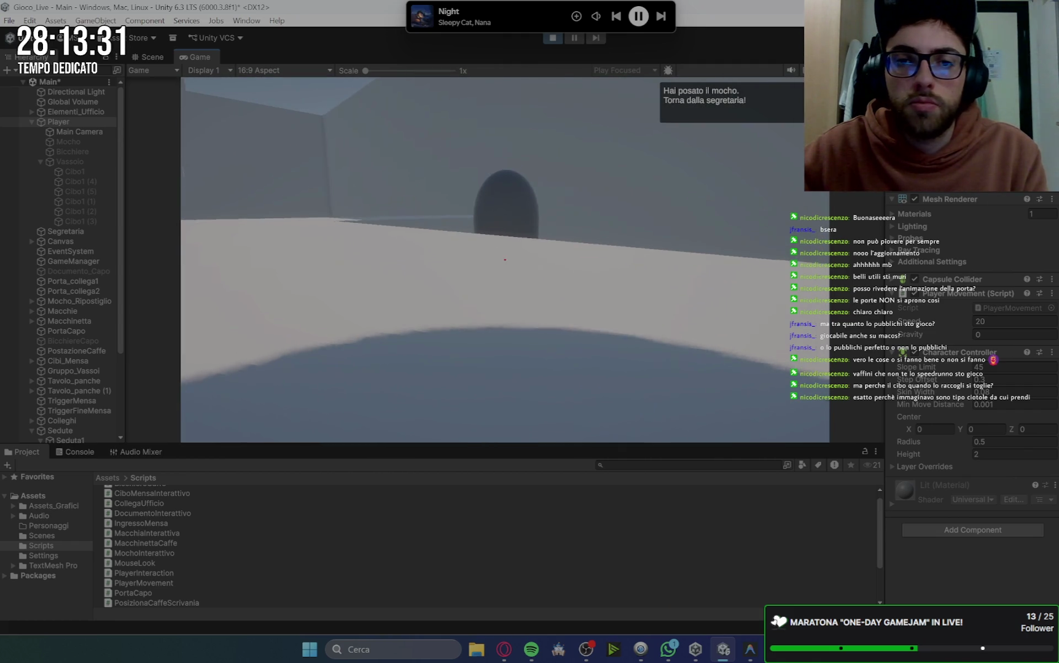
pyautogui.press('e')
pyautogui.press('space')
pyautogui.press('w')
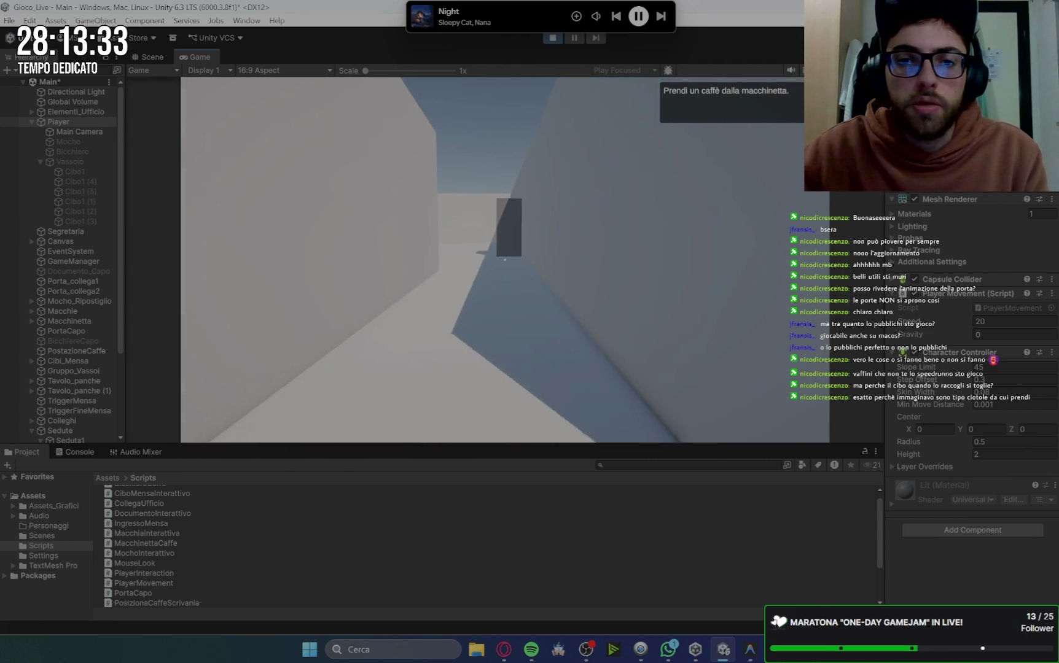
pyautogui.press('e')
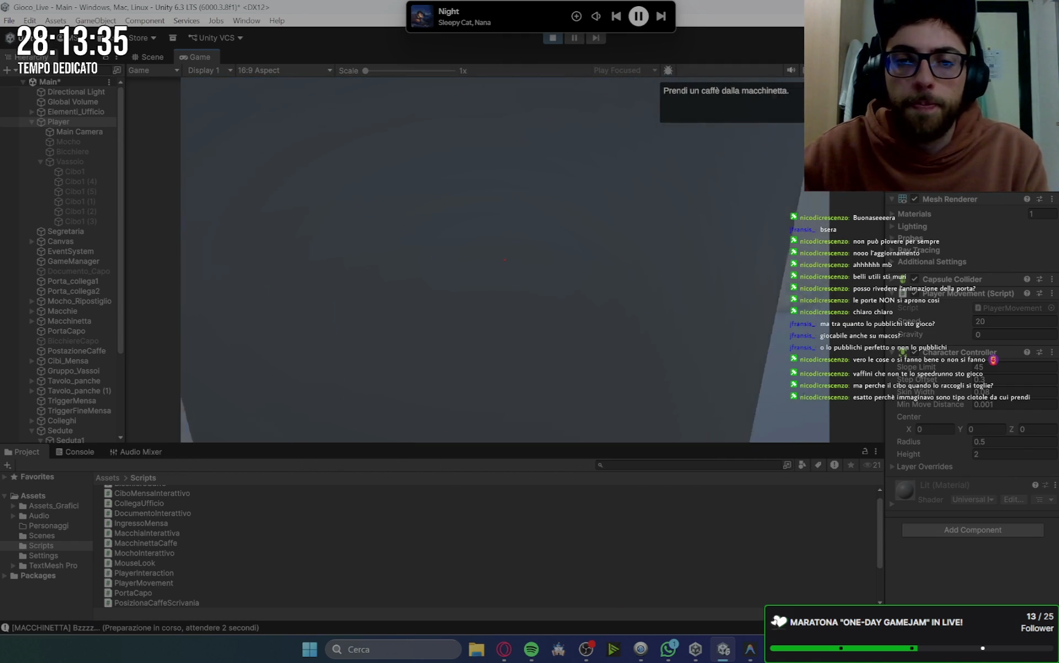
pyautogui.click(69, 454)
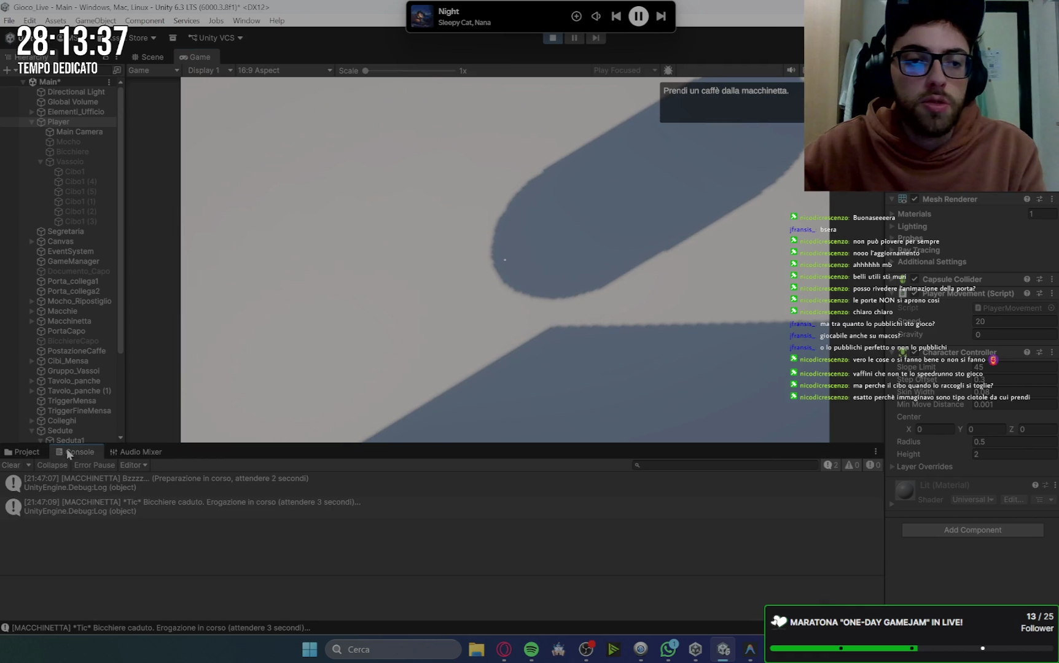
pyautogui.click(581, 207)
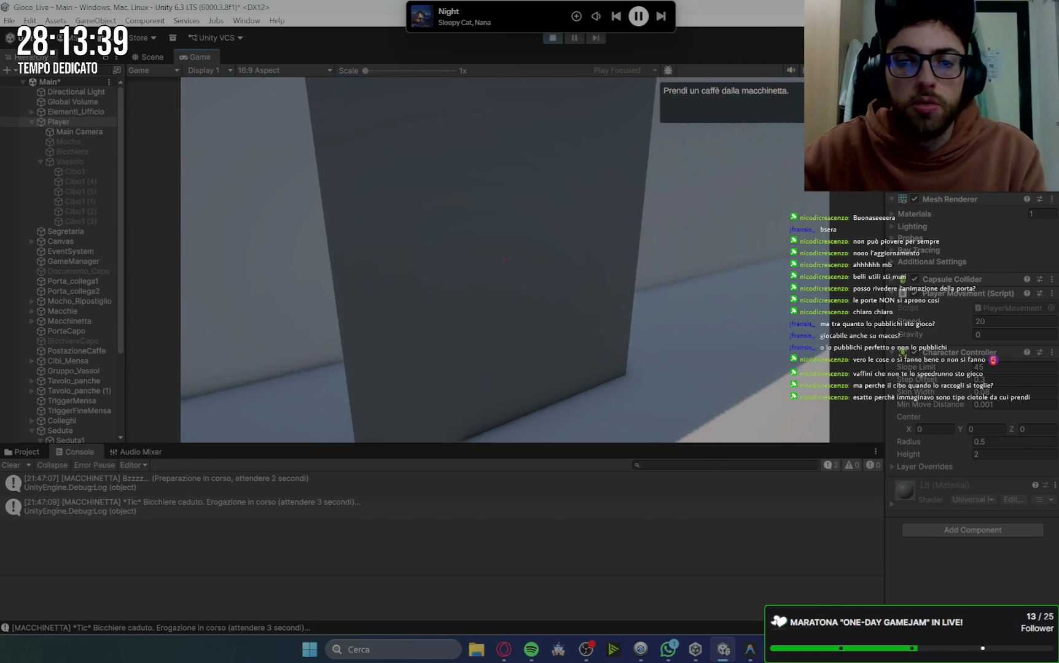
pyautogui.press('w')
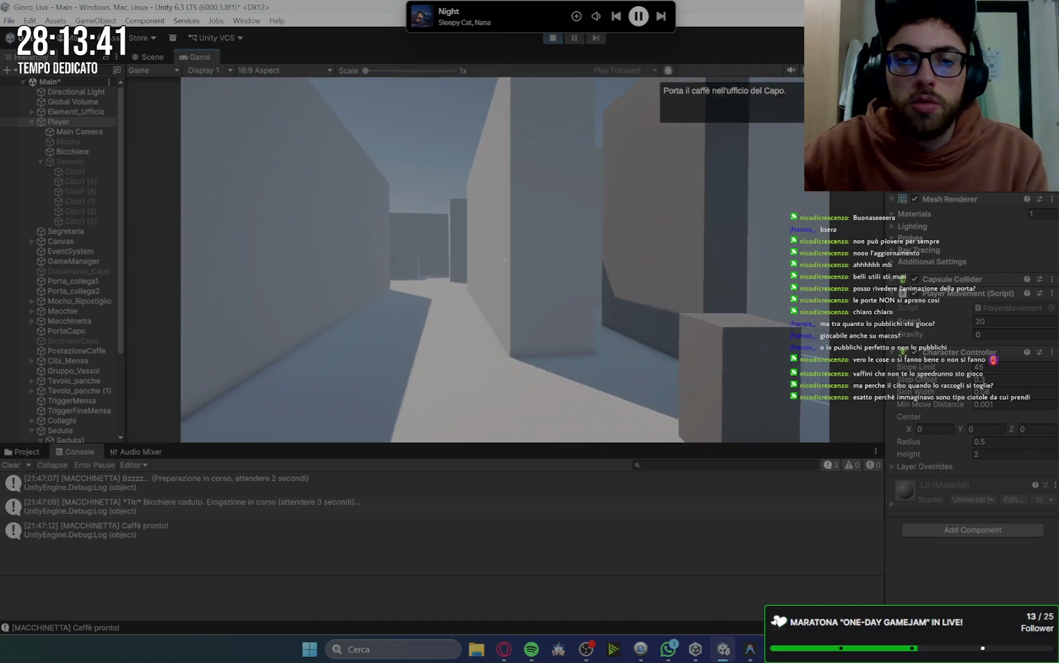
pyautogui.press('e')
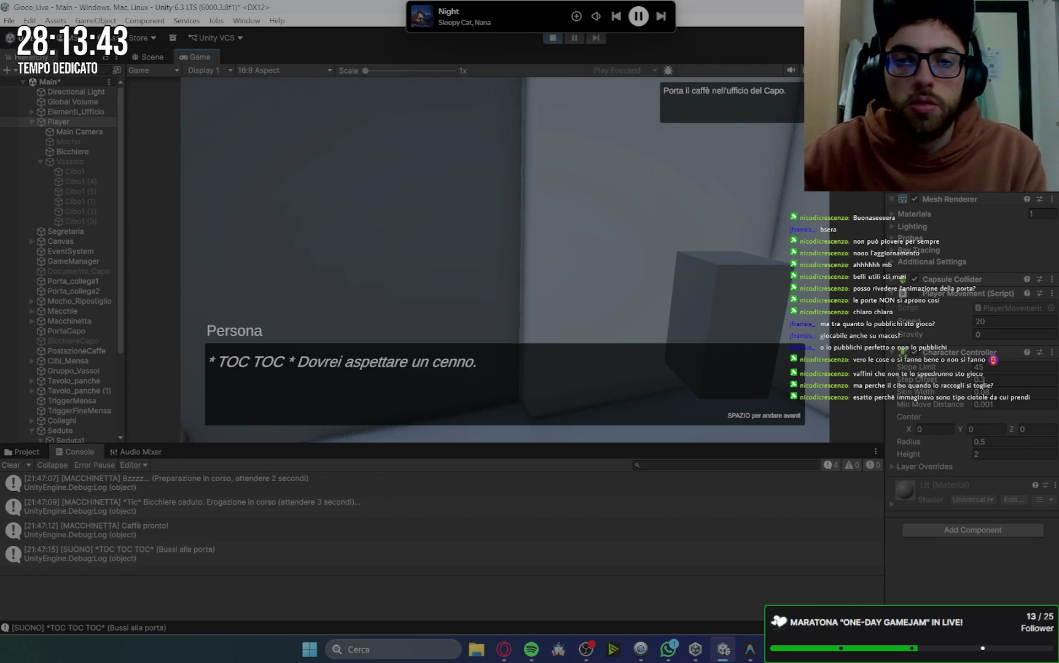
pyautogui.press('w')
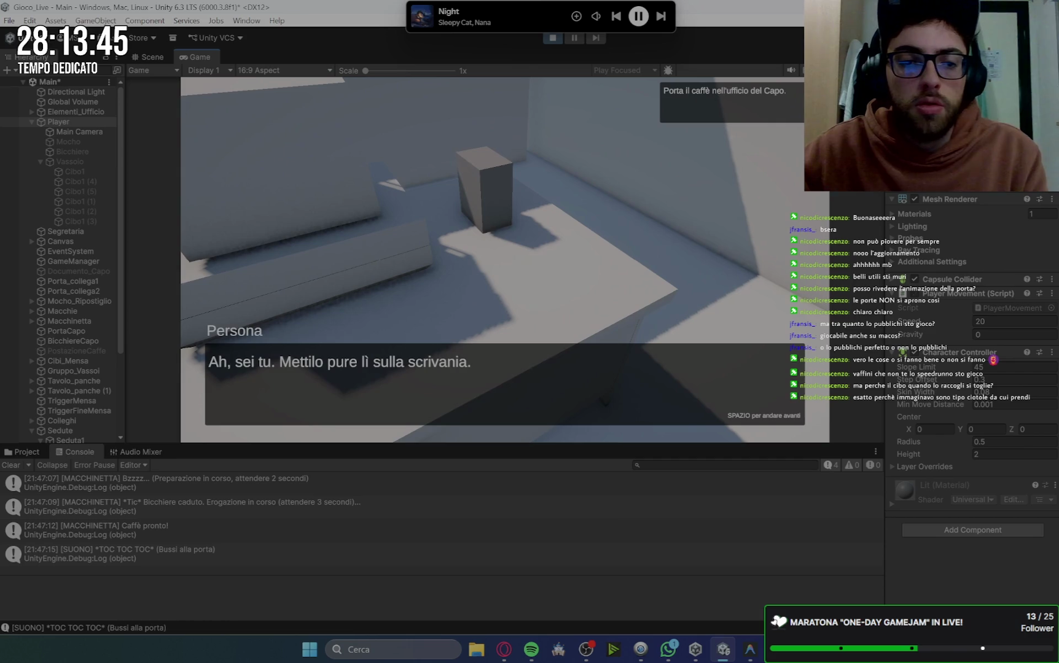
pyautogui.press('space')
pyautogui.press('w')
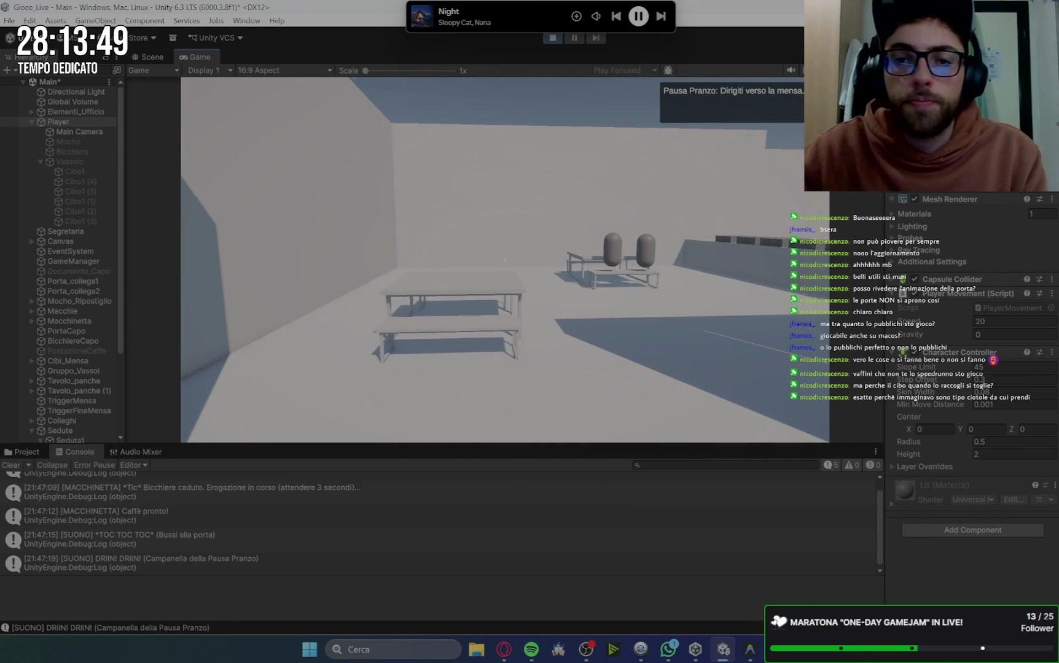
# Enter the canteen, fill a tray with food and sit down at the table.
pyautogui.press('space')
pyautogui.press('w')
pyautogui.press('e')
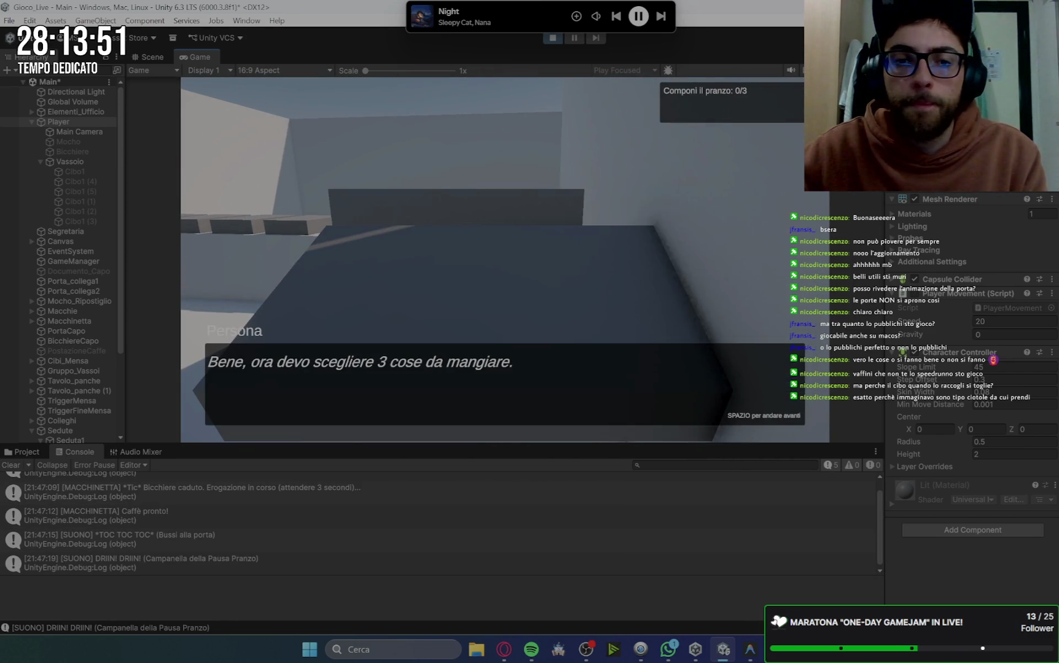
pyautogui.press('space')
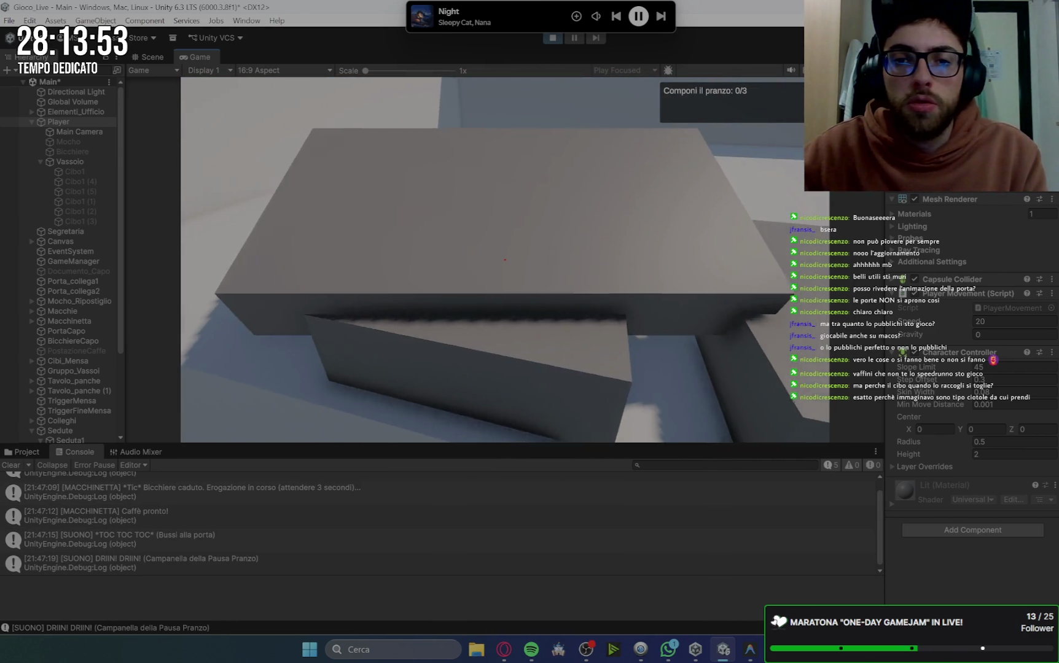
pyautogui.press('e')
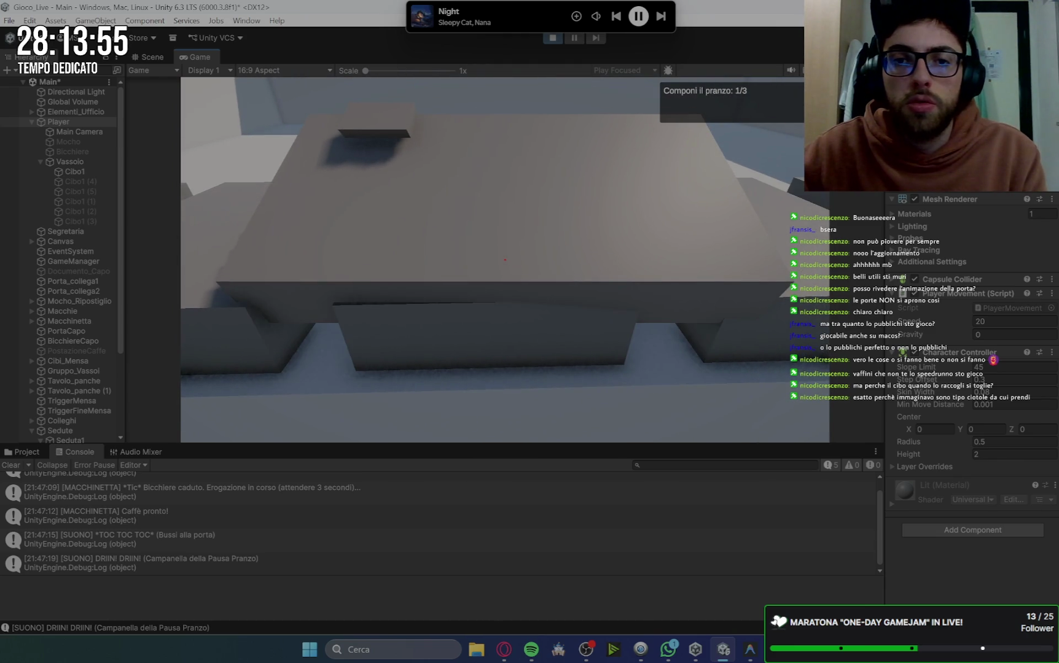
pyautogui.press('e')
pyautogui.press('e')
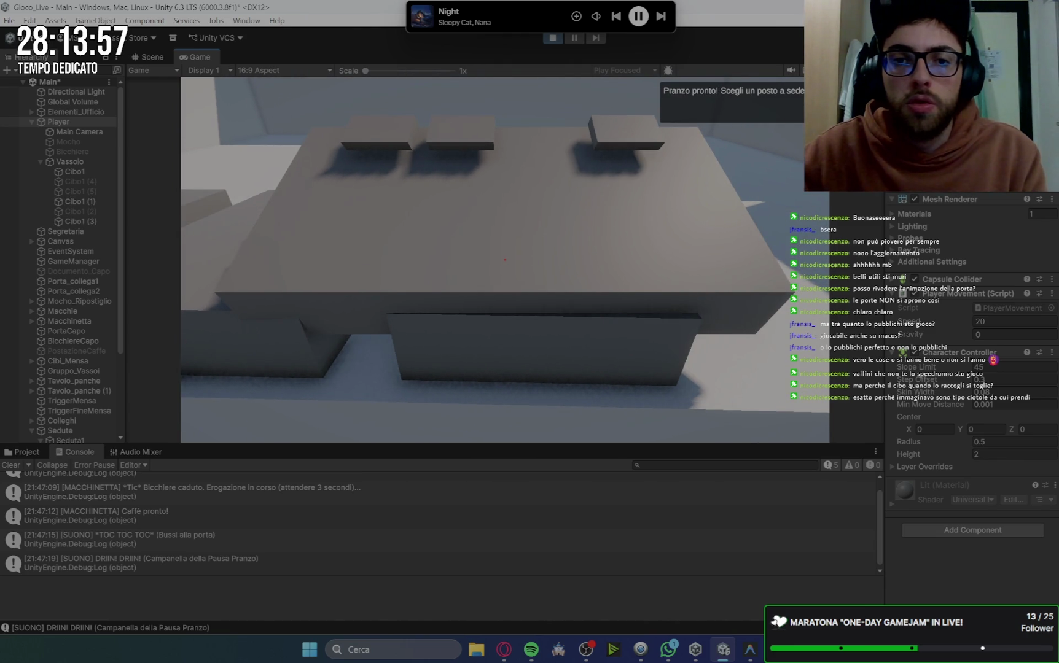
pyautogui.press('w')
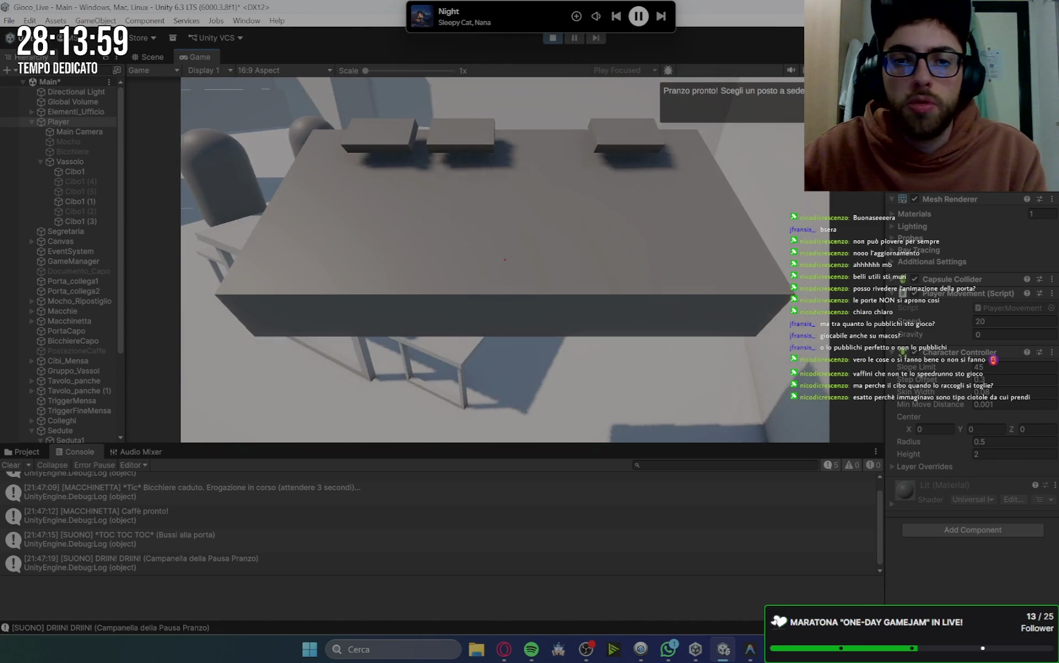
pyautogui.press('w')
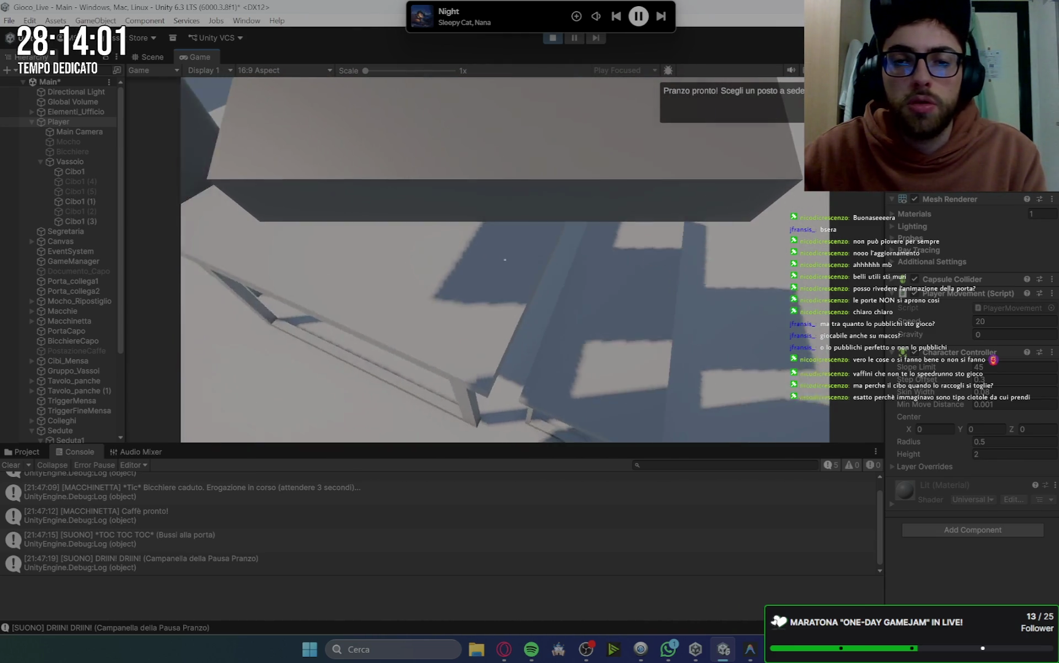
pyautogui.press('e')
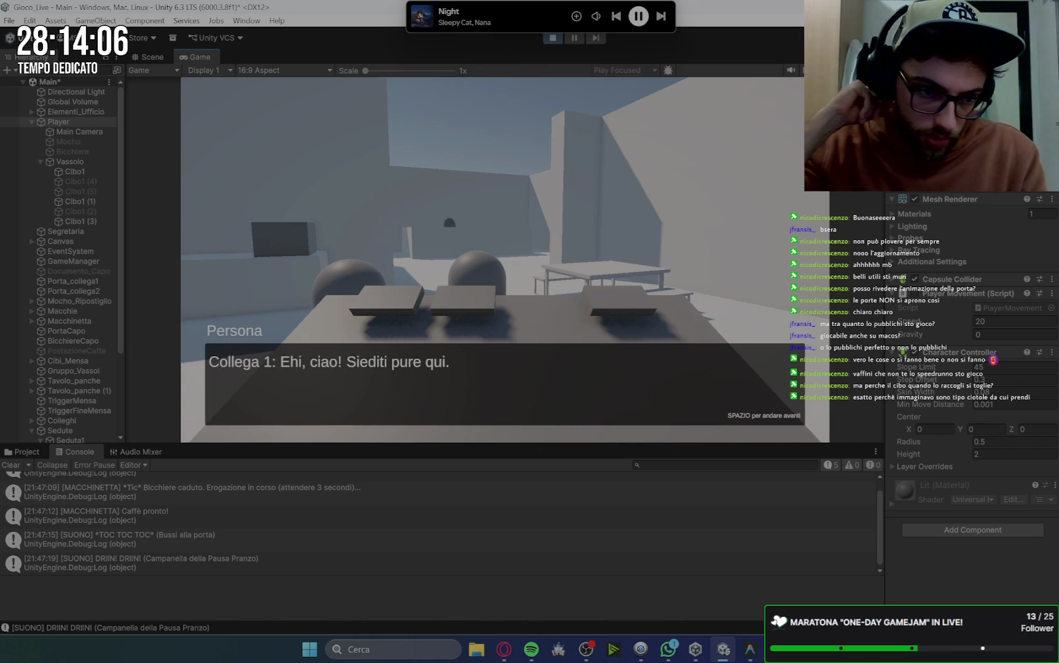
# Advance the colleagues' cutscene dialogue until the boss leaves, then switch to RegistaMensa.cs.
pyautogui.press('space')
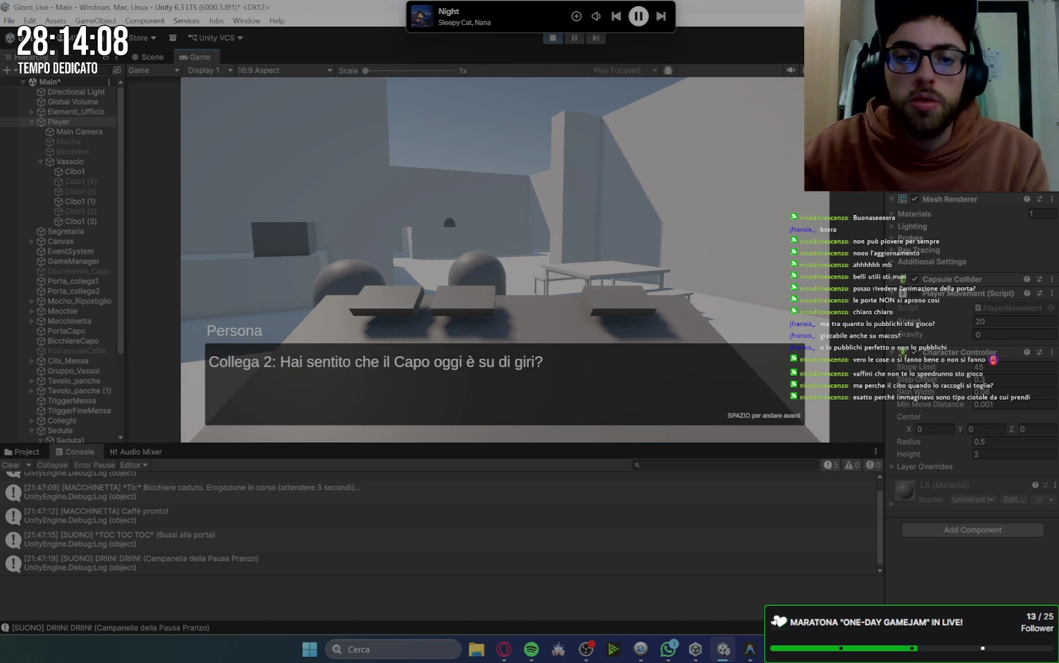
pyautogui.press('space')
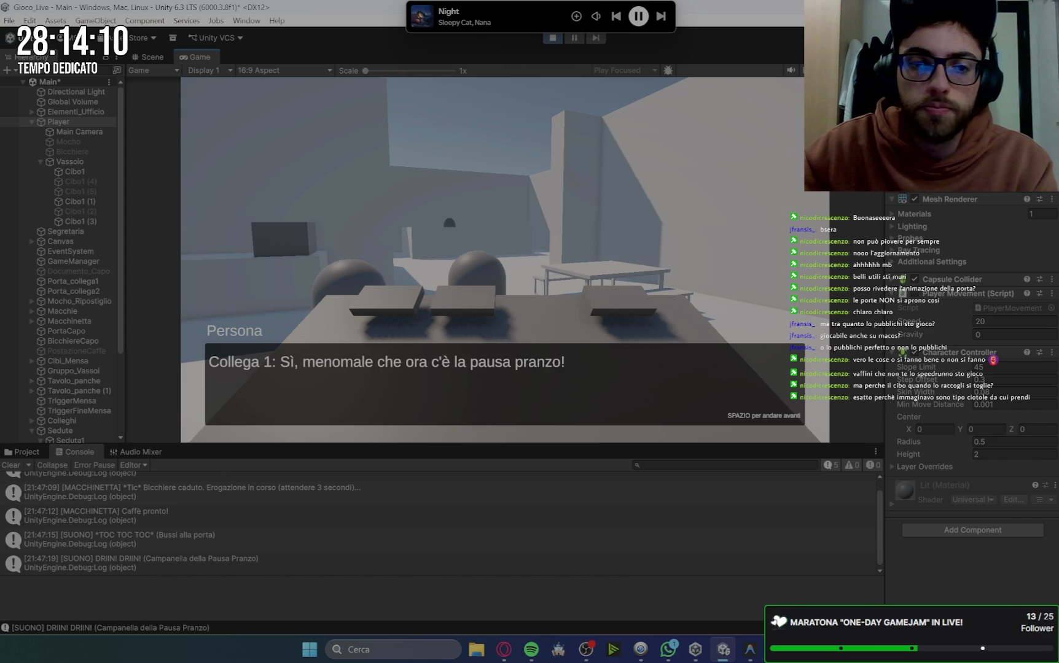
pyautogui.press('space')
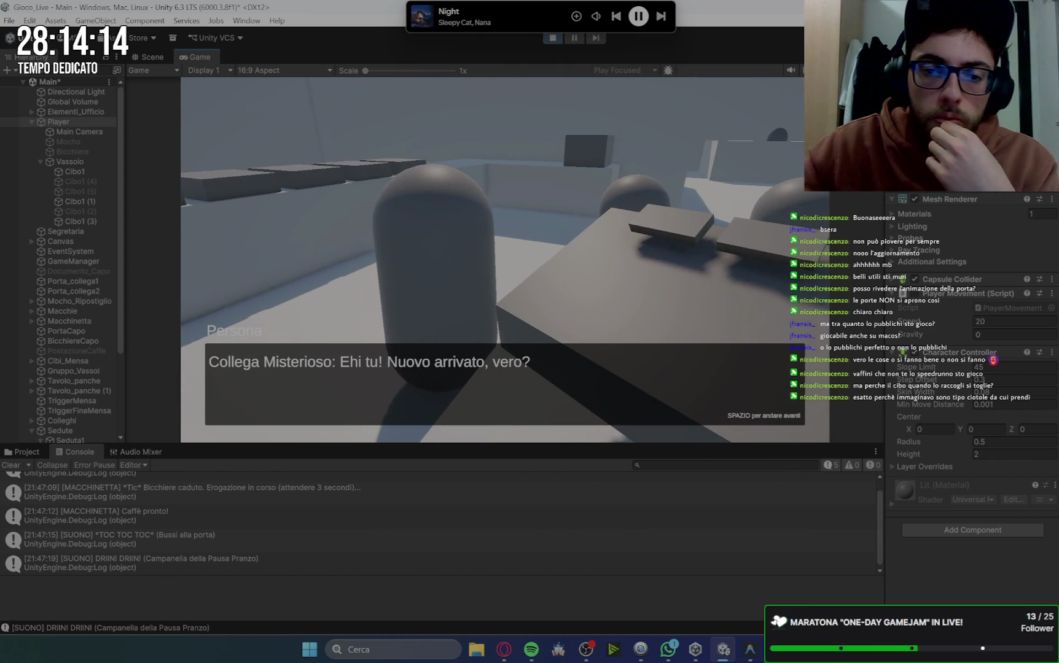
pyautogui.press('space')
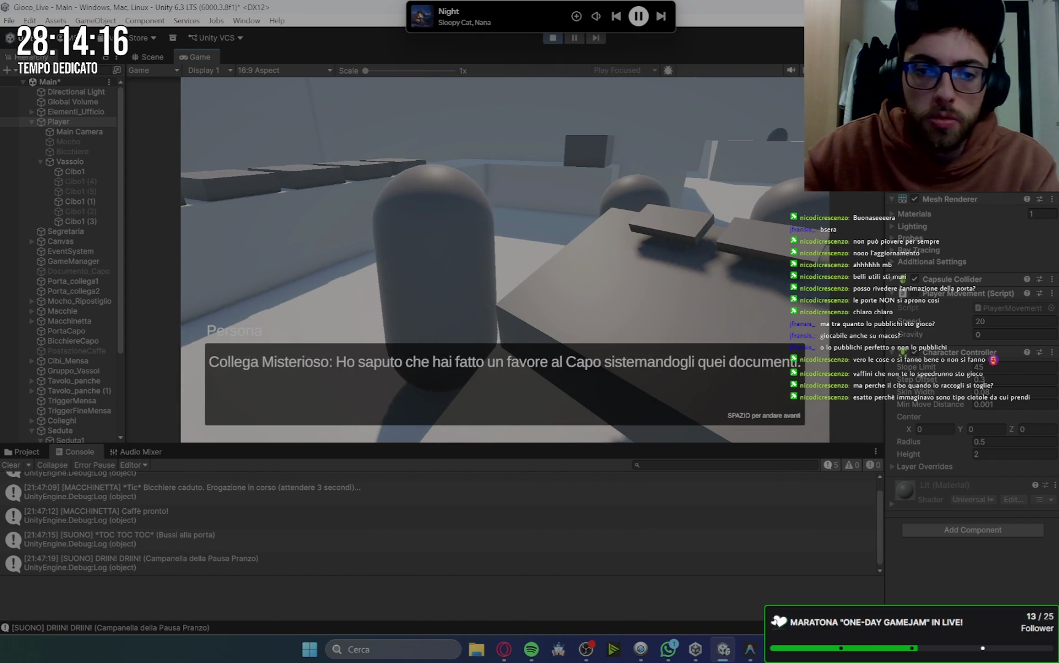
pyautogui.press('space')
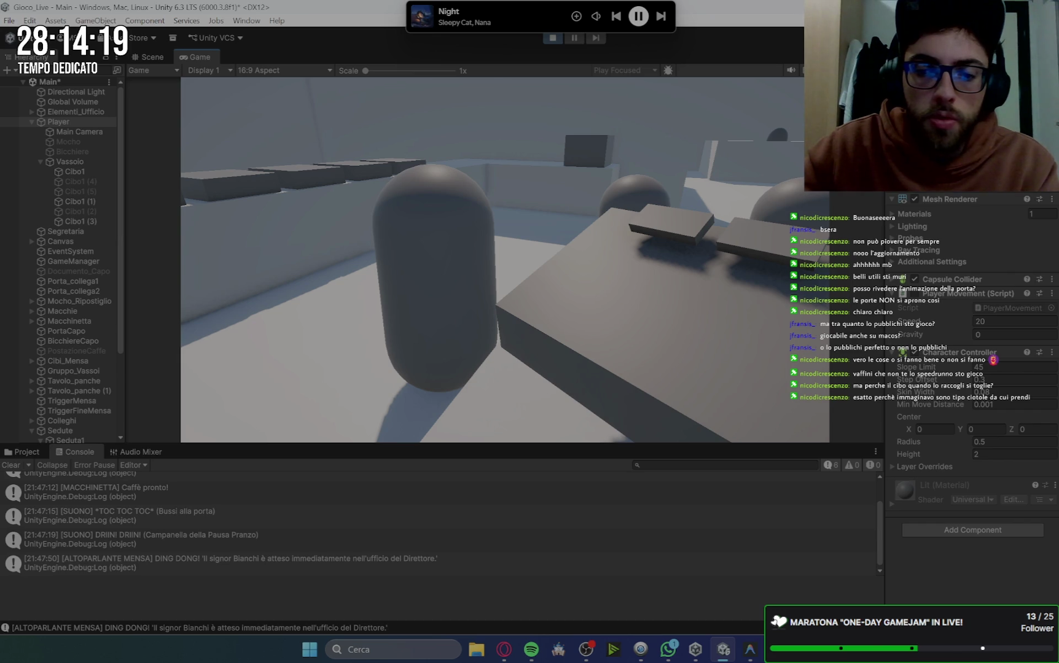
pyautogui.press('space')
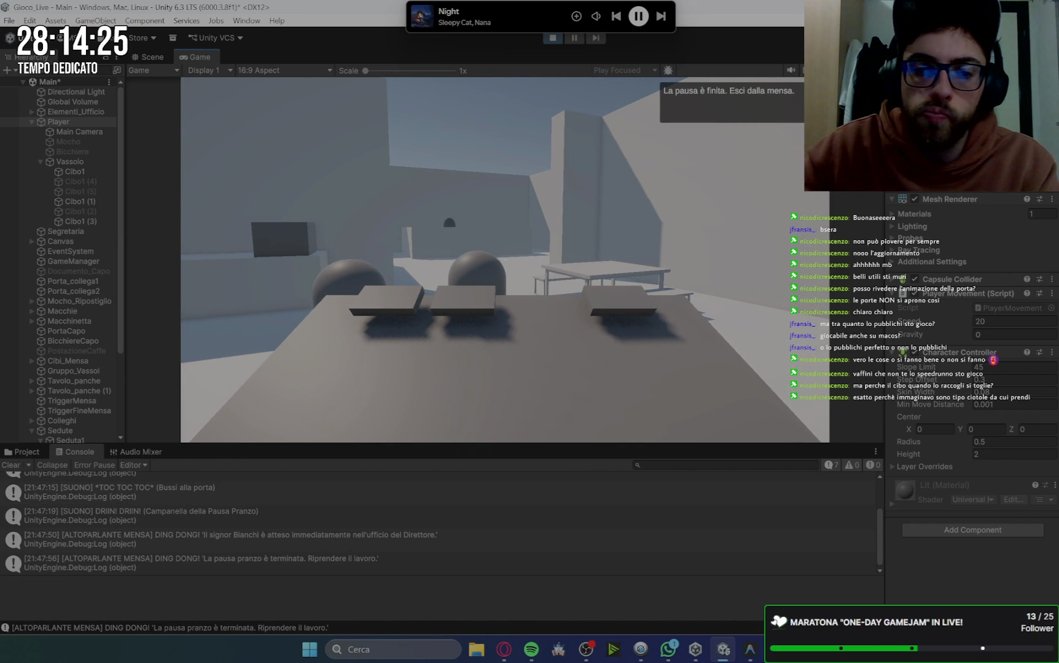
pyautogui.press('w')
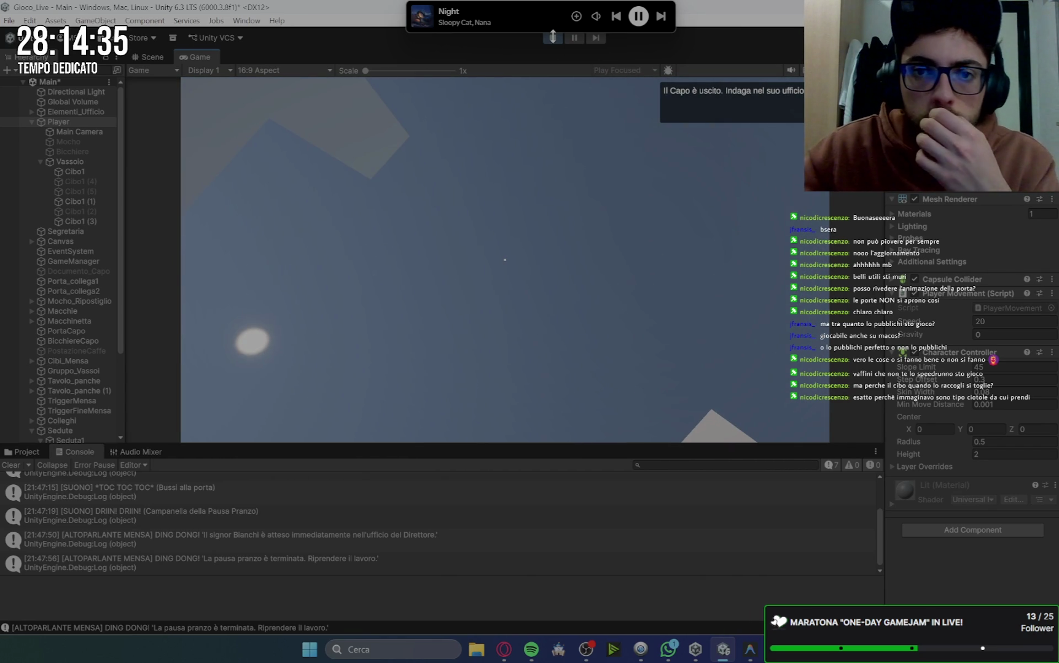
pyautogui.click(750, 649)
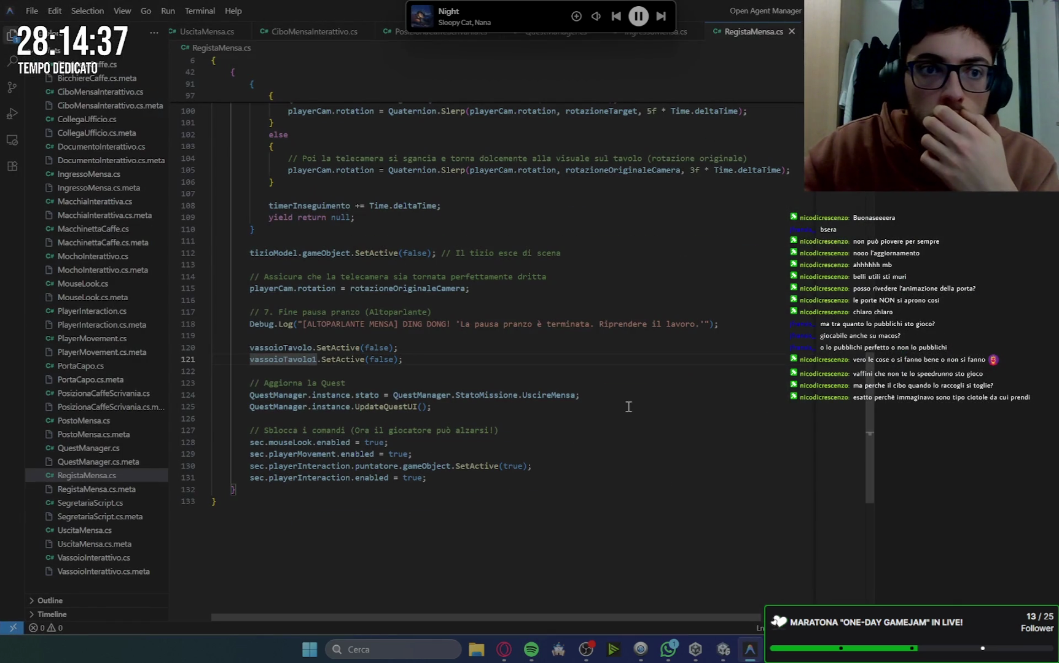
# Scroll to the top of RegistaMensa.cs, then open VassoioInterattivo.cs from the Explorer.
pyautogui.moveTo(413, 25)
pyautogui.mouseDown()
pyautogui.moveTo(576, 212)
pyautogui.moveTo(563, 210)
pyautogui.moveTo(530, 104)
pyautogui.moveTo(860, 307)
pyautogui.moveTo(878, 222)
pyautogui.moveTo(877, 289)
pyautogui.moveTo(1046, 347)
pyautogui.mouseUp()
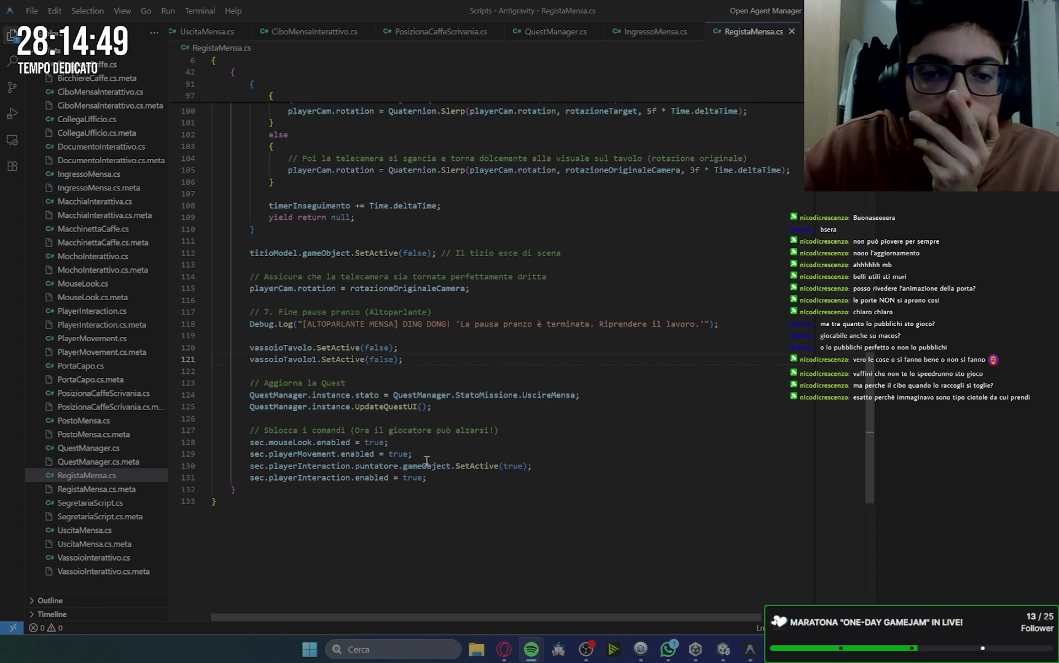
pyautogui.scroll(20, 273, 352)
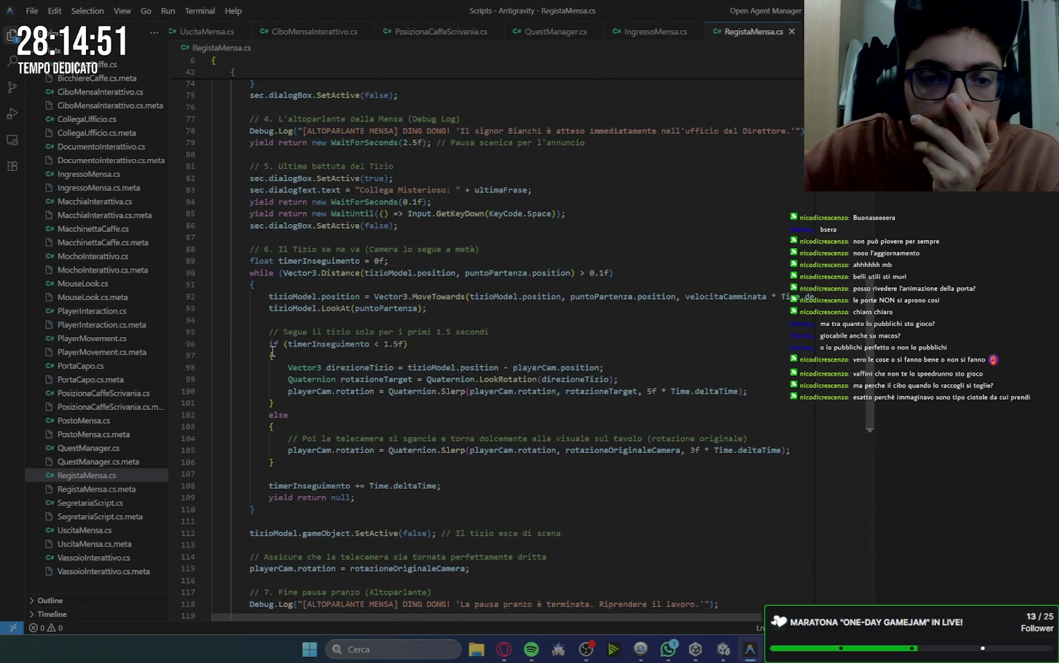
pyautogui.scroll(3, 273, 351)
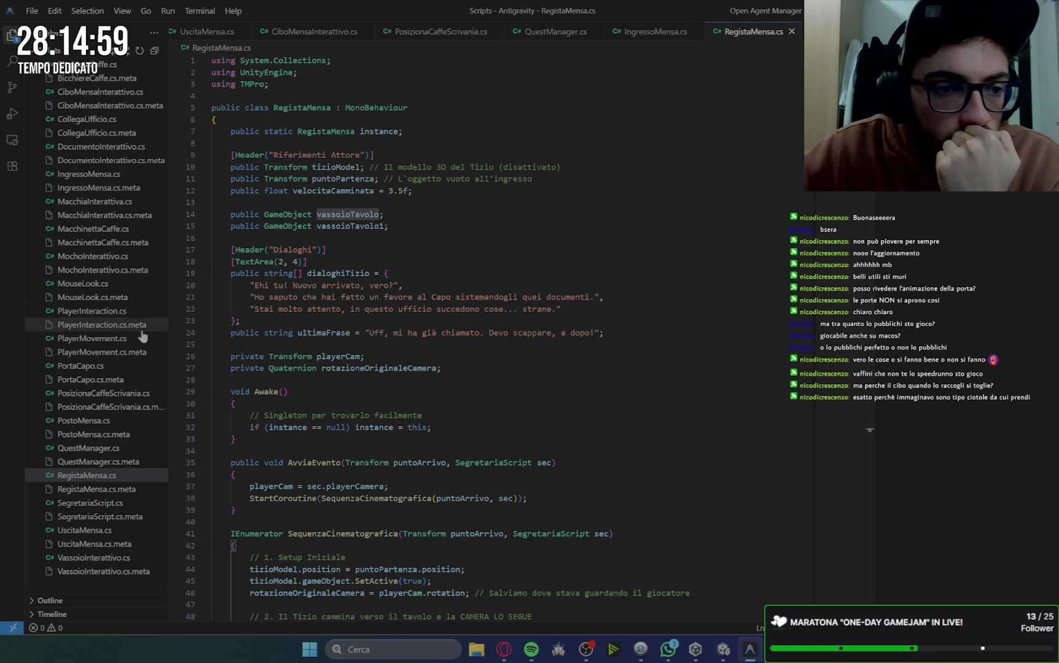
pyautogui.click(114, 477)
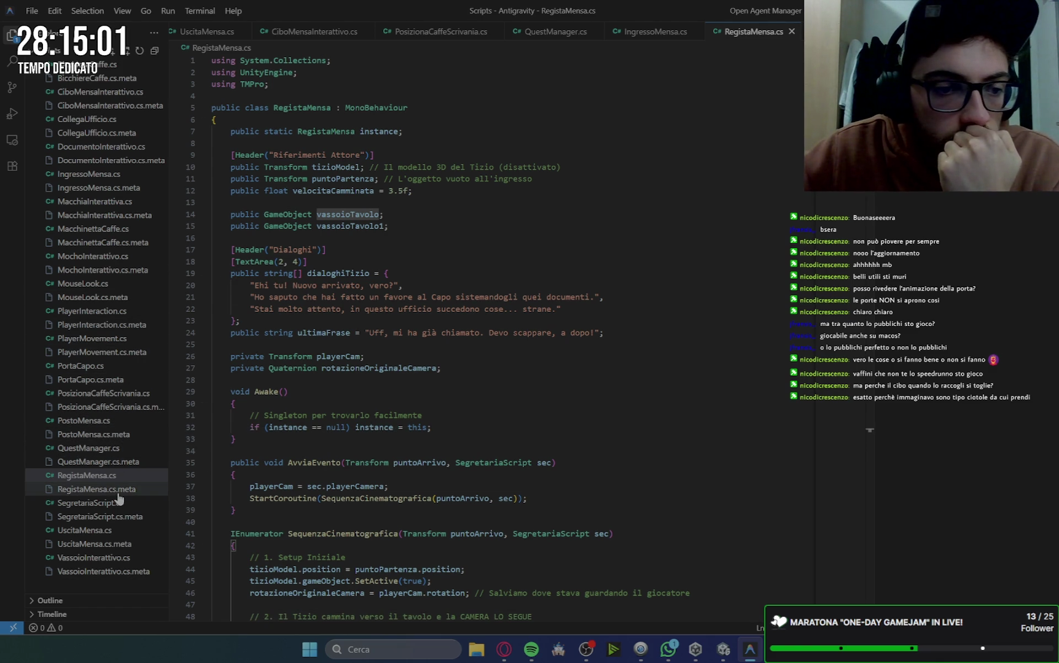
pyautogui.click(108, 559)
pyautogui.scroll(1, 432, 198)
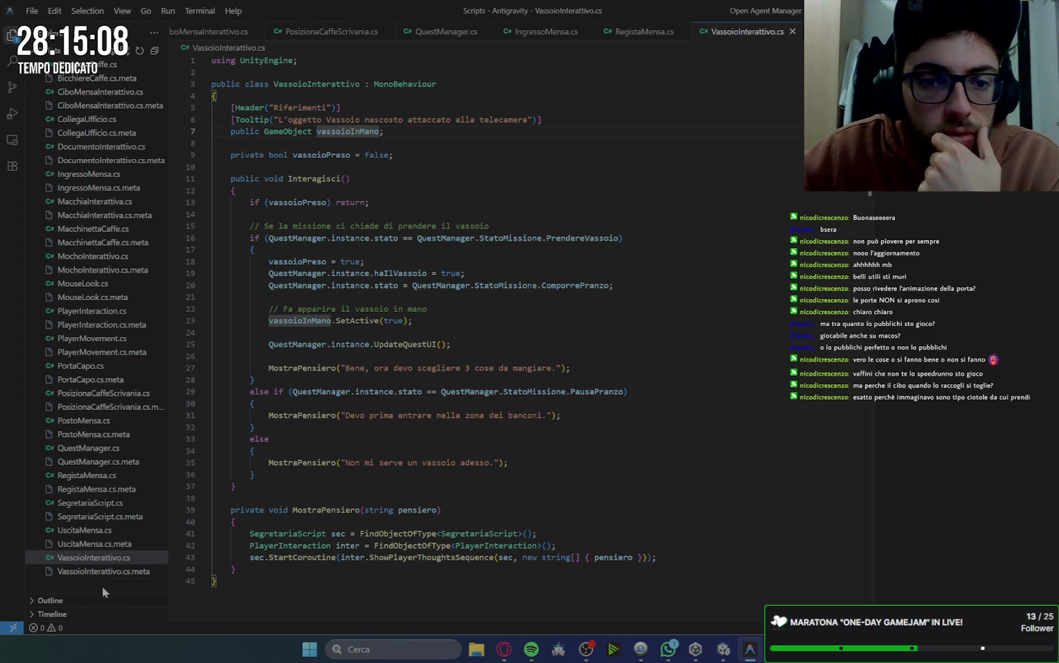
# Open SegretariaScript.cs and UscitaMensa.cs, then return to RegistaMensa.cs.
pyautogui.click(102, 505)
pyautogui.click(96, 534)
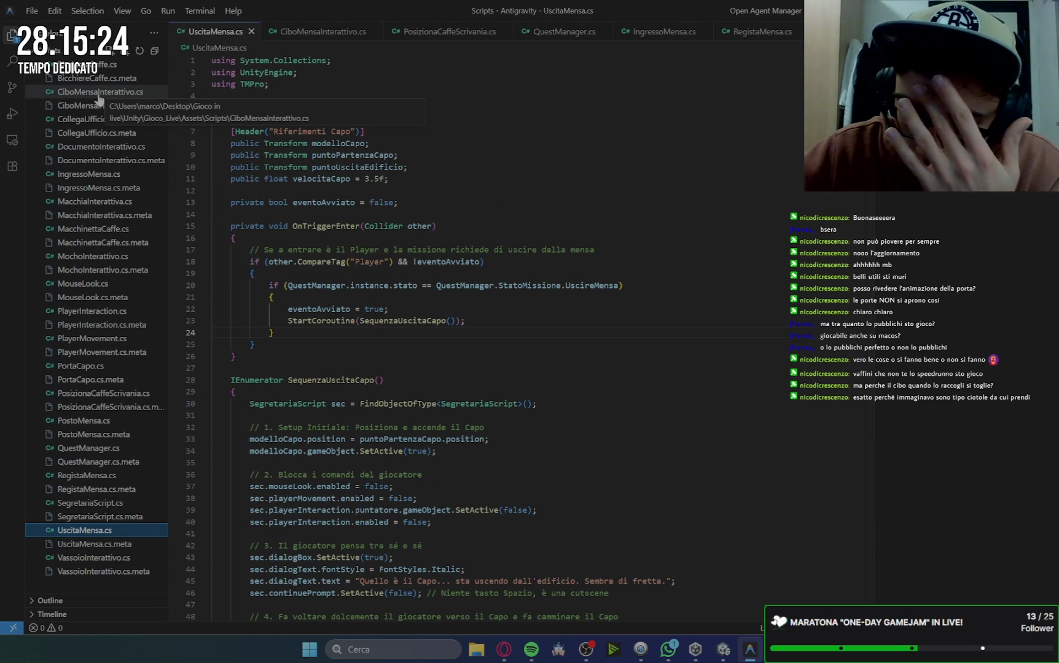
pyautogui.click(106, 482)
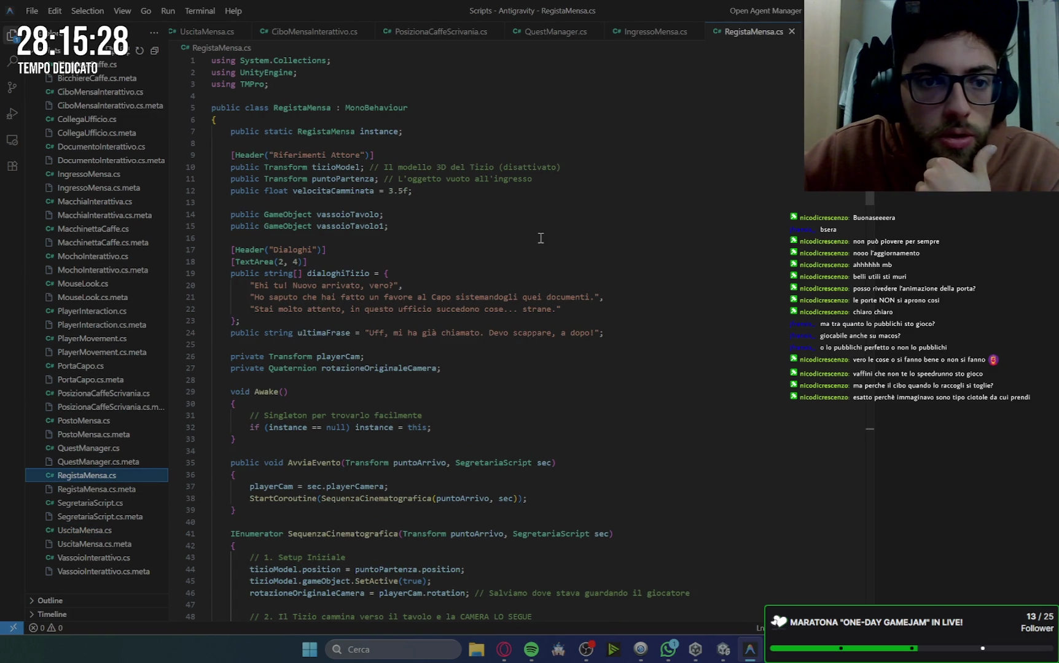
# Select lines 120–121 hiding both trays, then scroll back to the top.
pyautogui.scroll(-3, 540, 237)
pyautogui.scroll(3, 541, 238)
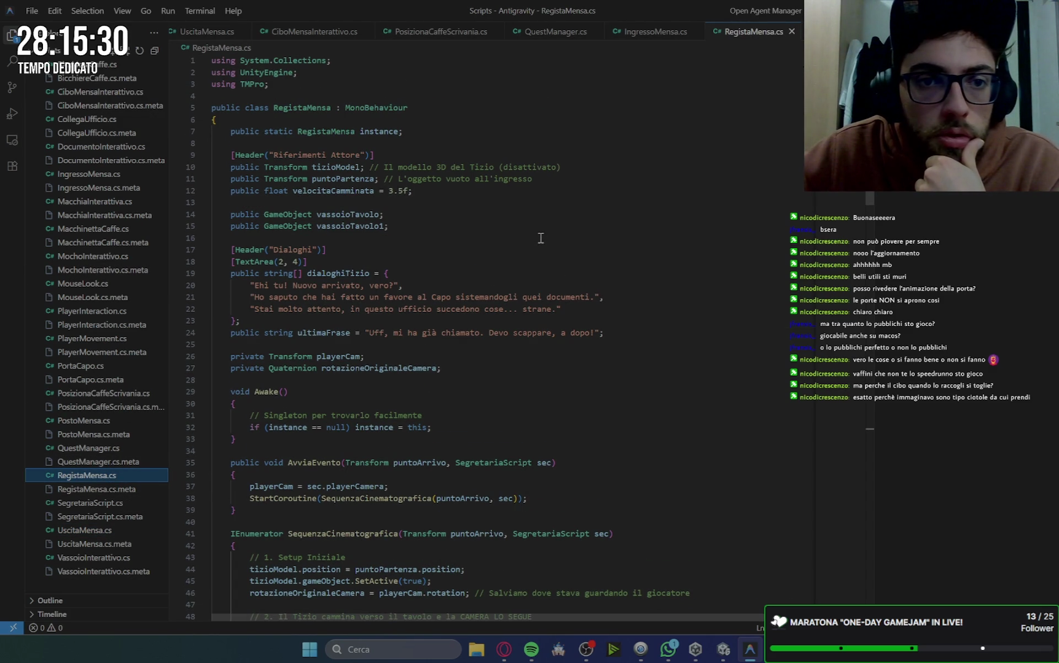
pyautogui.scroll(-2, 540, 238)
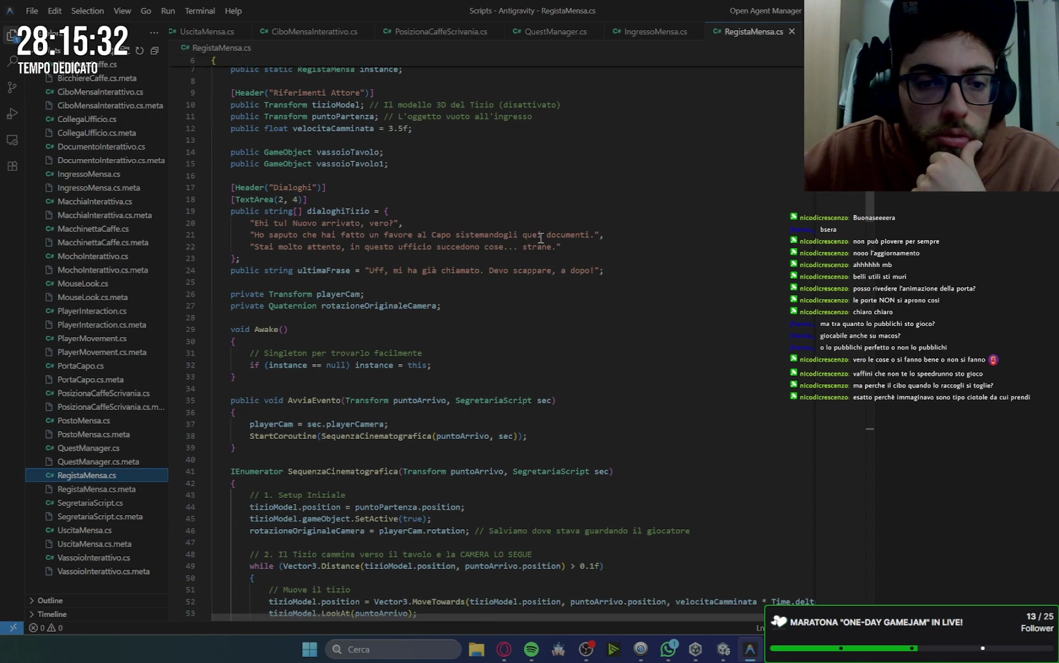
pyautogui.scroll(-6, 540, 238)
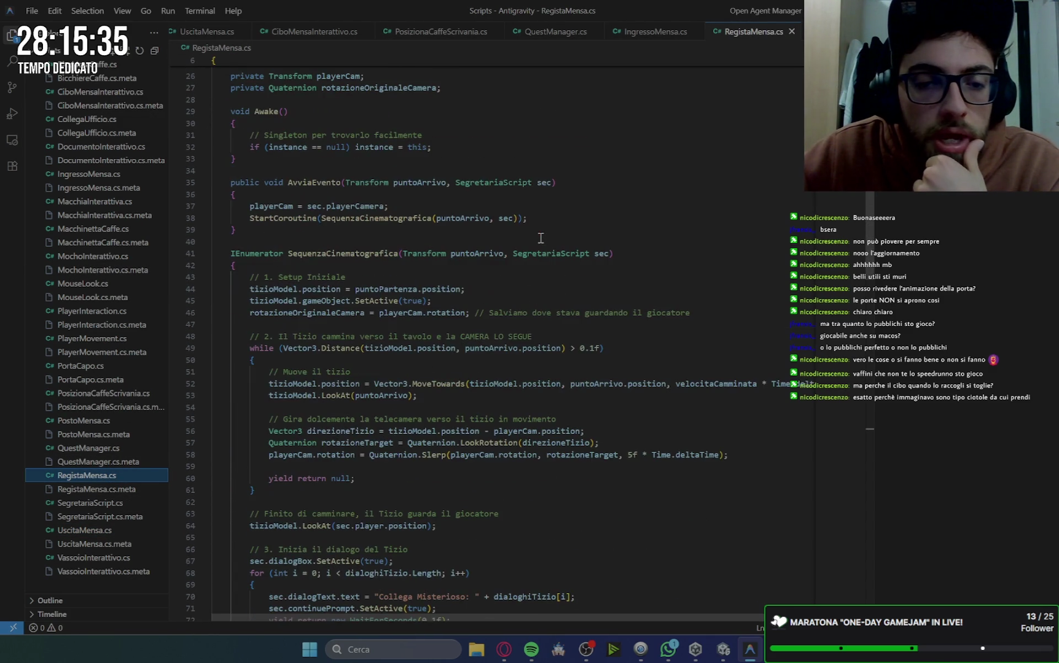
pyautogui.scroll(-8, 541, 238)
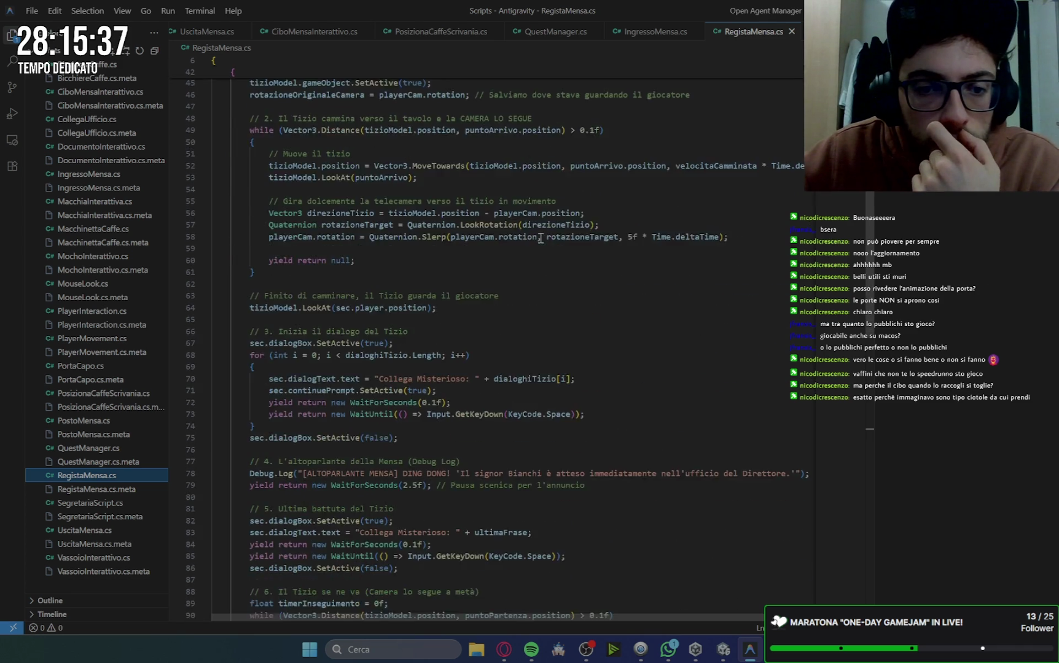
pyautogui.scroll(-10, 541, 237)
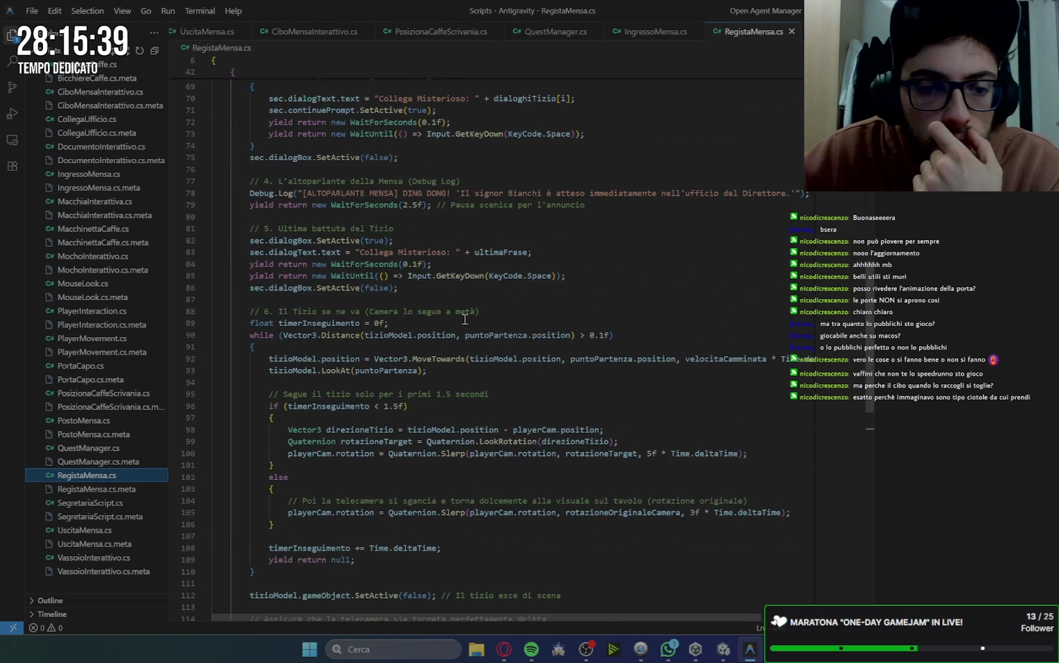
pyautogui.scroll(-3, 467, 320)
pyautogui.scroll(-1, 335, 355)
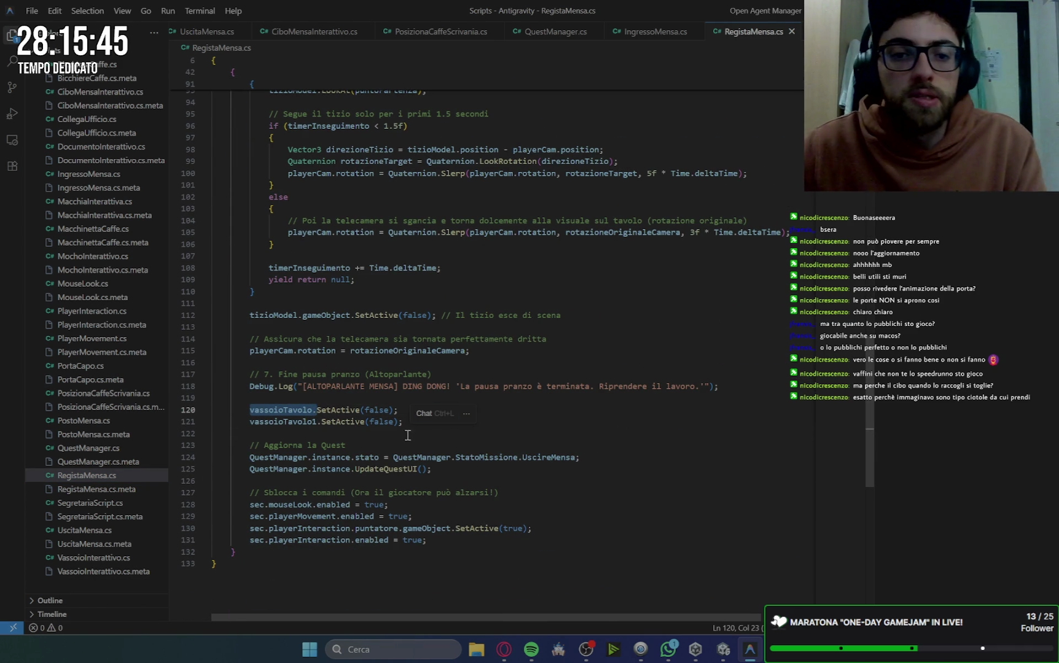
pyautogui.moveTo(402, 423); pyautogui.dragTo(252, 413)
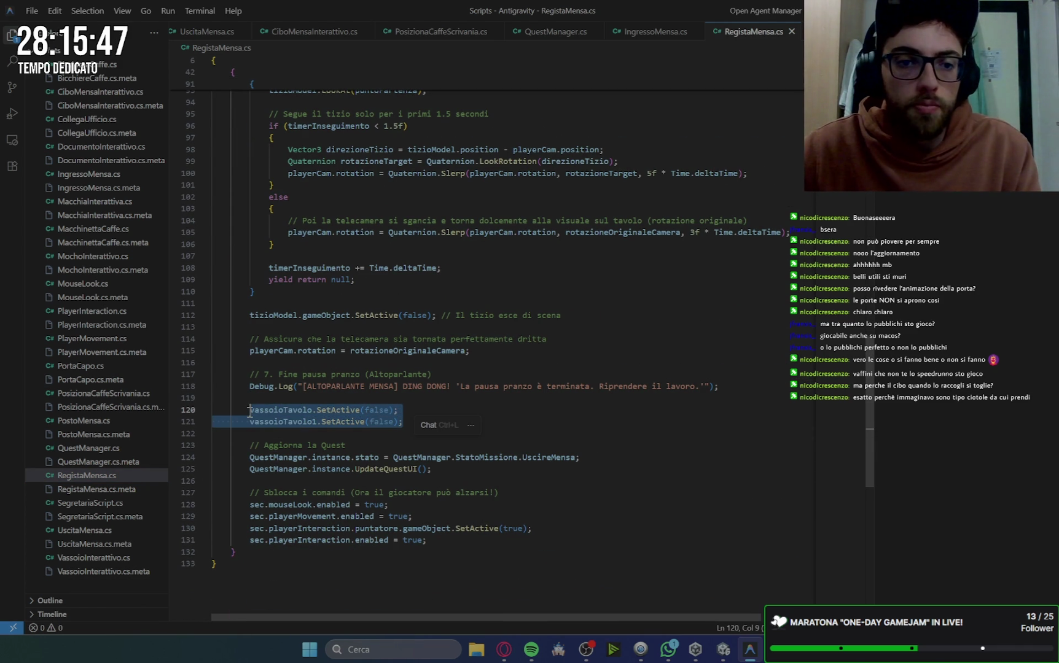
pyautogui.scroll(20, 675, 241)
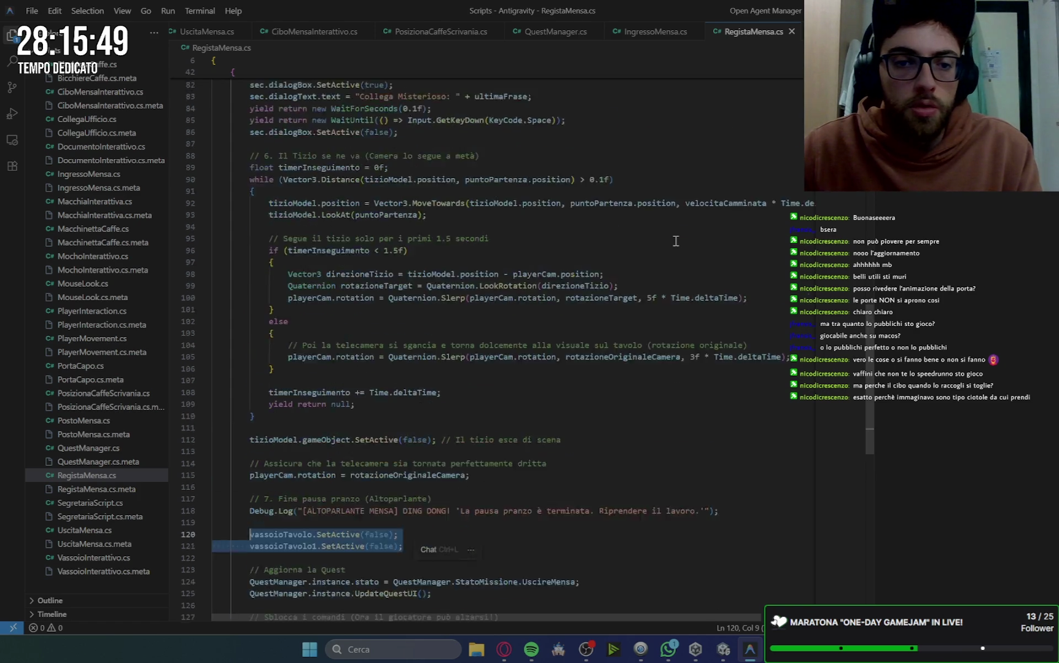
pyautogui.scroll(5, 675, 241)
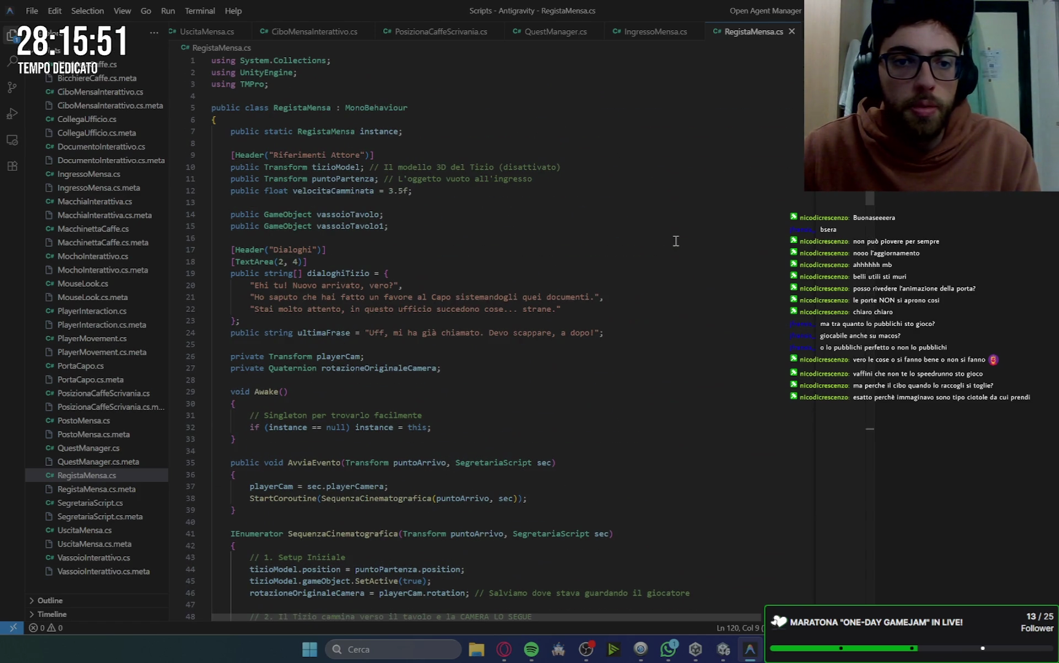
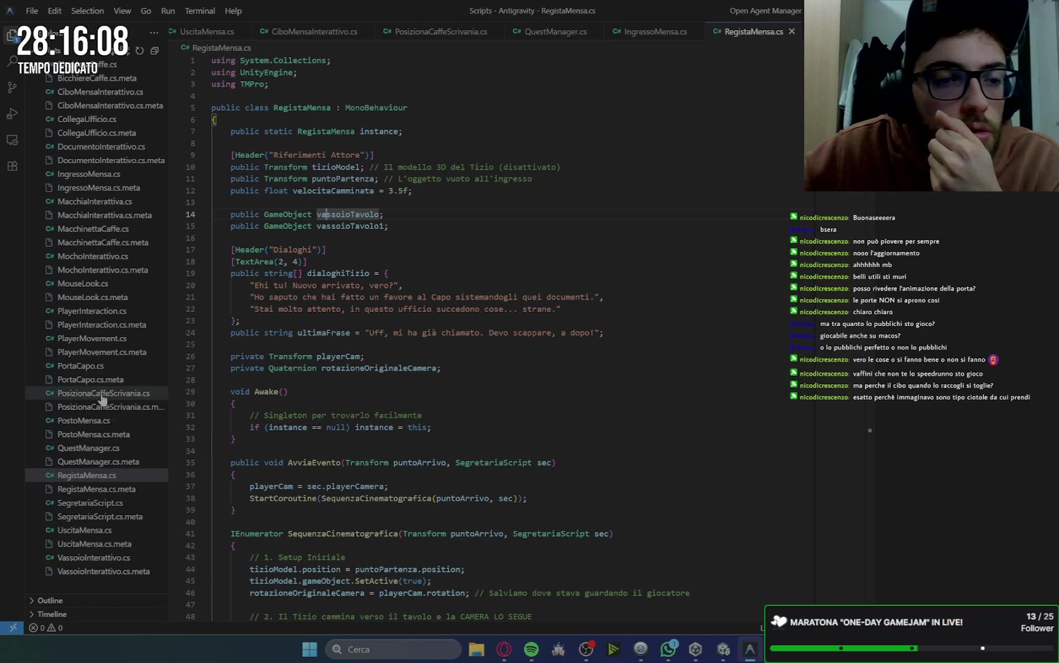
# Review the PostoMensa.cs script in Antigravity, then bring the Unity editor forward.
pyautogui.click(90, 422)
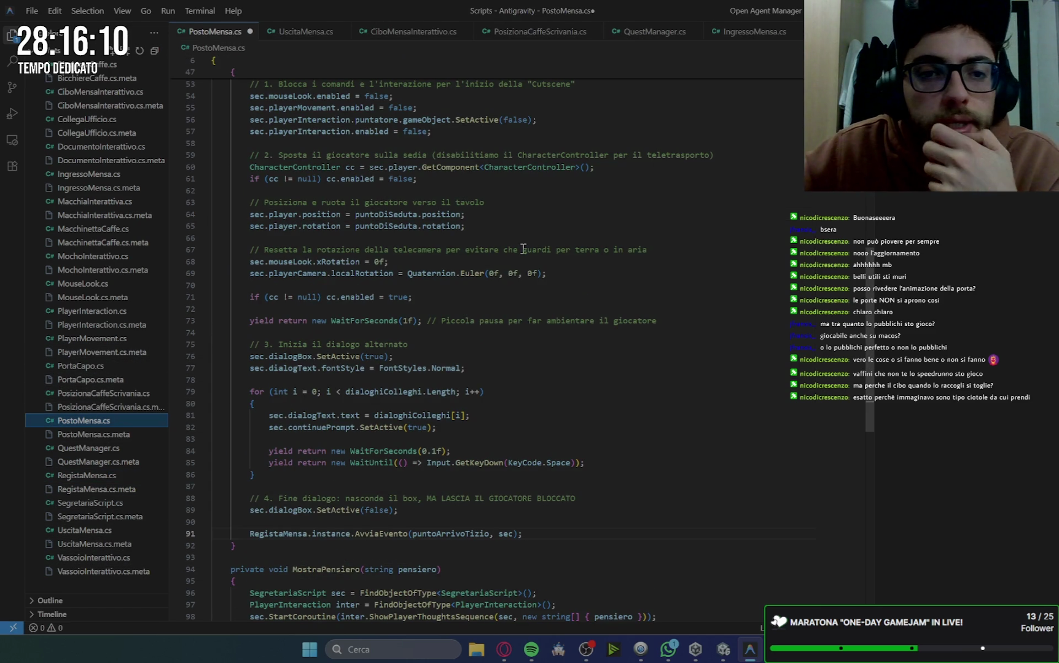
pyautogui.scroll(15, 578, 299)
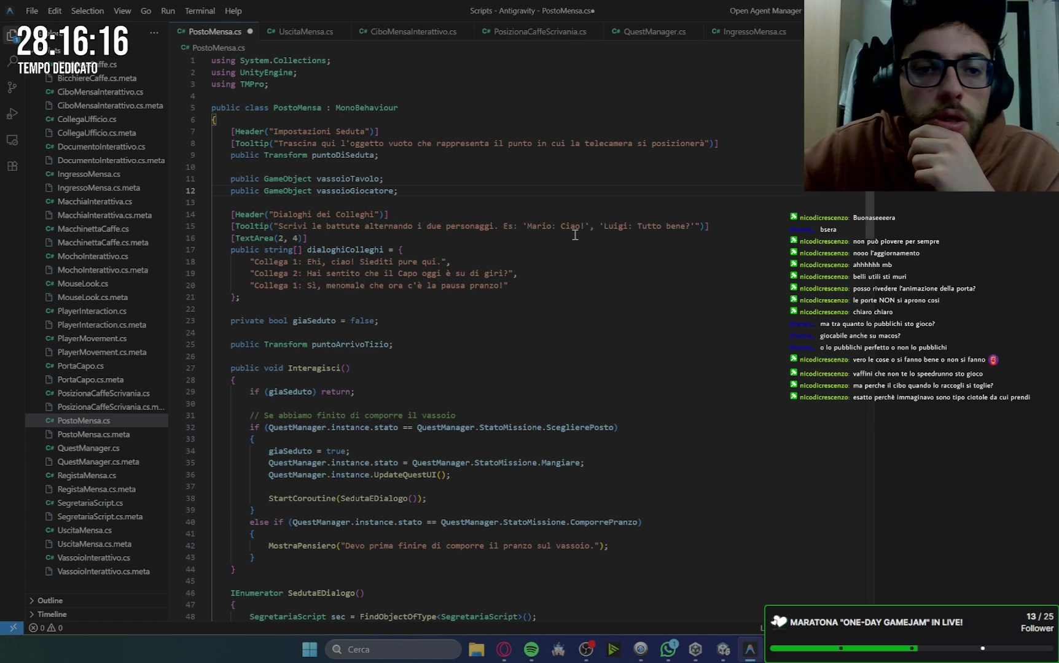
pyautogui.scroll(-15, 575, 236)
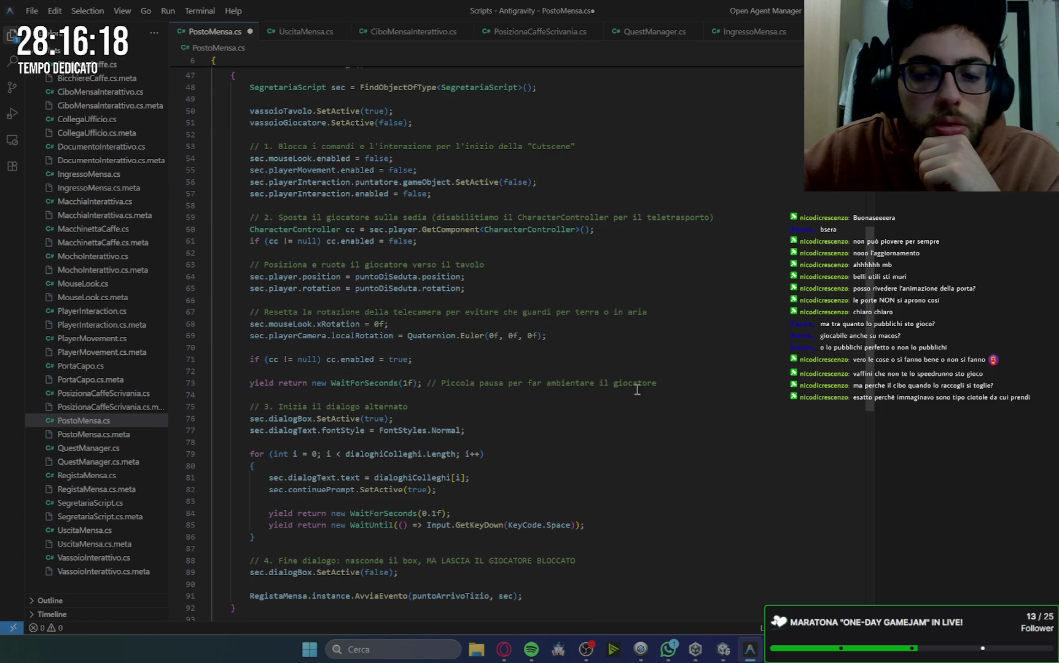
pyautogui.click(723, 649)
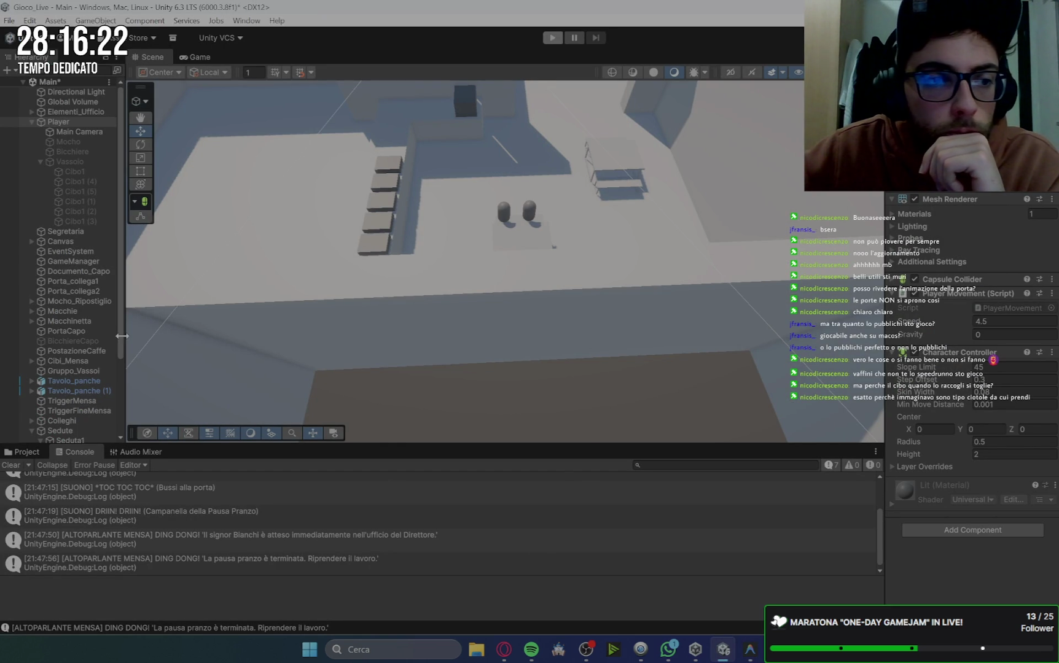
# Check the Sedute seat objects in Unity's Hierarchy, then return to PostoMensa.cs at line 57.
pyautogui.scroll(-3, 94, 345)
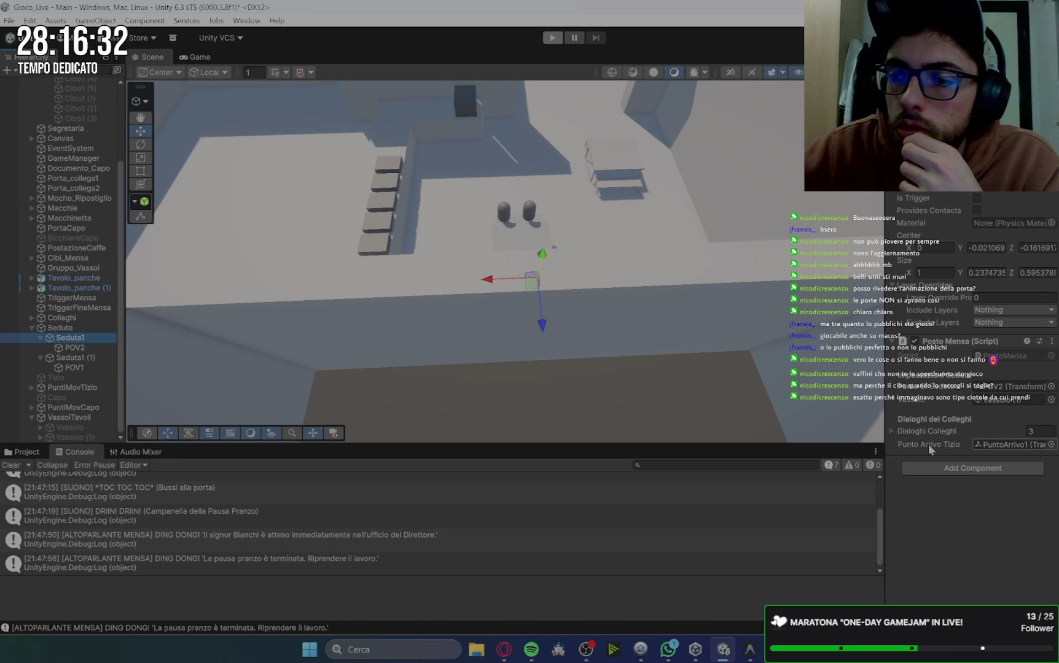
pyautogui.click(750, 649)
pyautogui.click(617, 199)
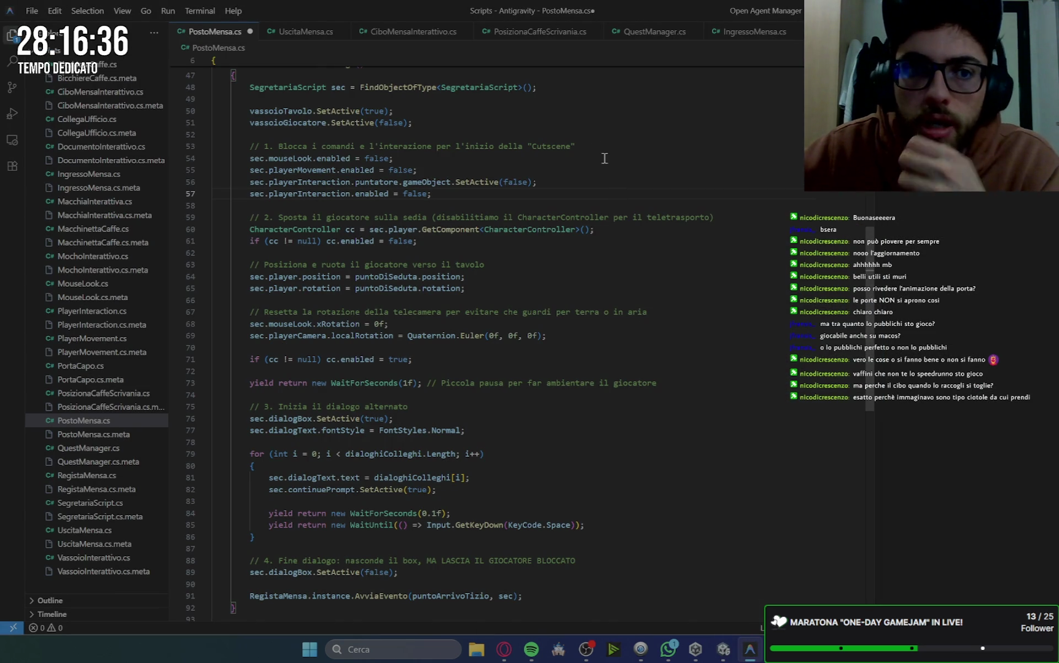
# Save PostoMensa.cs, look over PosizionaCaffeScrivania.cs's Interagisci method, and let Unity recompile.
pyautogui.hotkey('ctrl', 's')
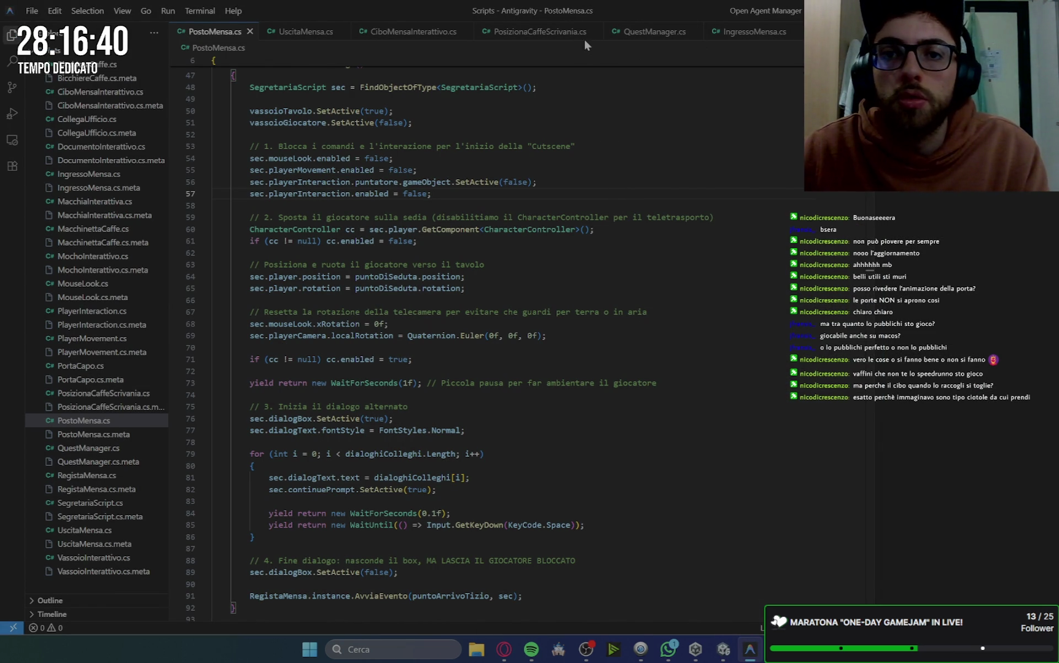
pyautogui.click(563, 38)
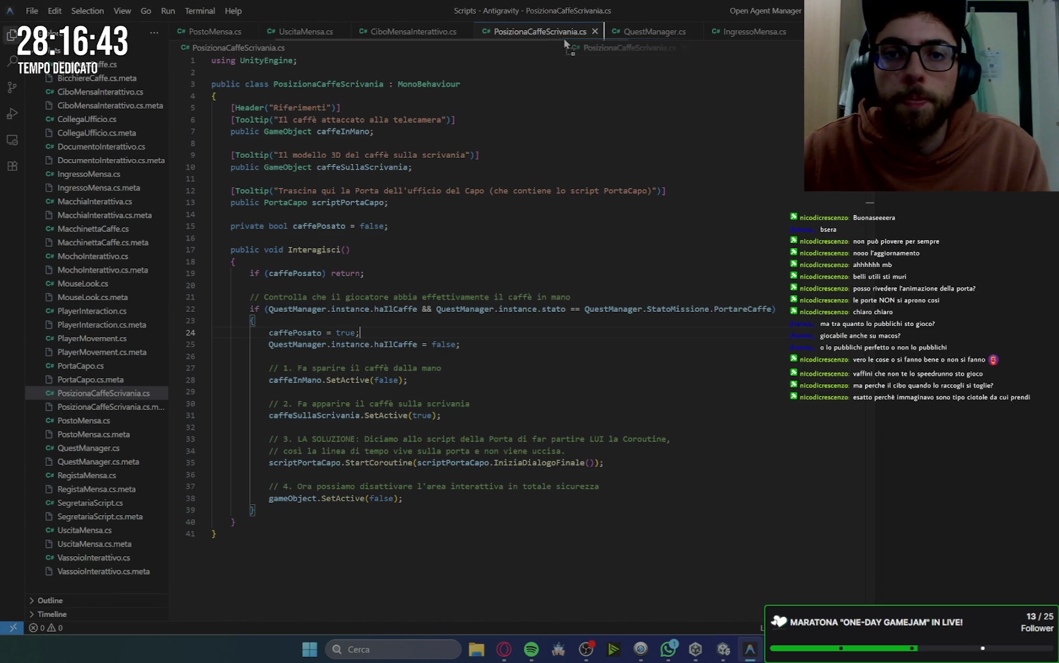
pyautogui.scroll(-5, 560, 42)
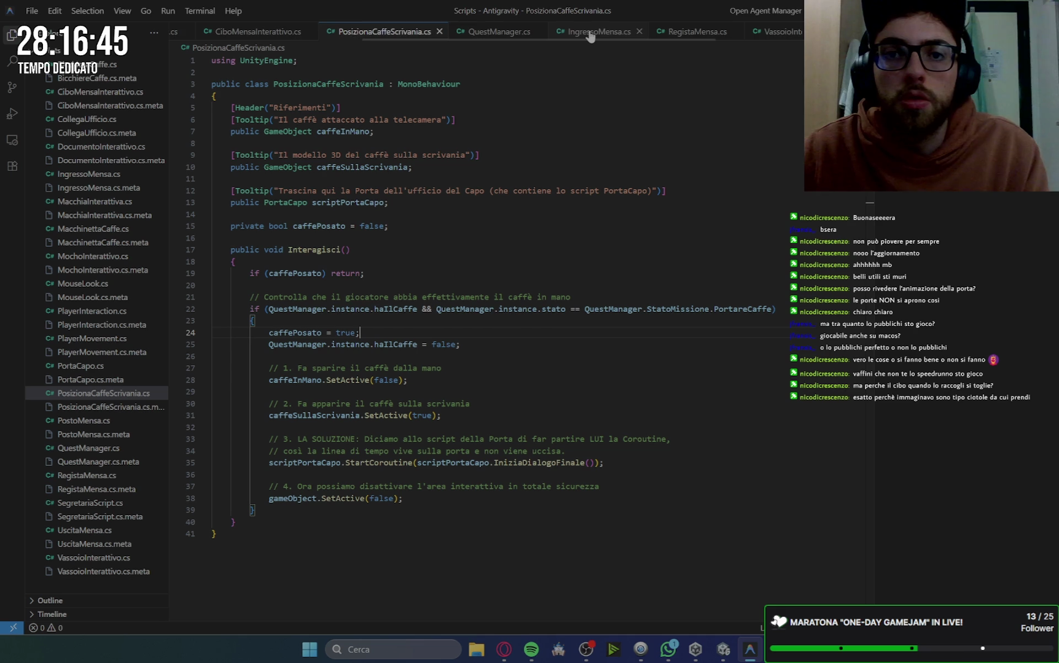
pyautogui.click(685, 254)
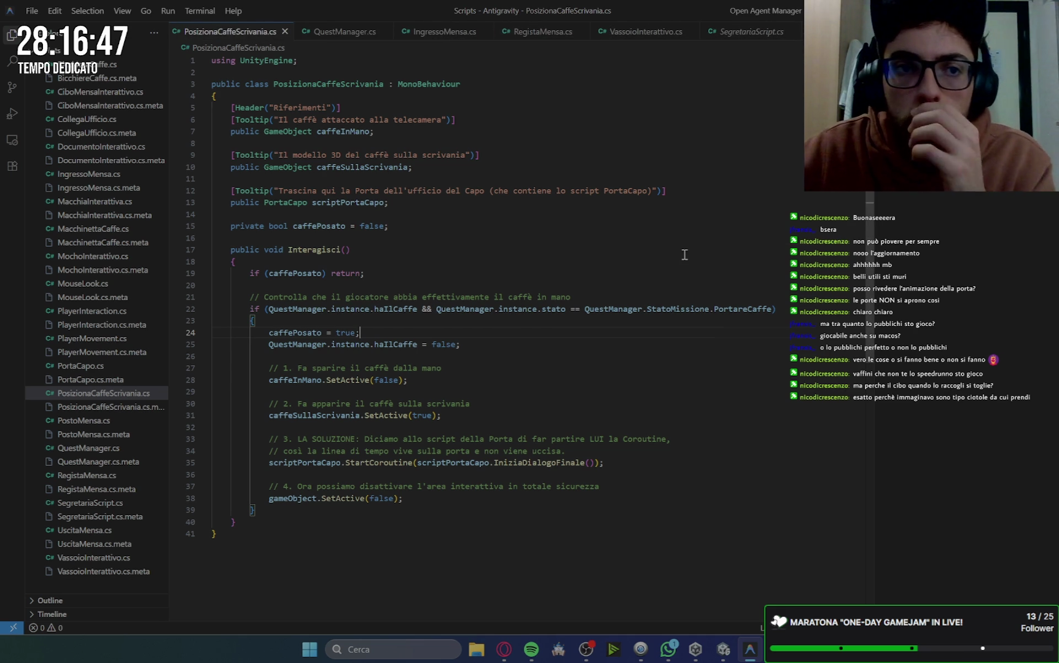
pyautogui.click(723, 650)
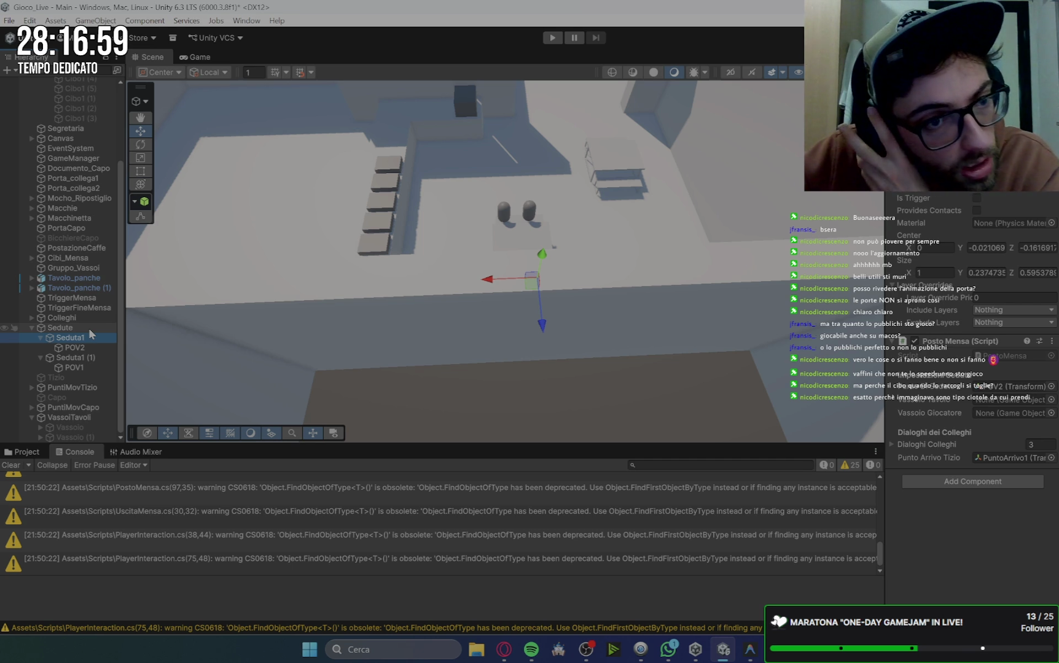
# Activate both table trays, Vassoio and Vassoio (1).
pyautogui.scroll(2, 544, 179)
pyautogui.scroll(3, 544, 184)
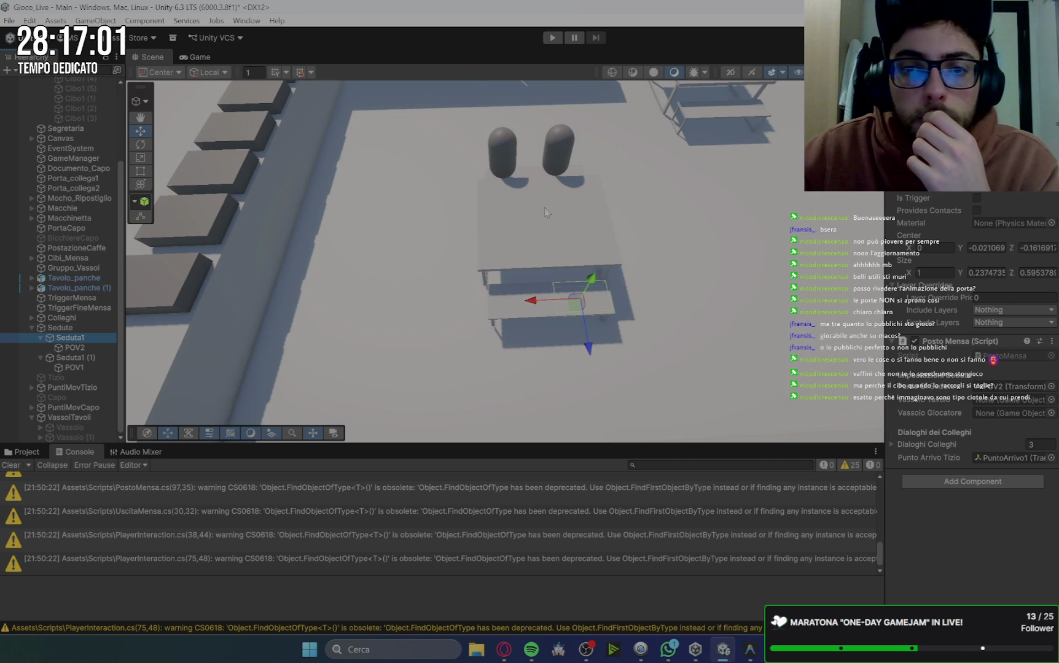
pyautogui.click(74, 427)
pyautogui.keyDown('shift'); pyautogui.click(82, 437); pyautogui.keyUp('shift')
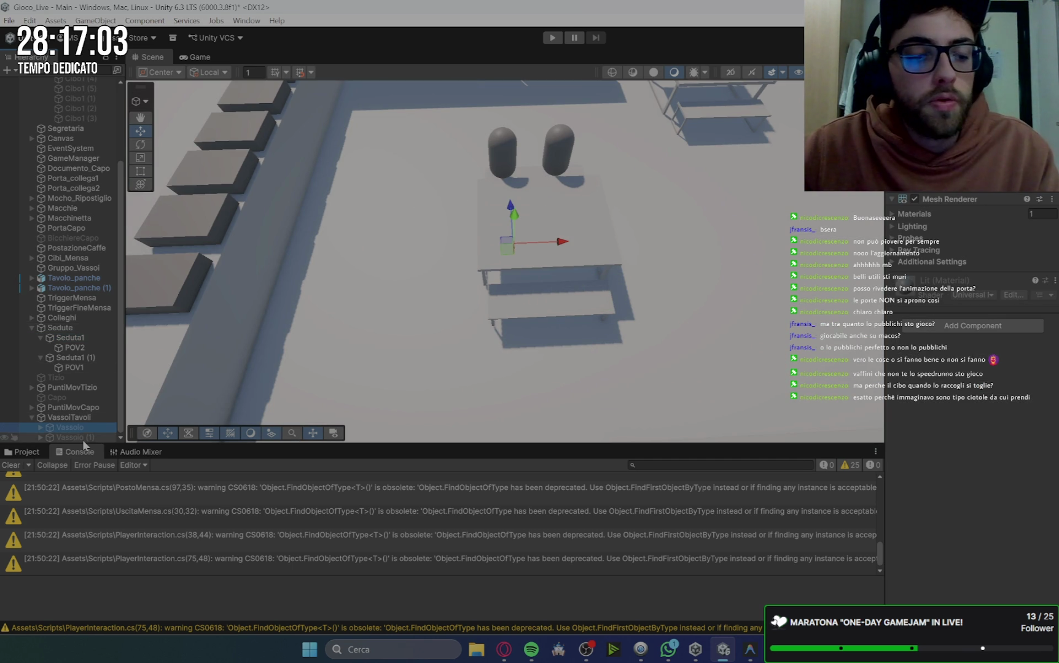
pyautogui.hotkey('alt', 'shift', 'a')
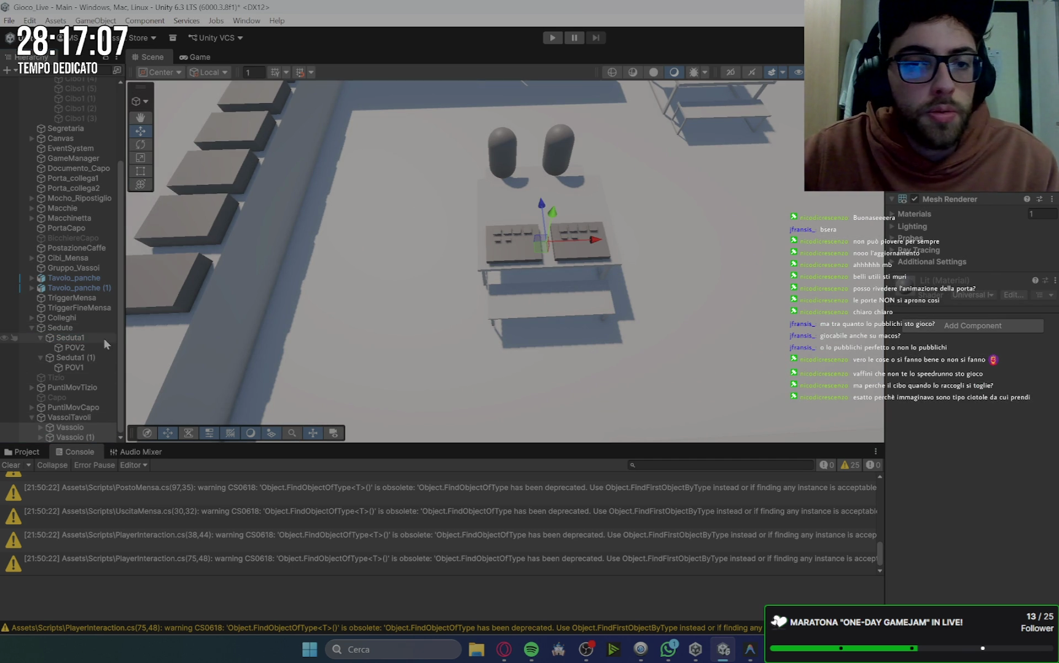
# Assign Vassoio (1) as Seduta1's table tray.
pyautogui.click(70, 338)
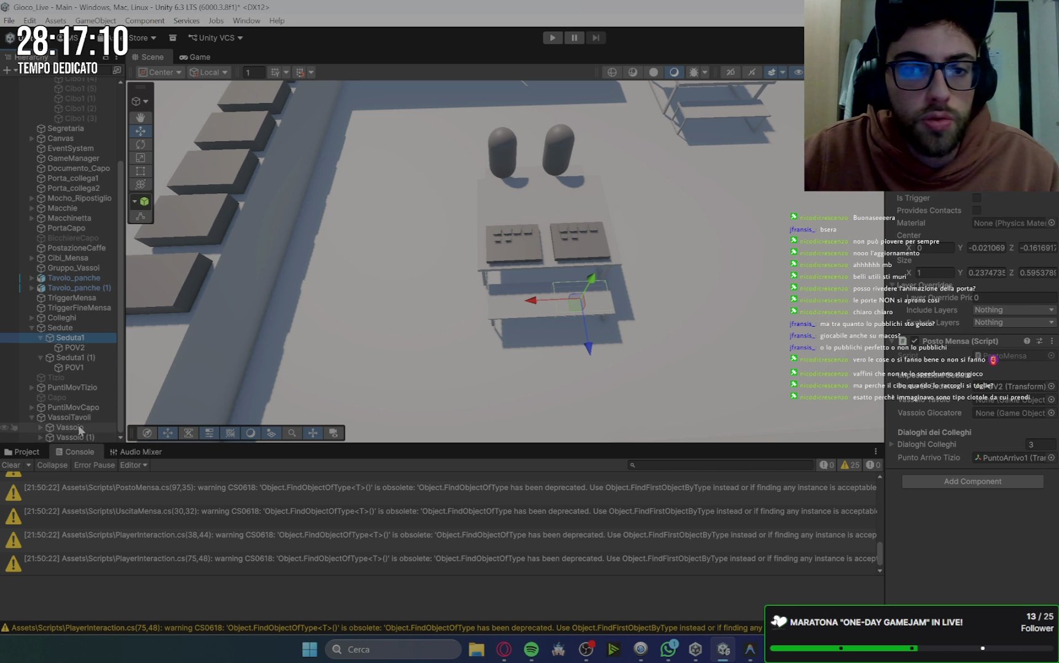
pyautogui.click(85, 437)
pyautogui.click(82, 338)
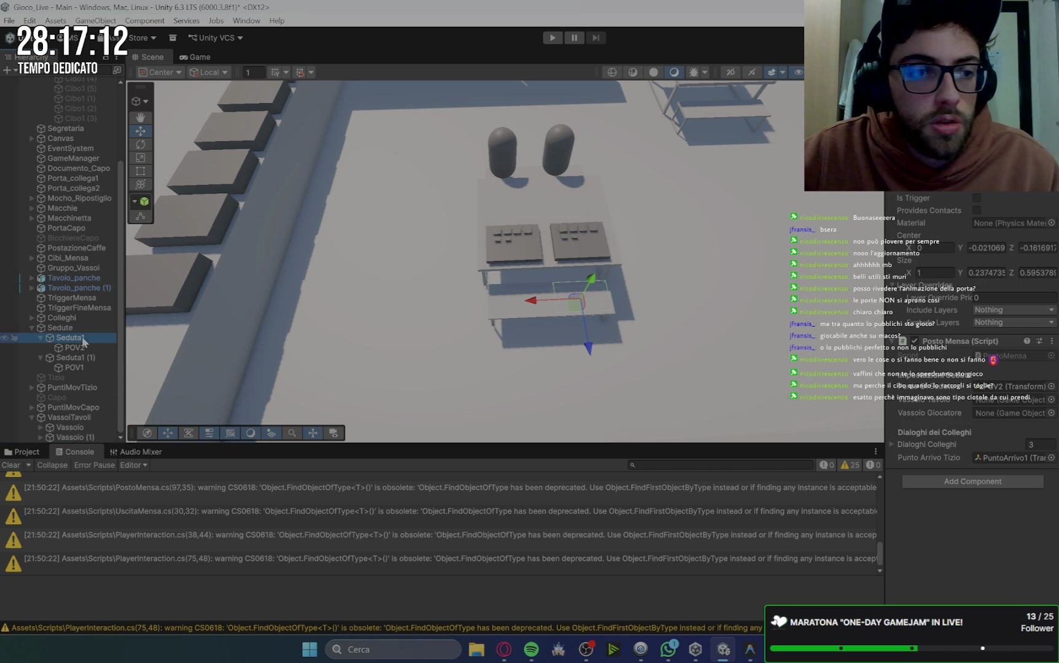
pyautogui.moveTo(993, 360)
pyautogui.mouseDown()
pyautogui.moveTo(988, 408)
pyautogui.moveTo(997, 401)
pyautogui.mouseUp()
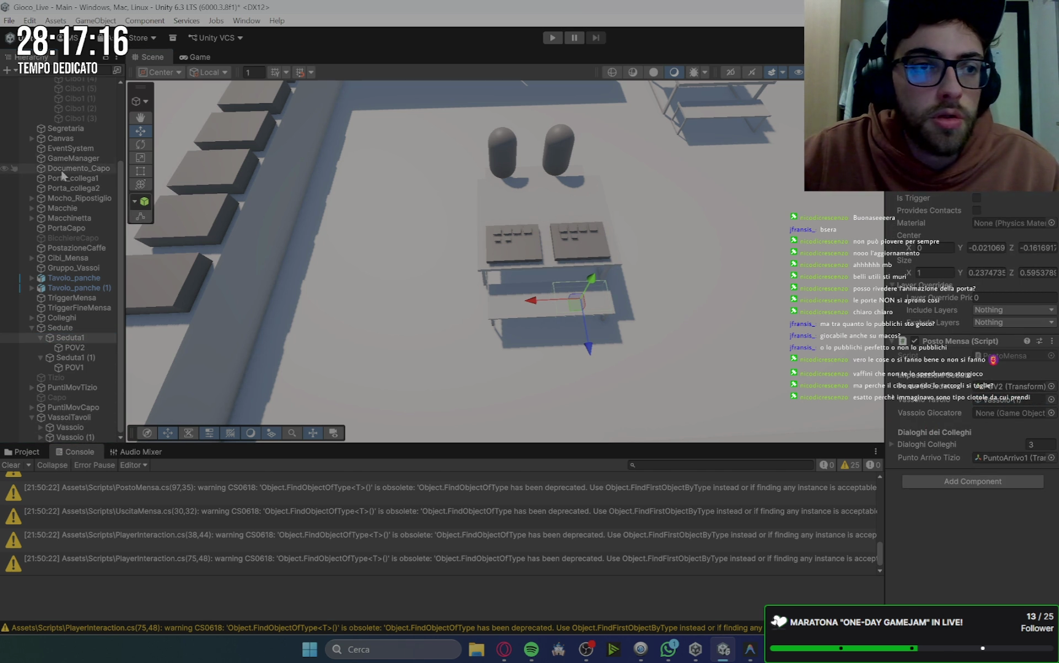
# Inspect the Tavolo_panche table model and collapse the Player, Tavolo_panche and Elementi_Ufficio groups.
pyautogui.click(513, 251)
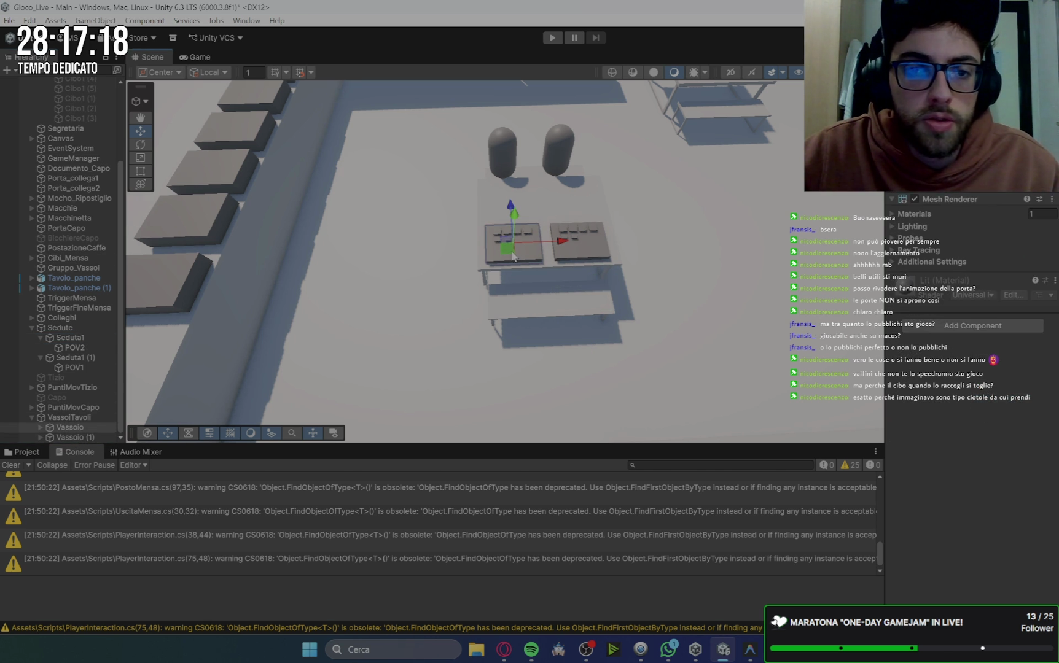
pyautogui.click(507, 298)
pyautogui.click(508, 298)
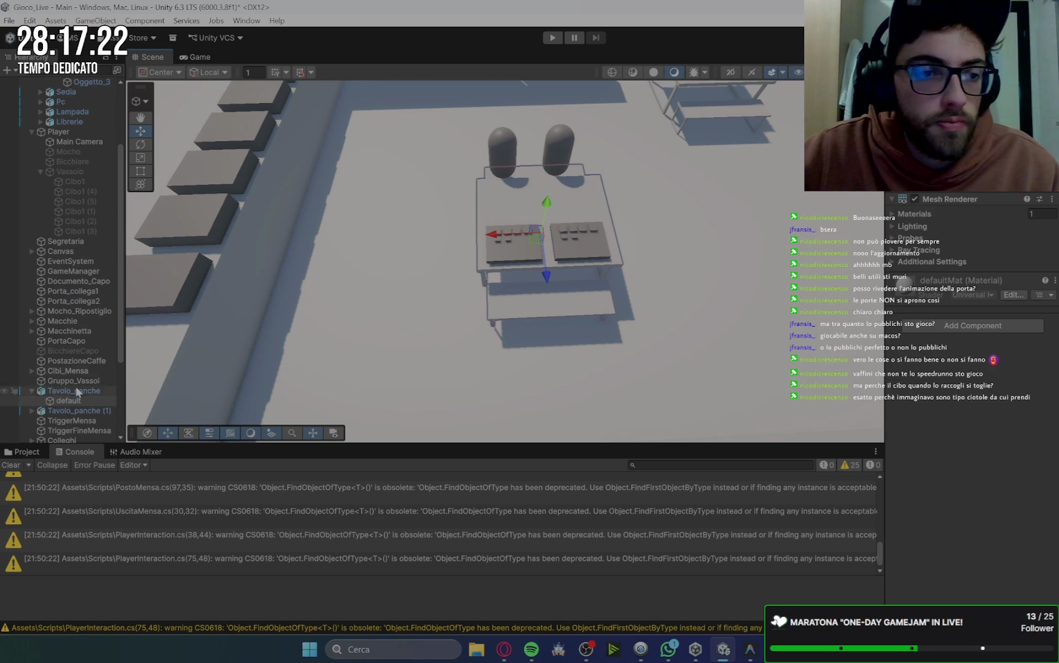
pyautogui.click(32, 133)
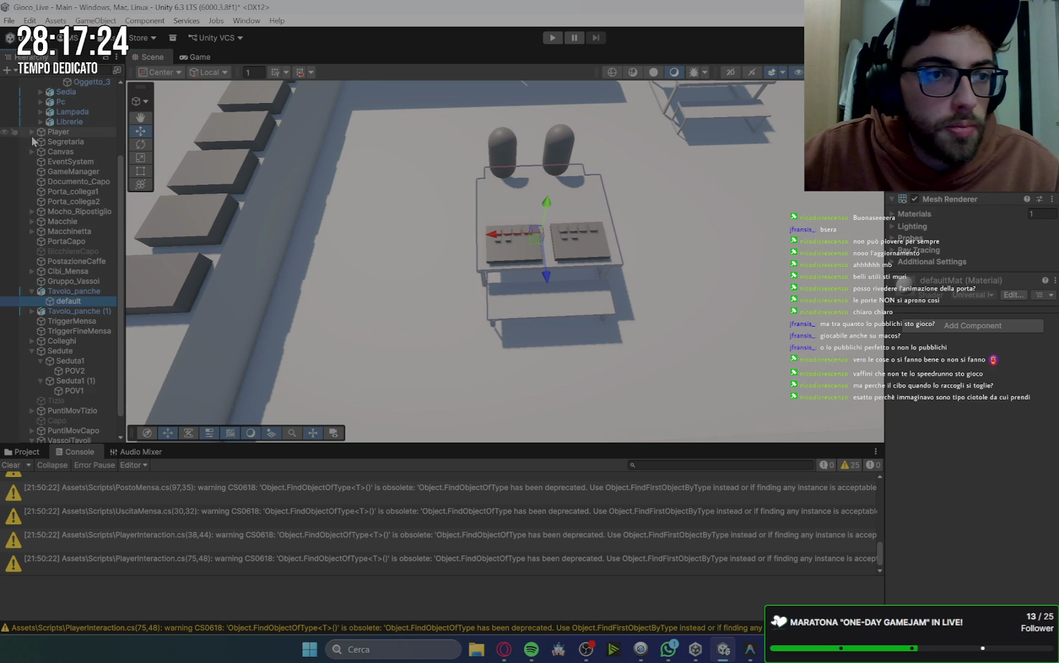
pyautogui.click(32, 292)
pyautogui.scroll(2, 16, 218)
pyautogui.rightClick(25, 209)
pyautogui.press('Escape')
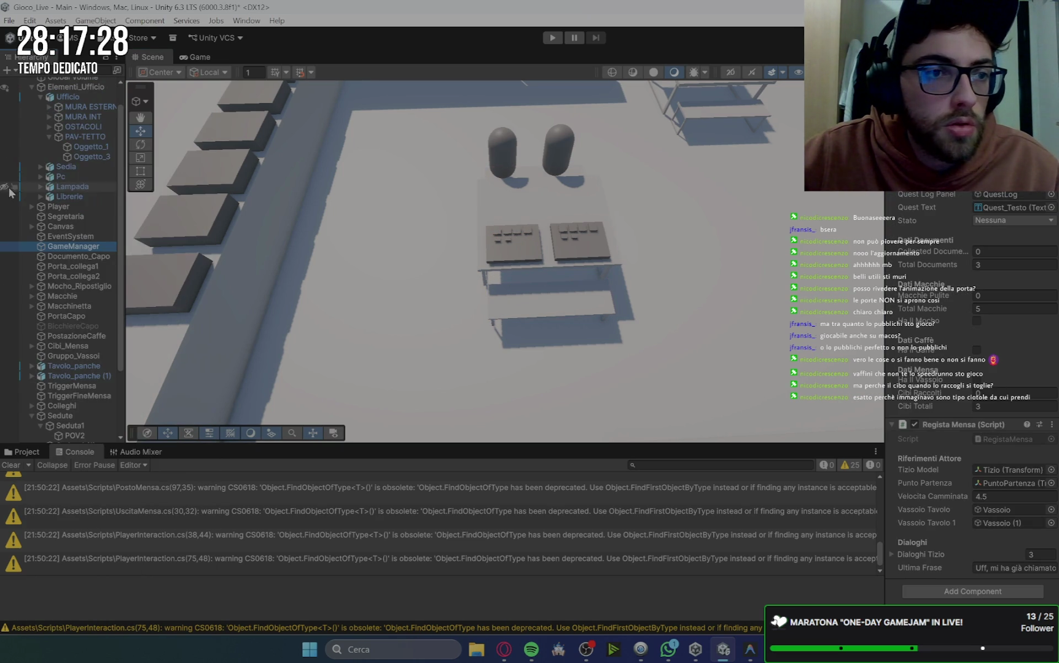
pyautogui.scroll(3, 43, 137)
pyautogui.click(31, 110)
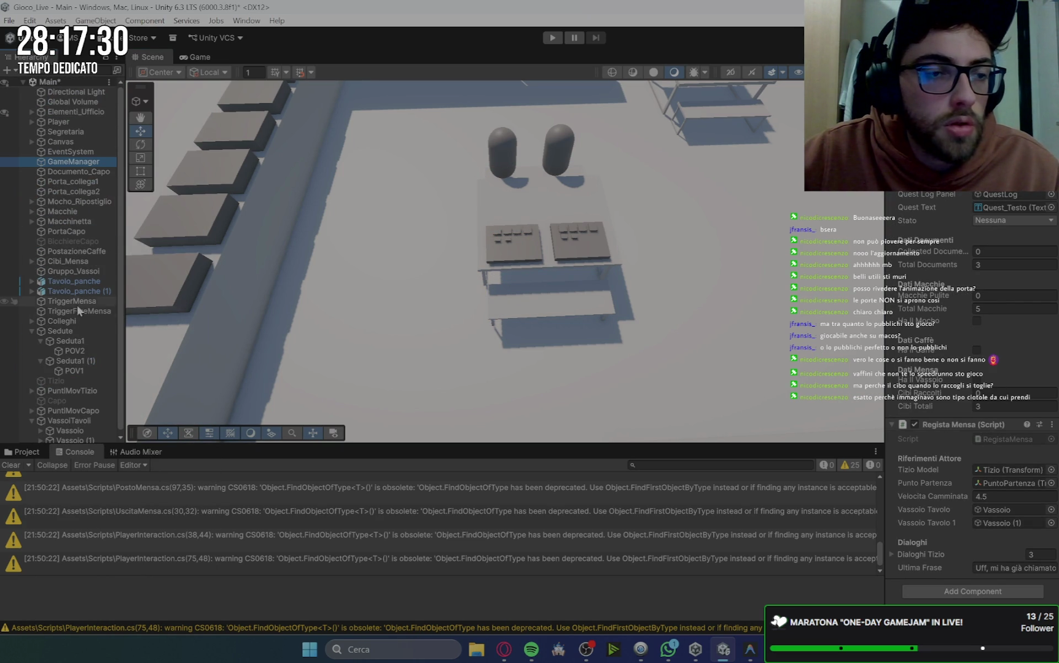
pyautogui.scroll(-1, 77, 305)
# Give the second seat's Posto Mensa script its table tray and Vassoio as player tray.
pyautogui.click(69, 337)
pyautogui.click(75, 358)
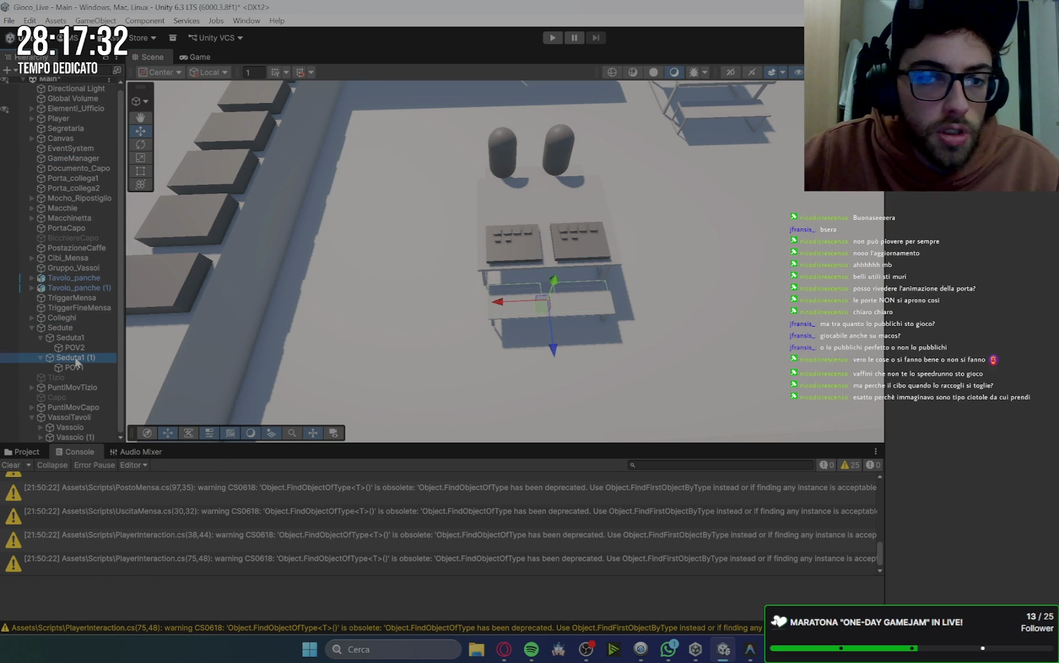
pyautogui.moveTo(77, 362)
pyautogui.mouseDown()
pyautogui.moveTo(37, 339)
pyautogui.moveTo(74, 428)
pyautogui.moveTo(834, 425)
pyautogui.moveTo(1013, 399)
pyautogui.mouseUp()
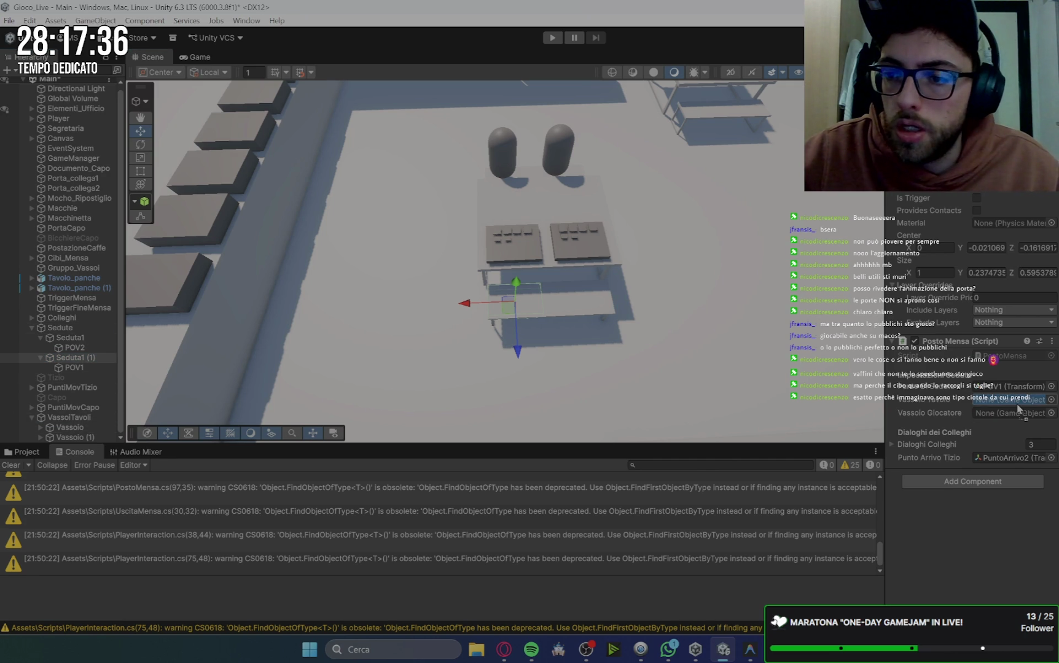
pyautogui.scroll(1, 61, 165)
pyautogui.click(32, 122)
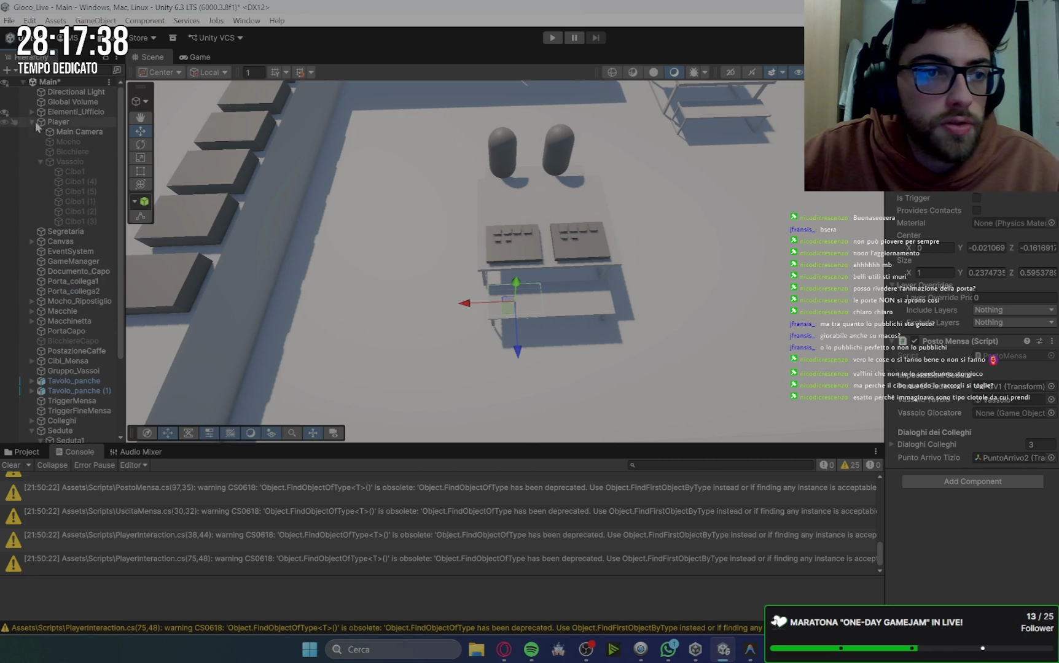
pyautogui.moveTo(67, 162)
pyautogui.mouseDown()
pyautogui.moveTo(514, 273)
pyautogui.moveTo(945, 420)
pyautogui.moveTo(1007, 416)
pyautogui.mouseUp()
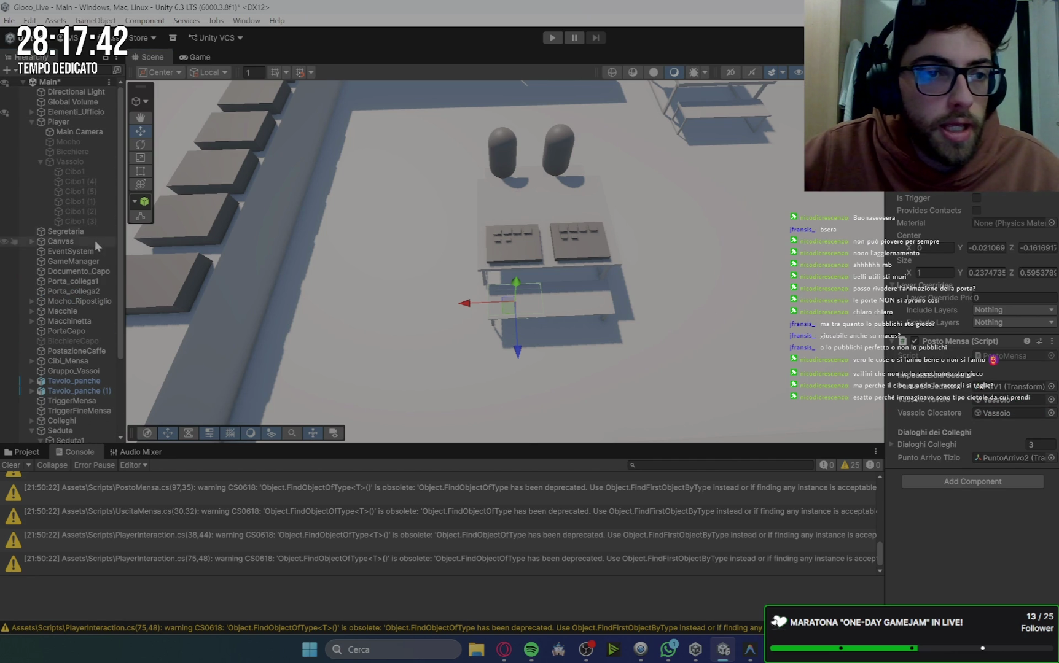
pyautogui.scroll(-3, 75, 424)
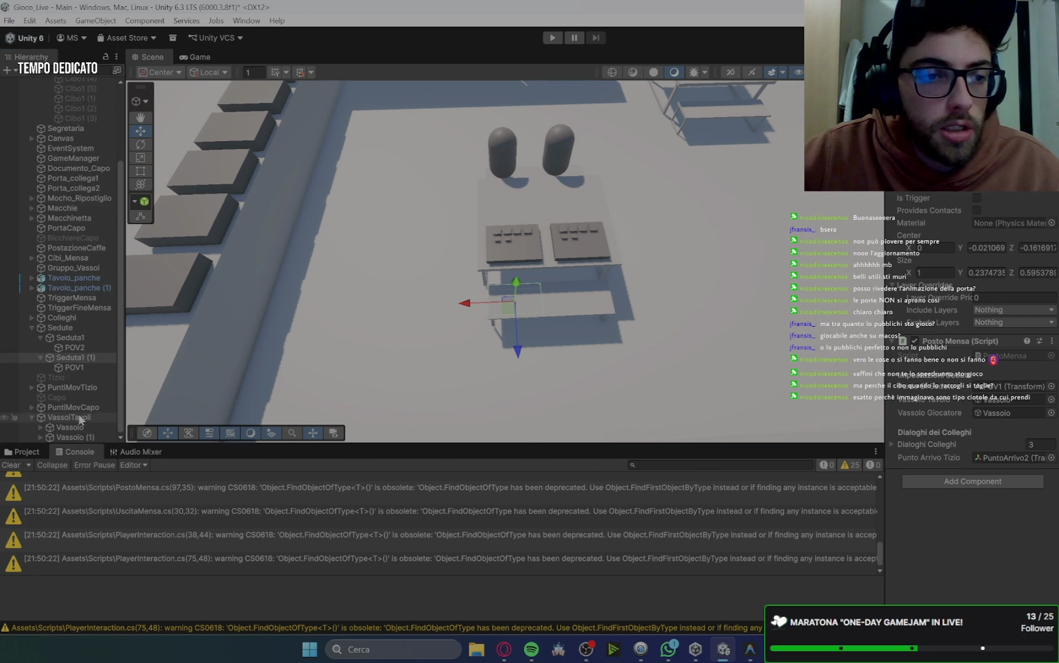
pyautogui.click(70, 338)
pyautogui.scroll(3, 84, 195)
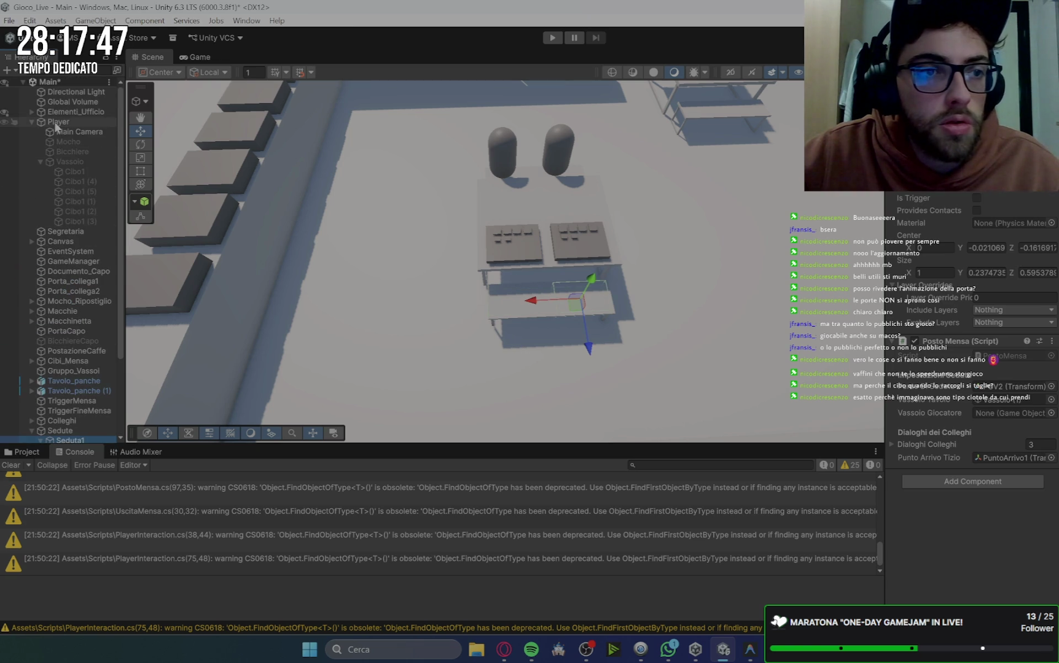
pyautogui.moveTo(903, 247); pyautogui.dragTo(1007, 413)
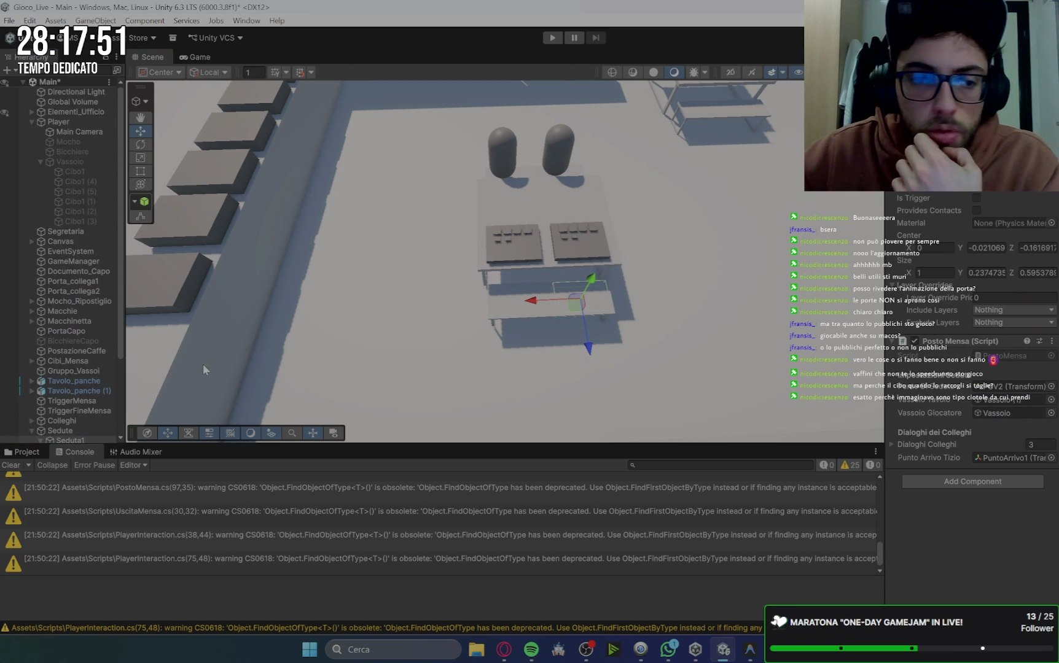
# Review GameManager's components and clear the console warnings.
pyautogui.scroll(-2, 104, 327)
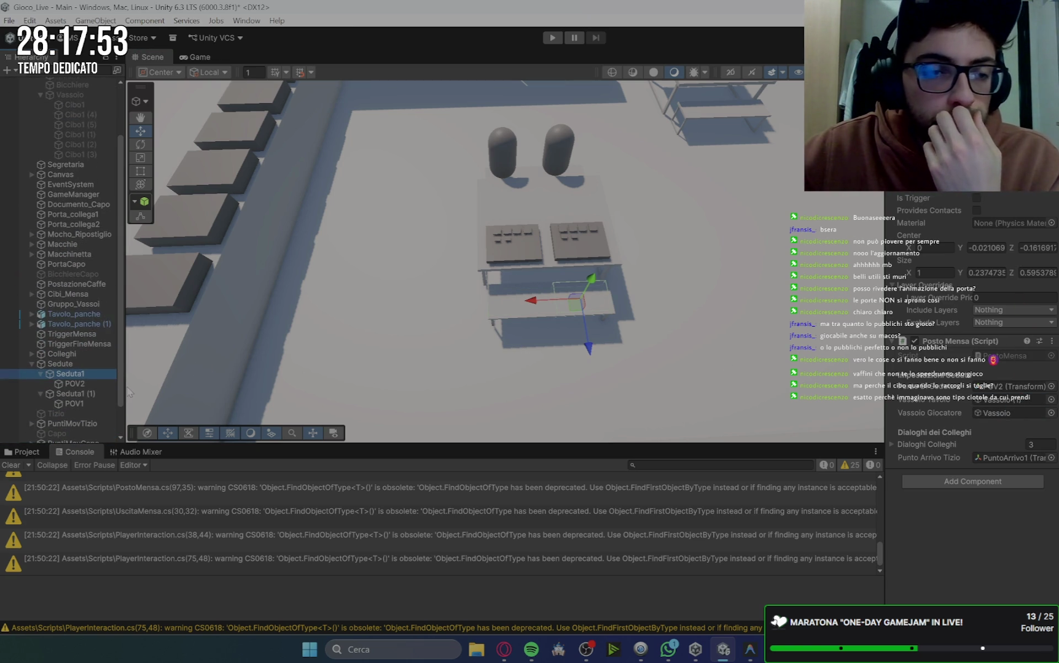
pyautogui.click(73, 195)
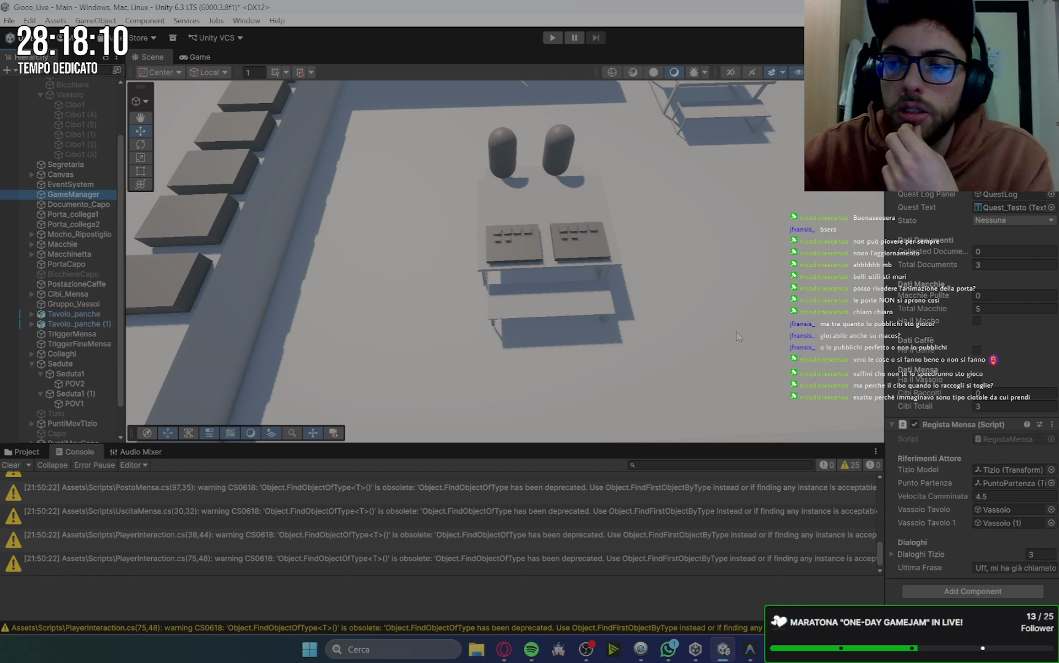
pyautogui.click(10, 465)
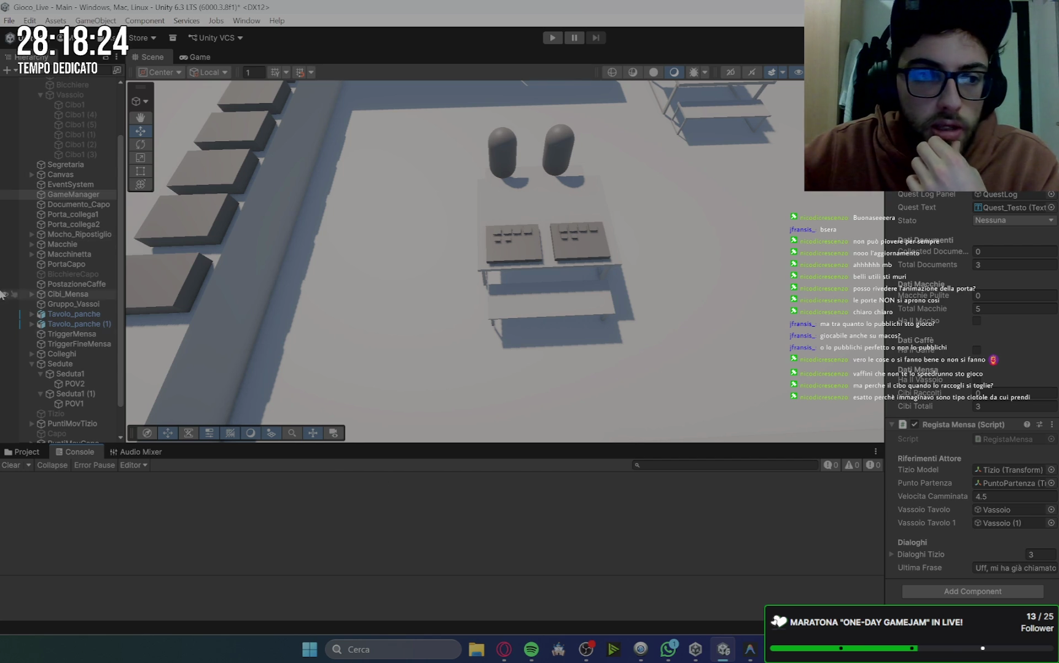
pyautogui.hotkey('alt', 'Tab')
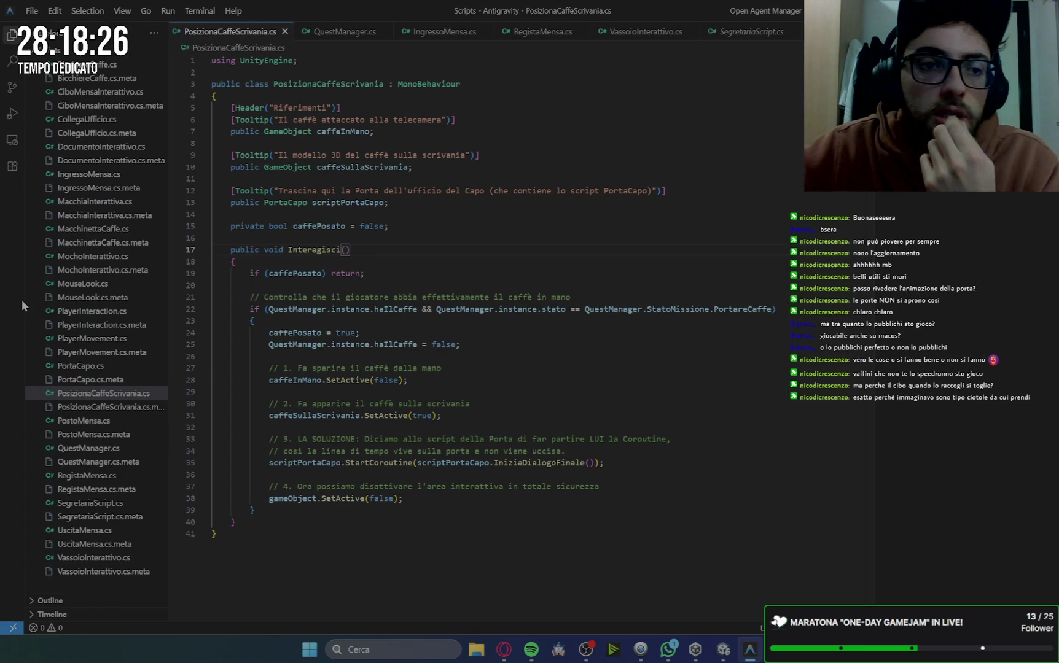
# Look over CiboMensaInterattivo.cs, then select the tray's Cibo1 item back in Unity.
pyautogui.click(102, 94)
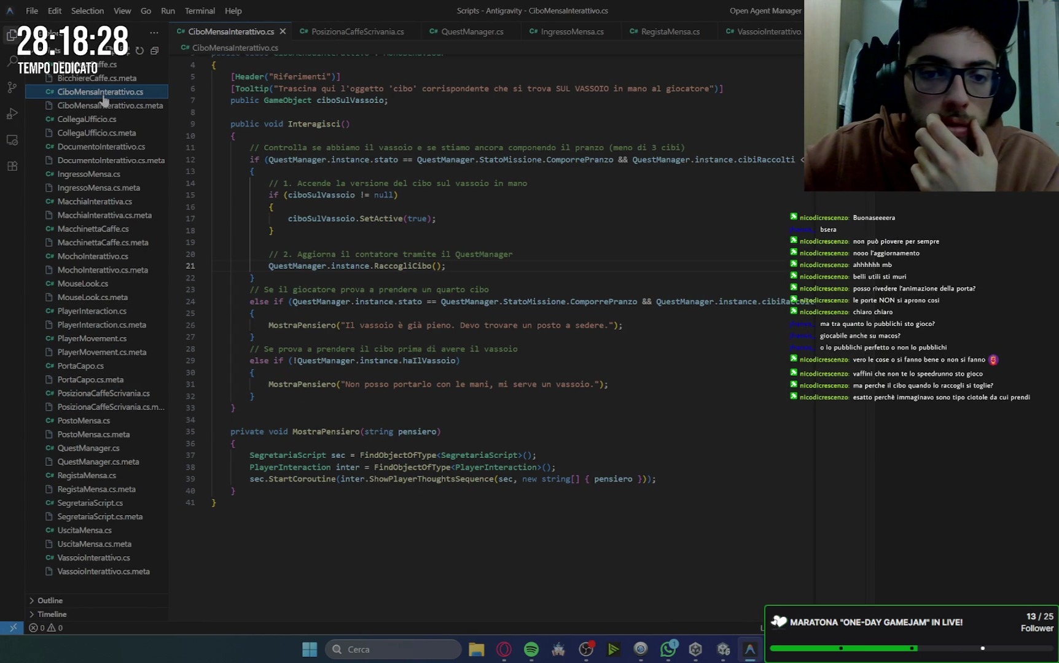
pyautogui.click(505, 650)
pyautogui.click(504, 650)
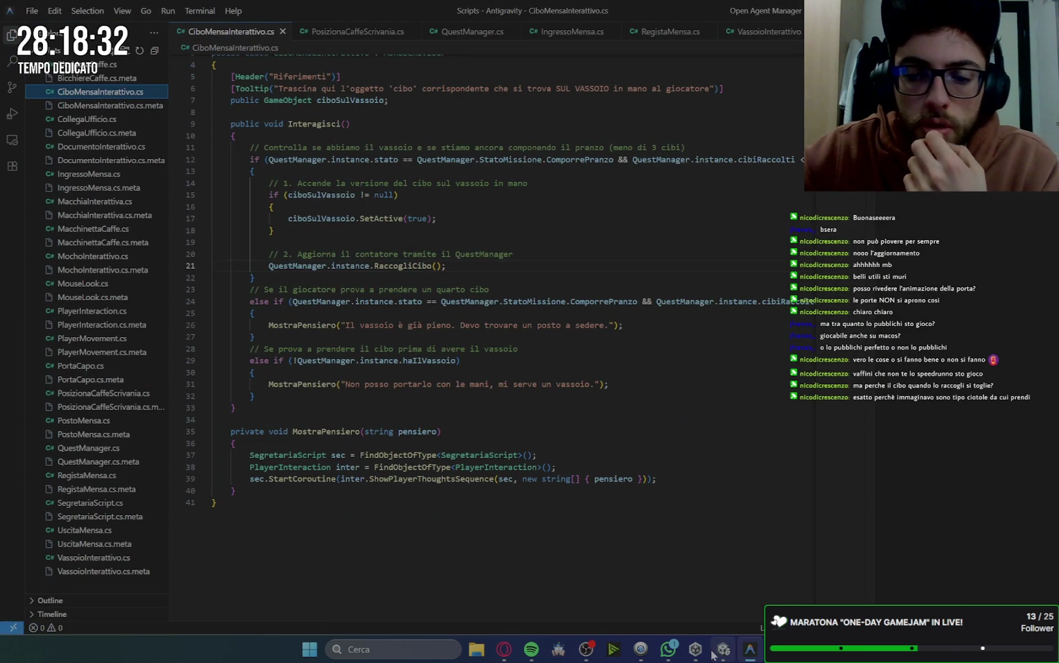
pyautogui.click(722, 650)
pyautogui.click(78, 102)
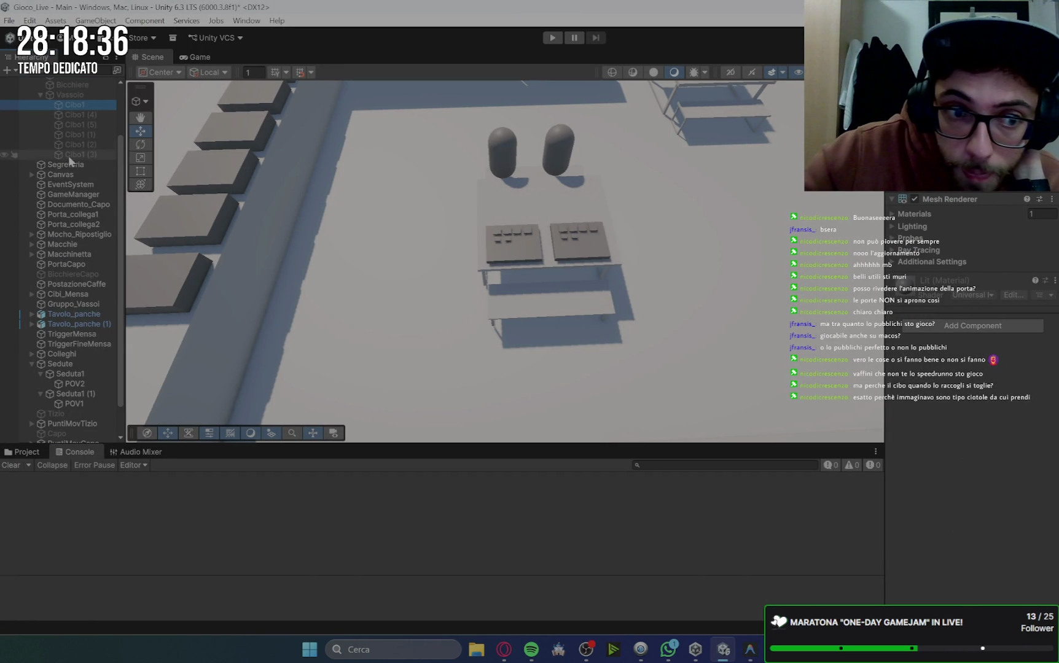
# Inspect VassoiTavoli, the player's Vassoio, GameManager and the canteen Cibo1 block, then return to Antigravity.
pyautogui.scroll(-2, 79, 264)
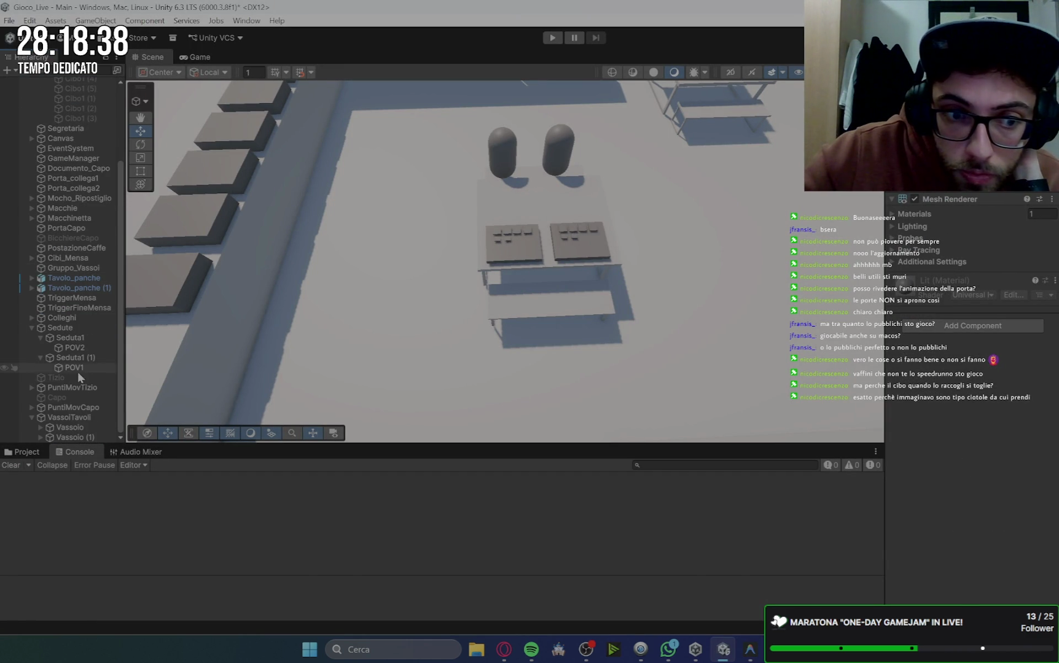
pyautogui.click(82, 418)
pyautogui.scroll(5, 80, 277)
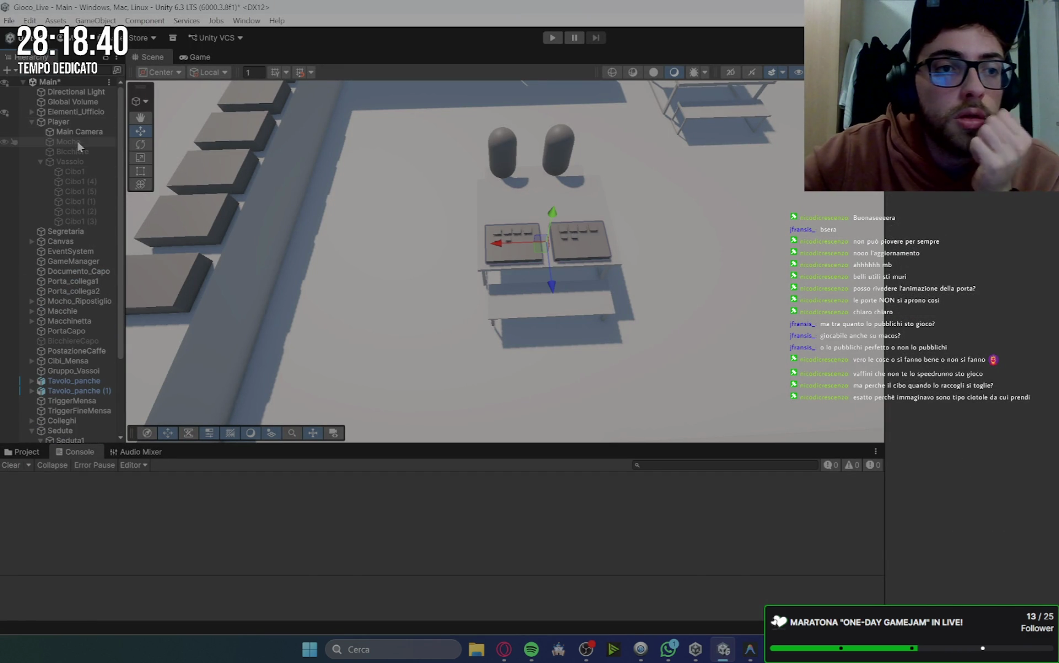
pyautogui.click(73, 160)
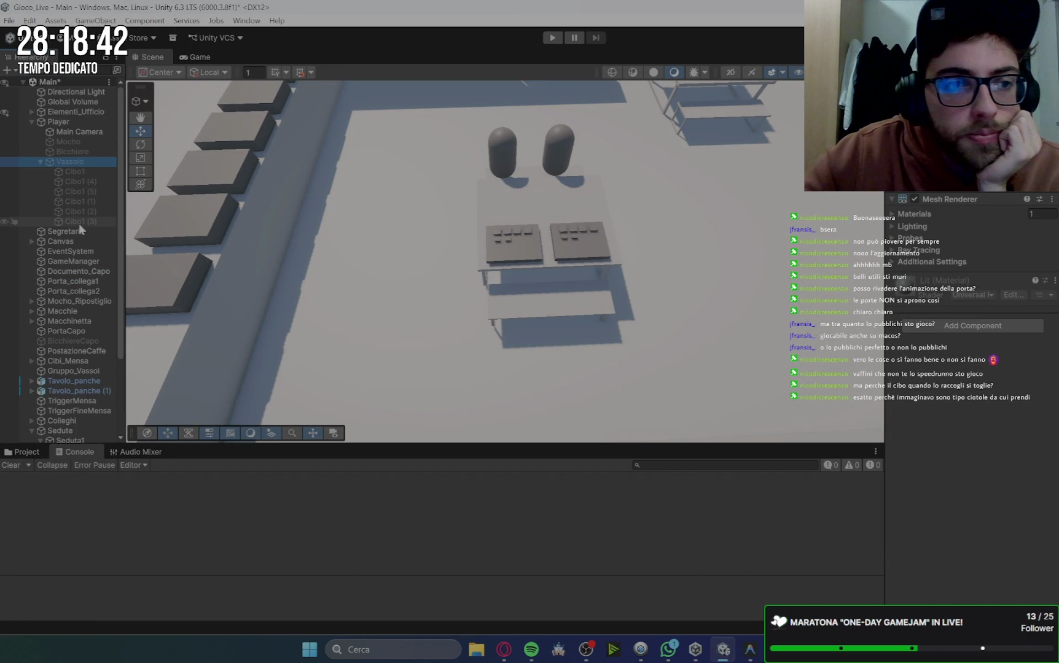
pyautogui.click(80, 262)
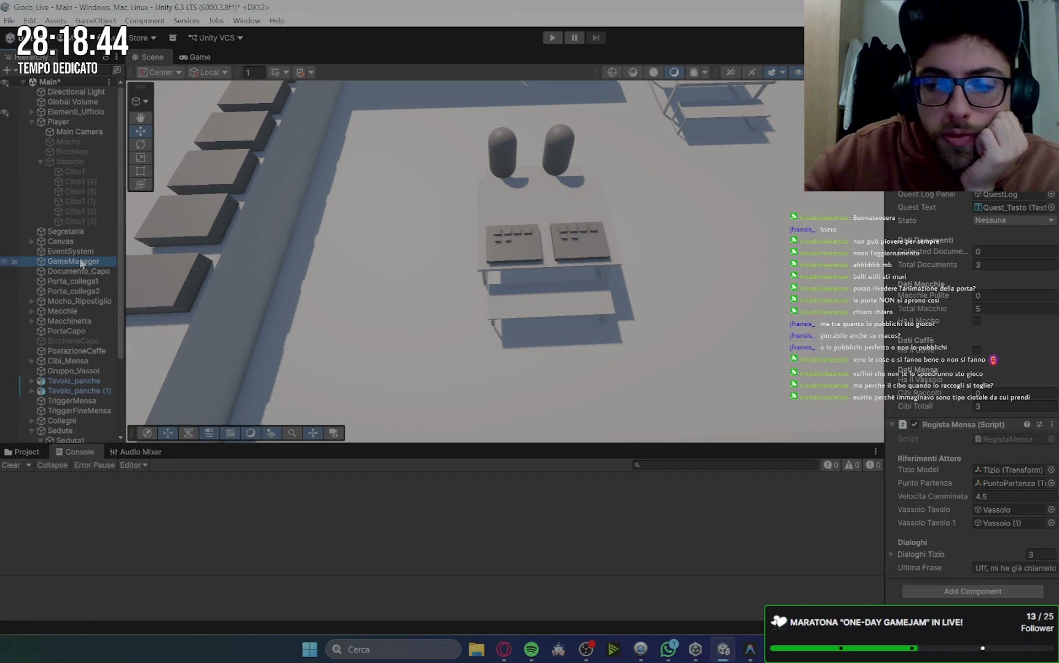
pyautogui.click(172, 271)
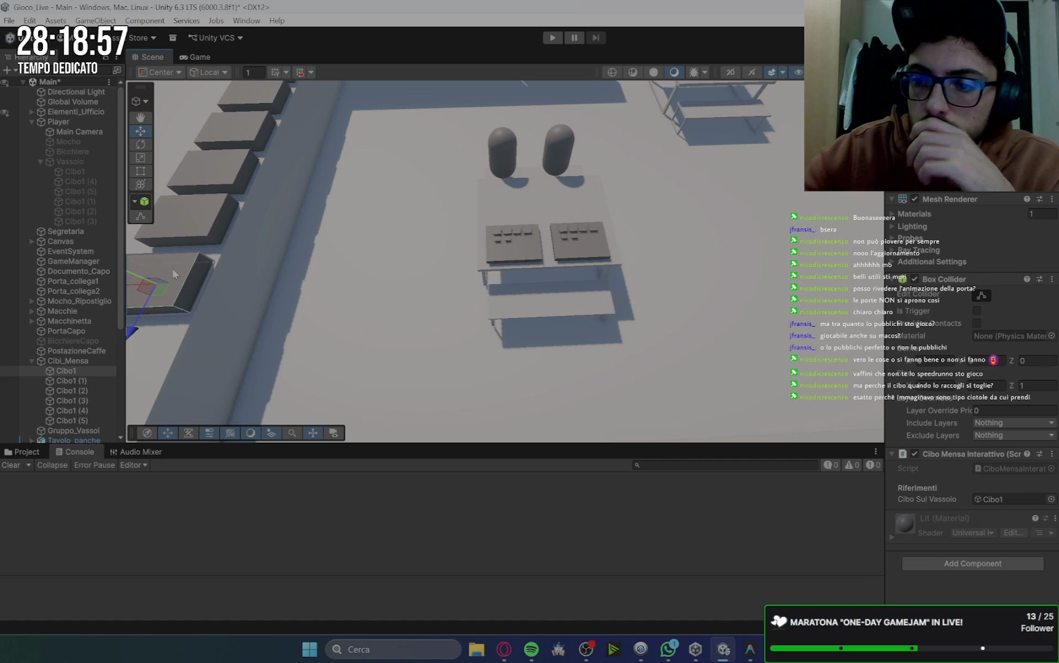
pyautogui.click(749, 649)
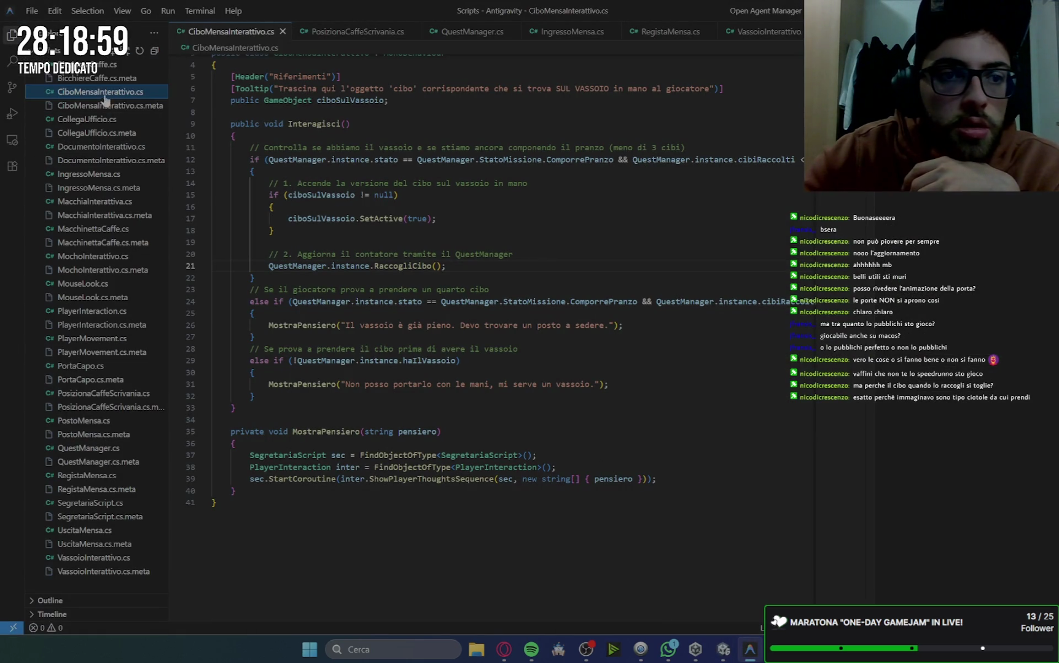
# Duplicate the ciboSulVassoio declaration as ciboSulVassoioTavolo on line 8, save, and let Unity recompile.
pyautogui.scroll(1, 532, 289)
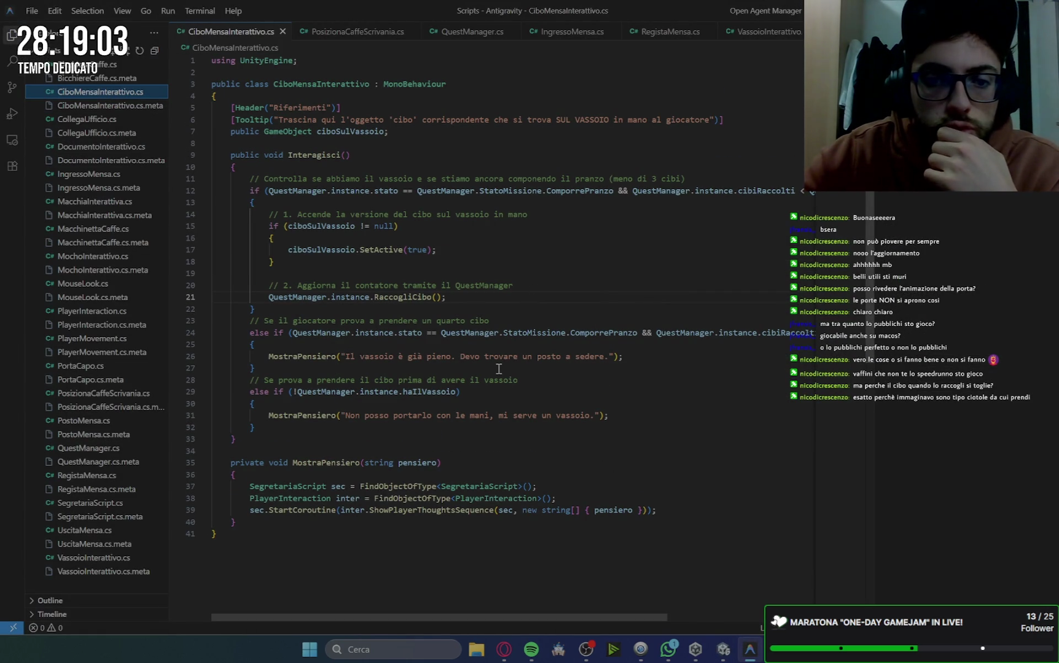
pyautogui.click(437, 250)
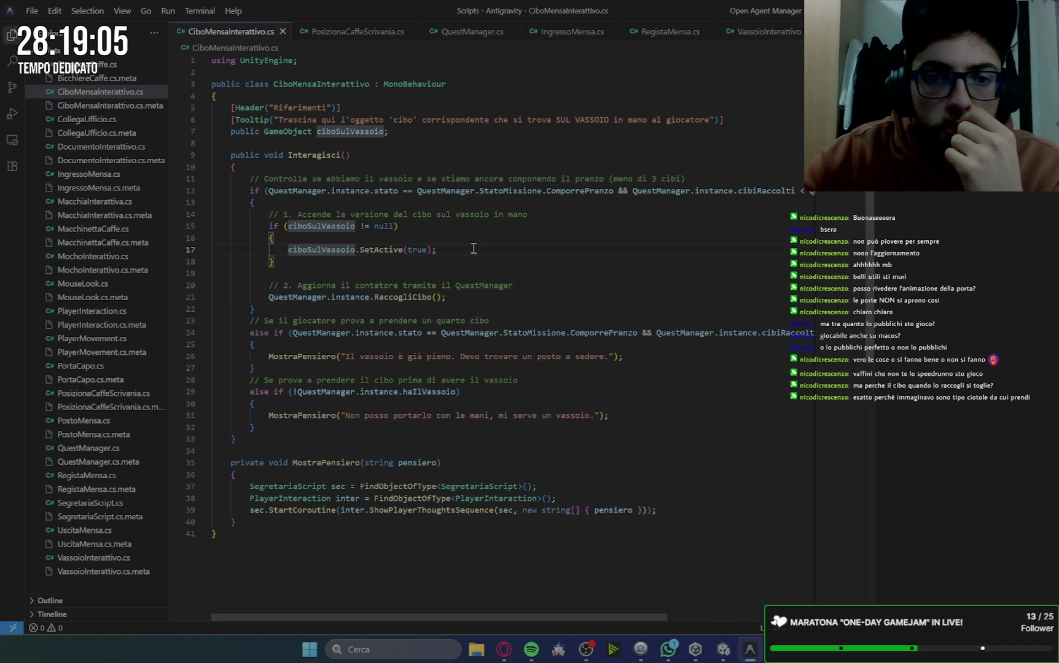
pyautogui.click(402, 129)
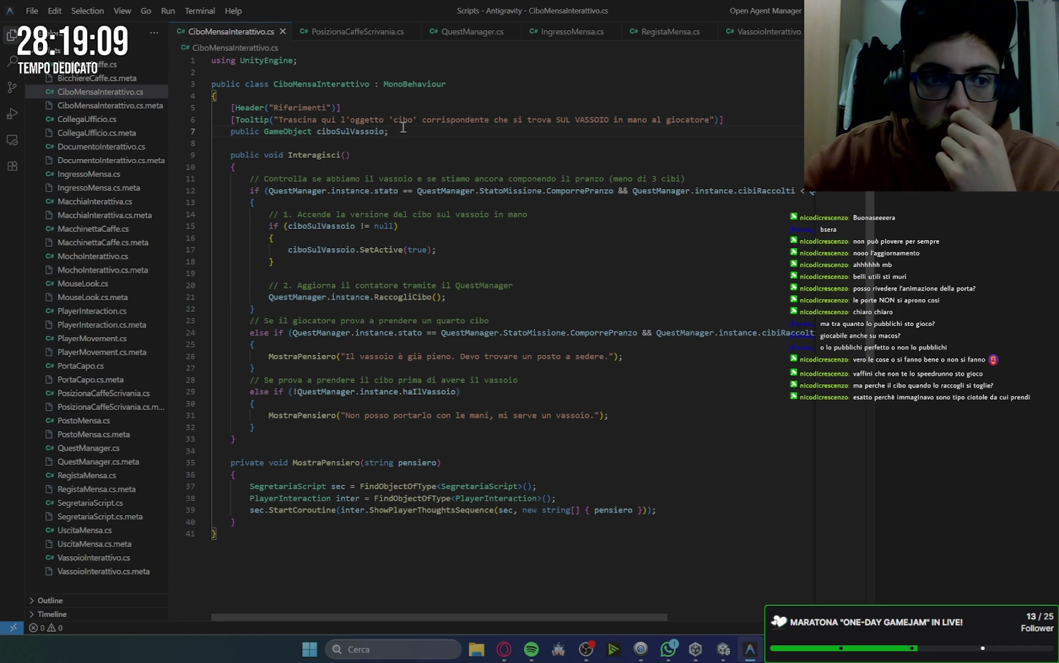
pyautogui.moveTo(402, 127); pyautogui.dragTo(232, 133)
pyautogui.hotkey('ctrl', 'c')
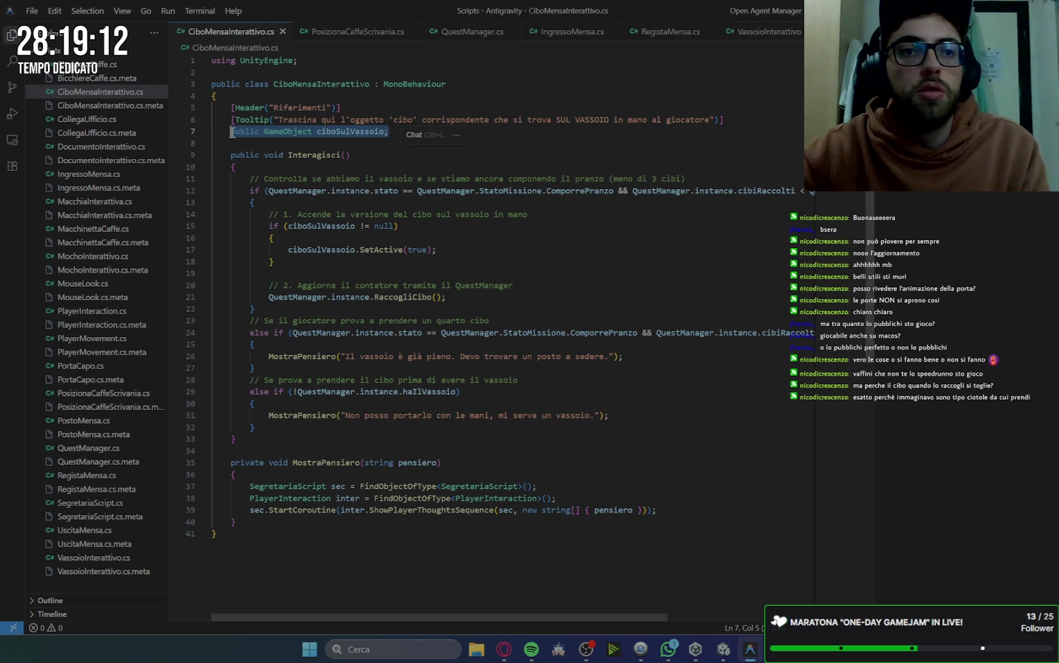
pyautogui.click(393, 136)
pyautogui.press('Return')
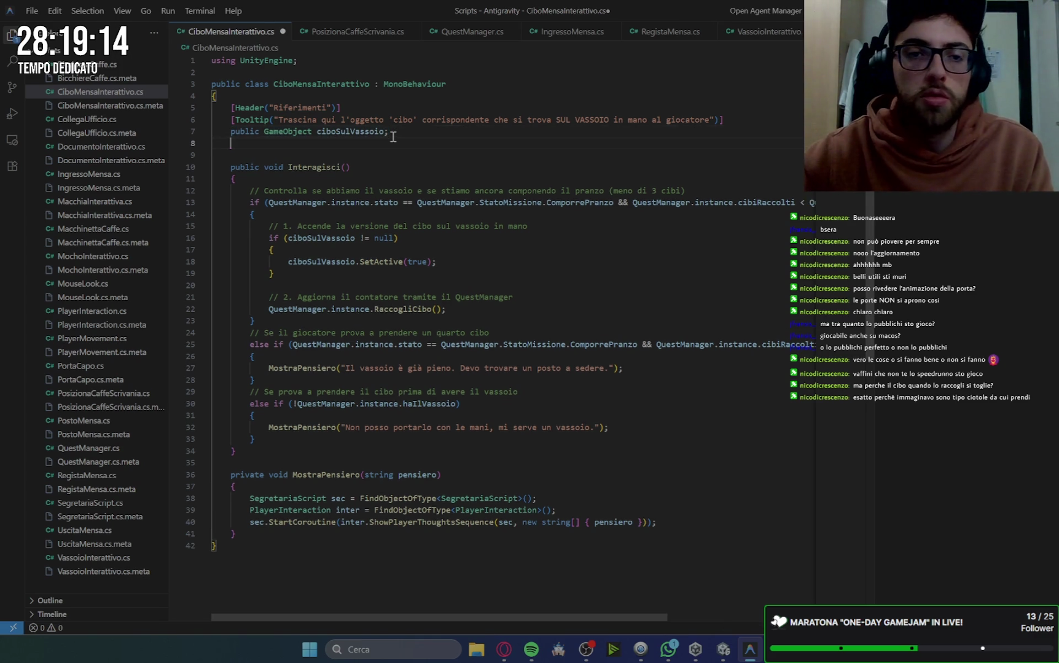
pyautogui.hotkey('ctrl', 'v')
pyautogui.doubleClick(380, 143)
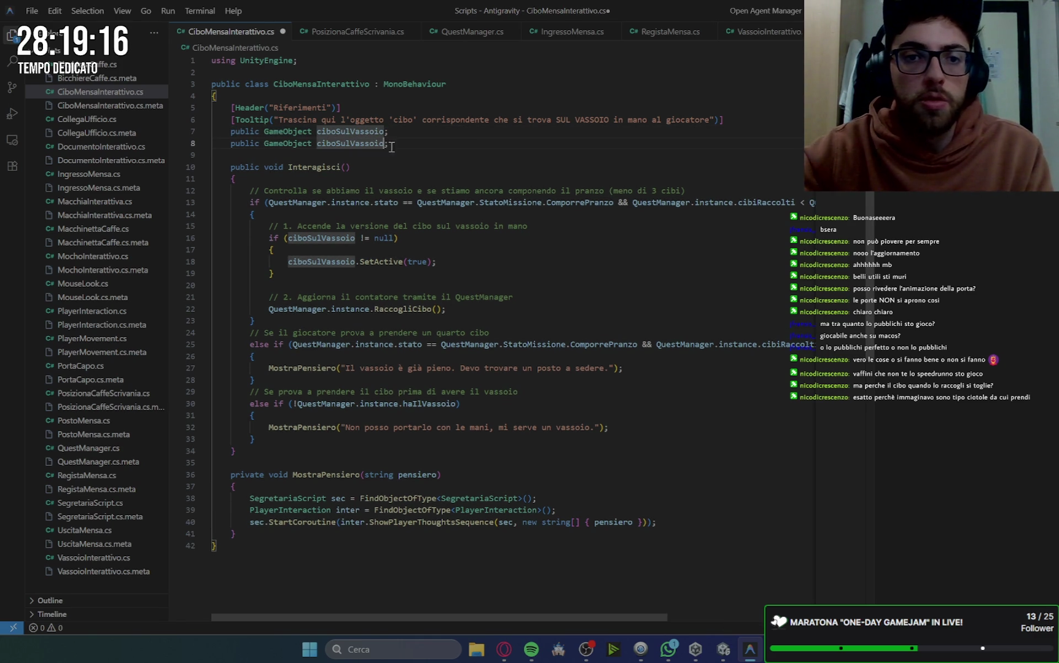
pyautogui.write('Tavolo')
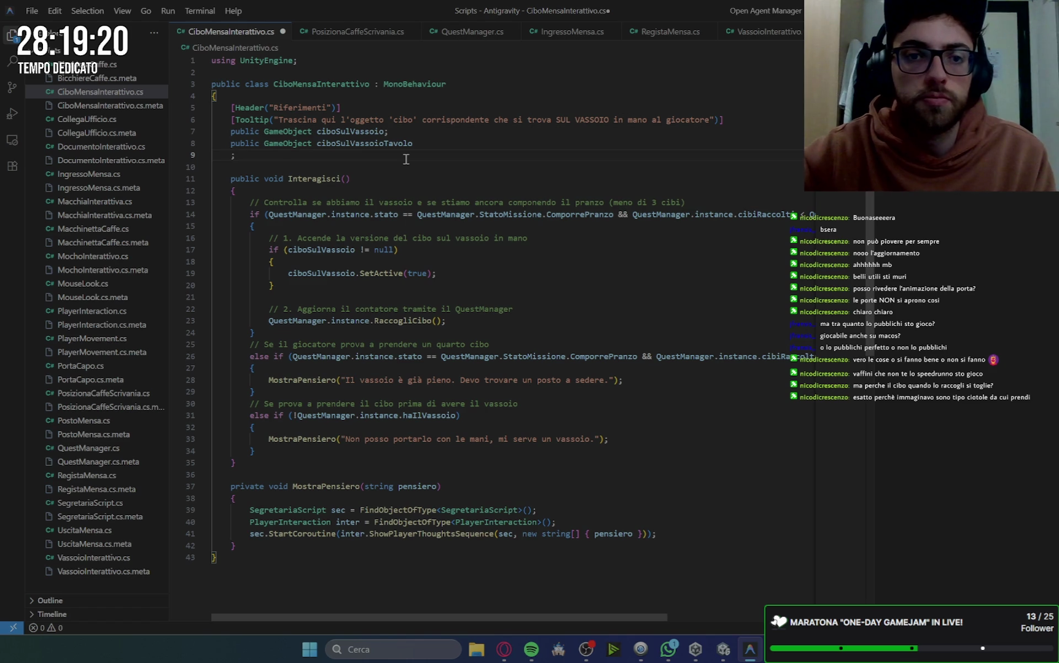
pyautogui.hotkey('ctrl', 's')
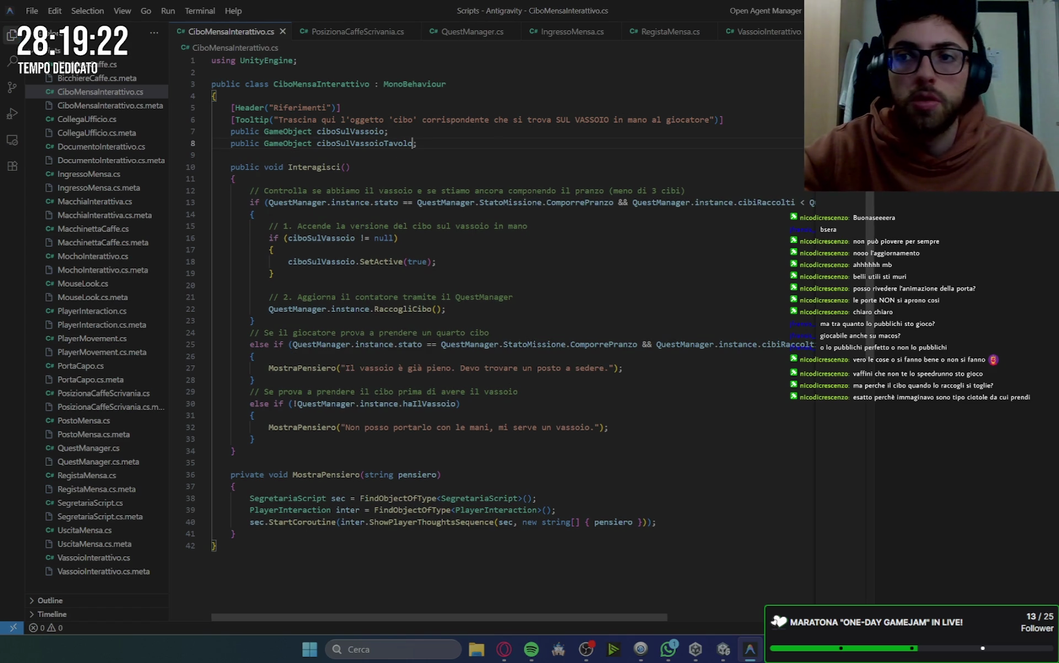
pyautogui.hotkey('alt', 'Tab')
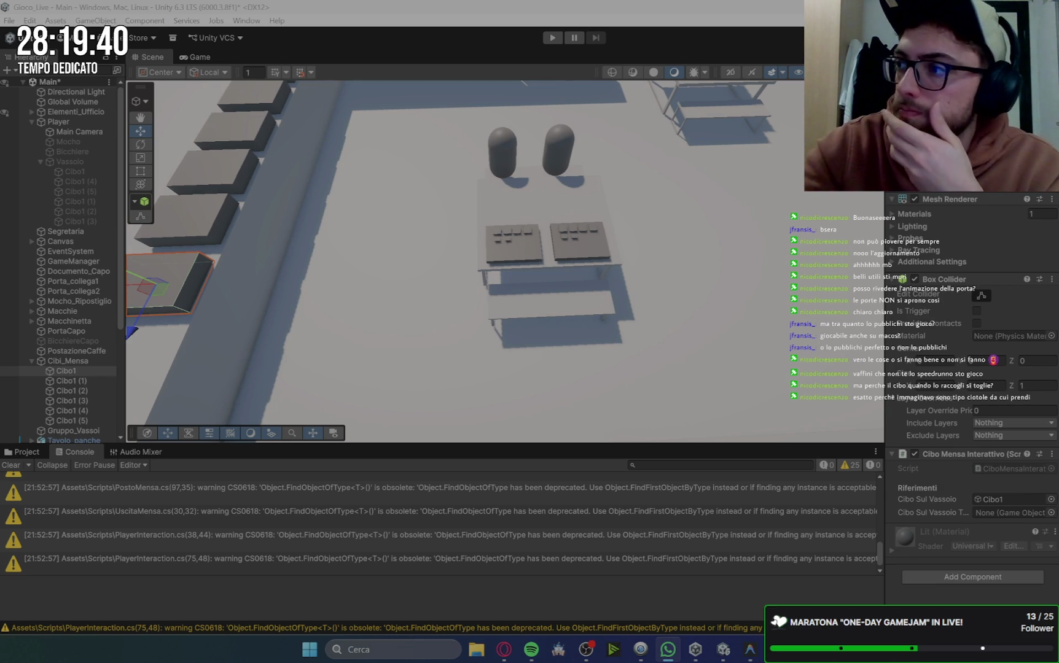
# Clear Unity's console, select Cibi_Mensa's Cibo1, and expand VassoiTavoli > Vassoio to show its food.
pyautogui.hotkey('alt', 'Tab')
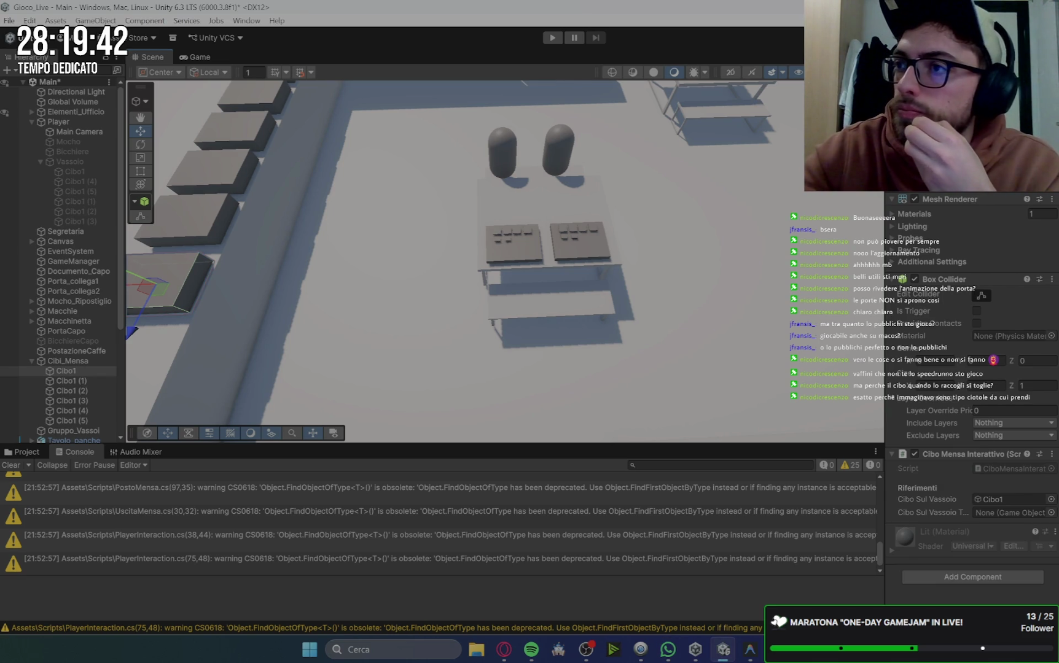
pyautogui.click(11, 465)
pyautogui.click(78, 369)
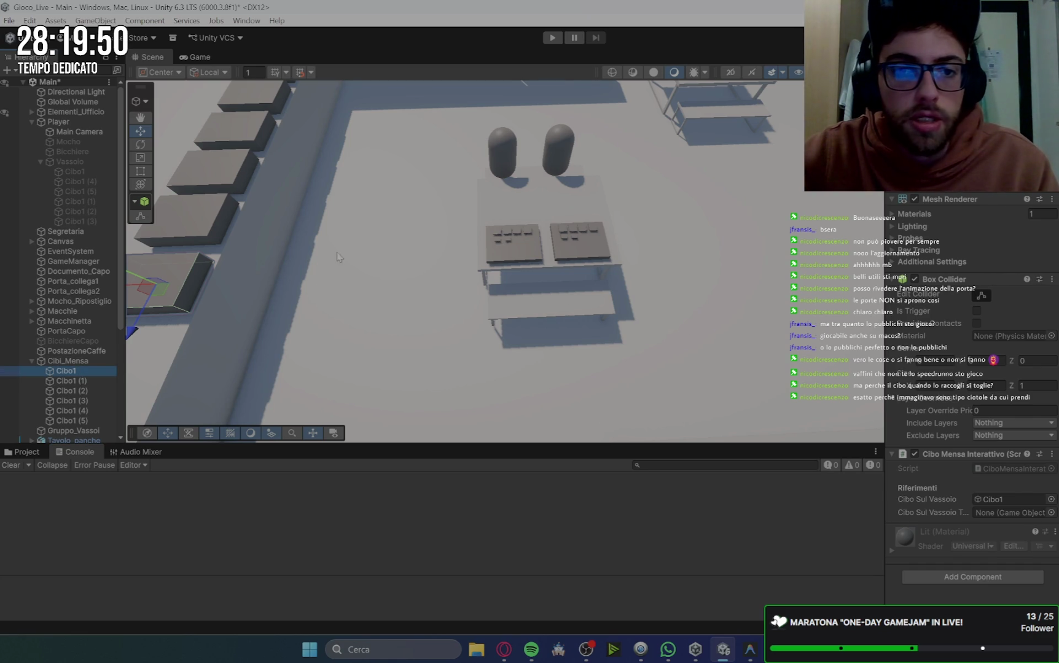
pyautogui.scroll(-6, 73, 365)
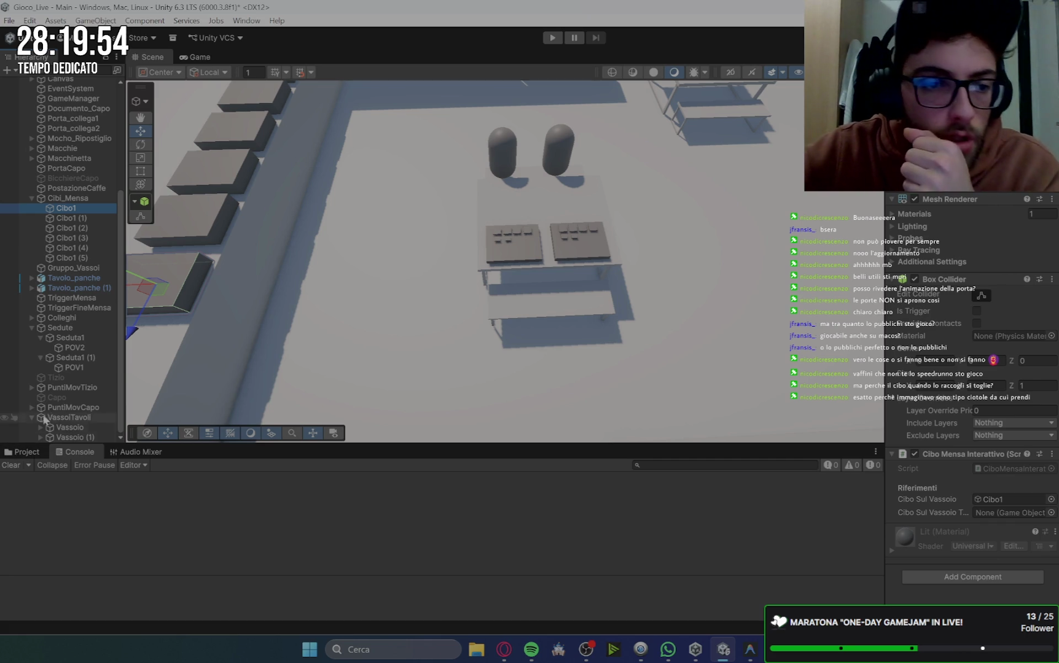
pyautogui.click(39, 427)
pyautogui.scroll(-2, 70, 383)
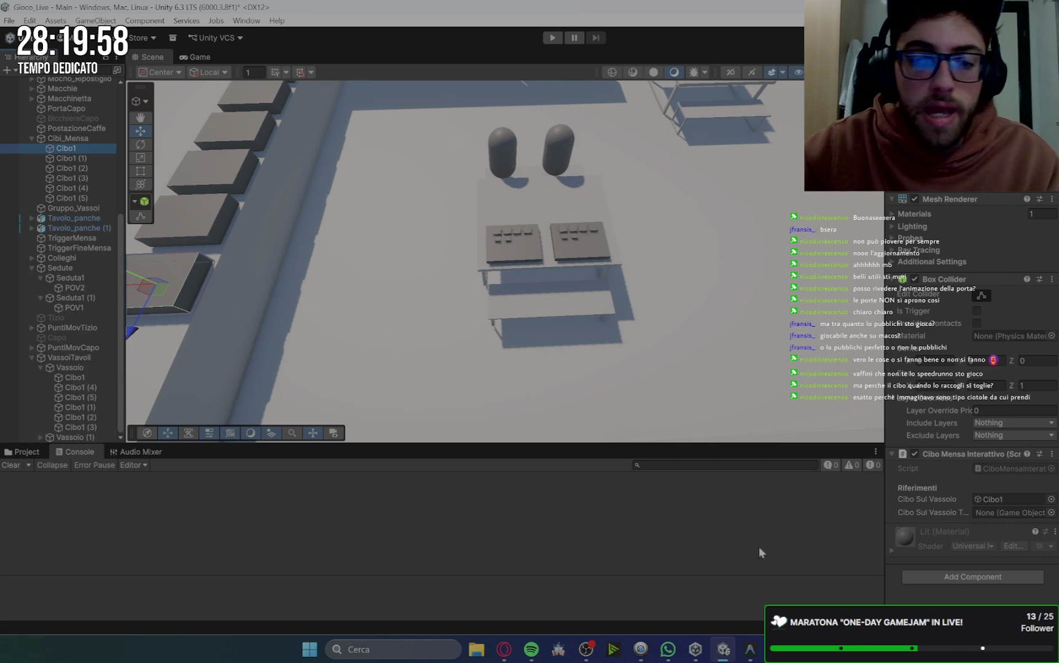
pyautogui.click(750, 650)
pyautogui.click(429, 142)
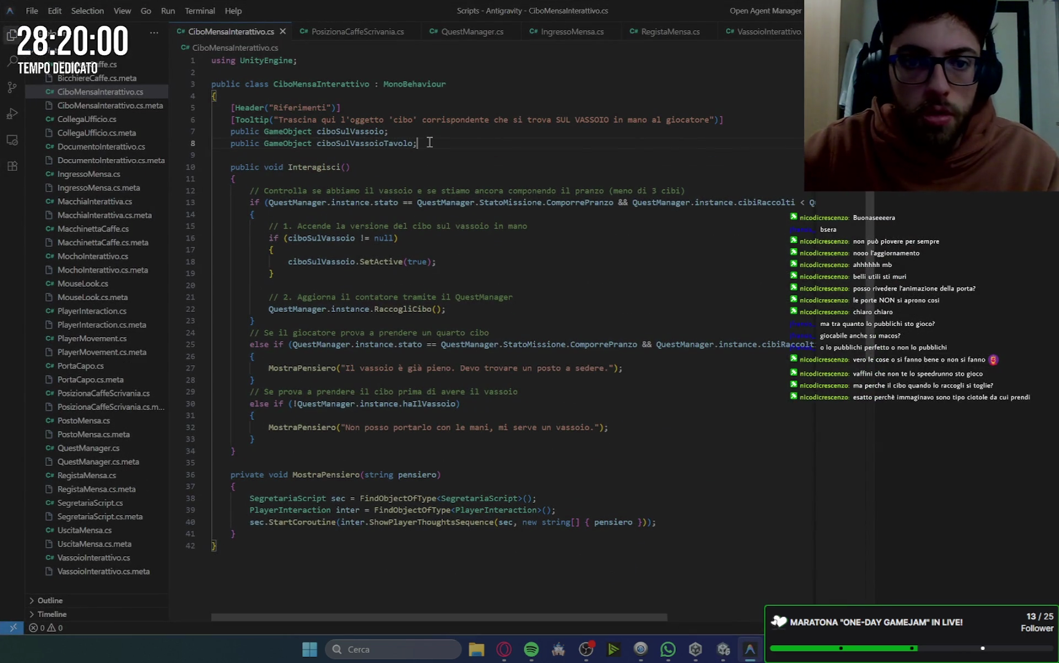
# Rename the field to ciboSulVassoioTavolo1, add a ciboSulVassoioTavolo2 copy below, save and recompile.
pyautogui.doubleClick(415, 144)
pyautogui.click(416, 144)
pyautogui.write('1')
pyautogui.moveTo(422, 143); pyautogui.dragTo(236, 148)
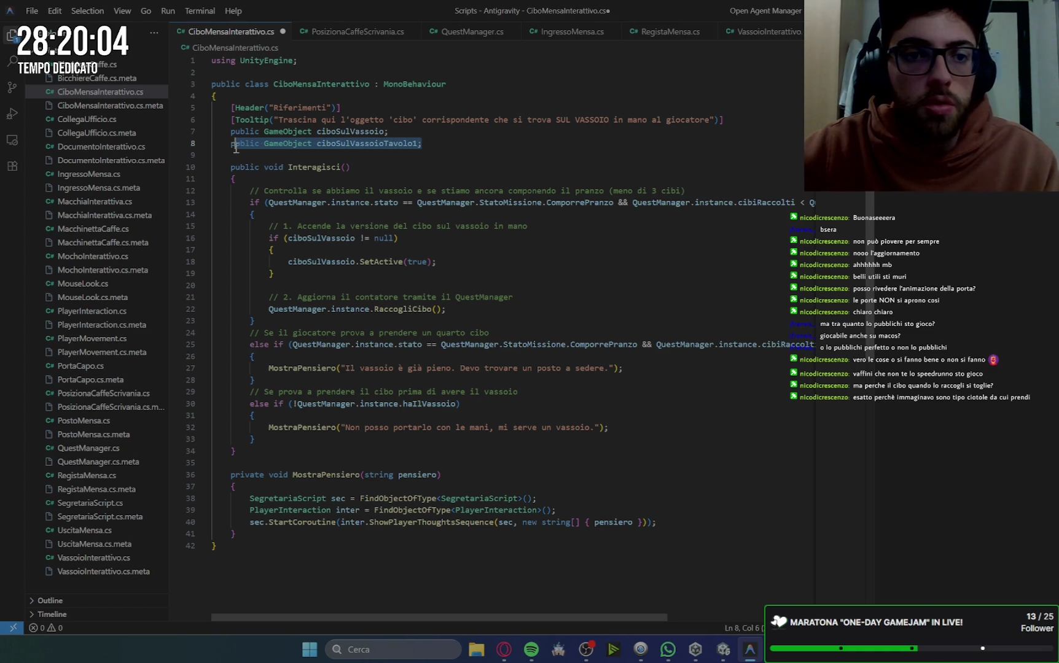
pyautogui.hotkey('ctrl', 'c')
pyautogui.click(429, 142)
pyautogui.press('Return')
pyautogui.hotkey('ctrl', 'v')
pyautogui.press('BackSpace')
pyautogui.write('2')
pyautogui.hotkey('ctrl', 's')
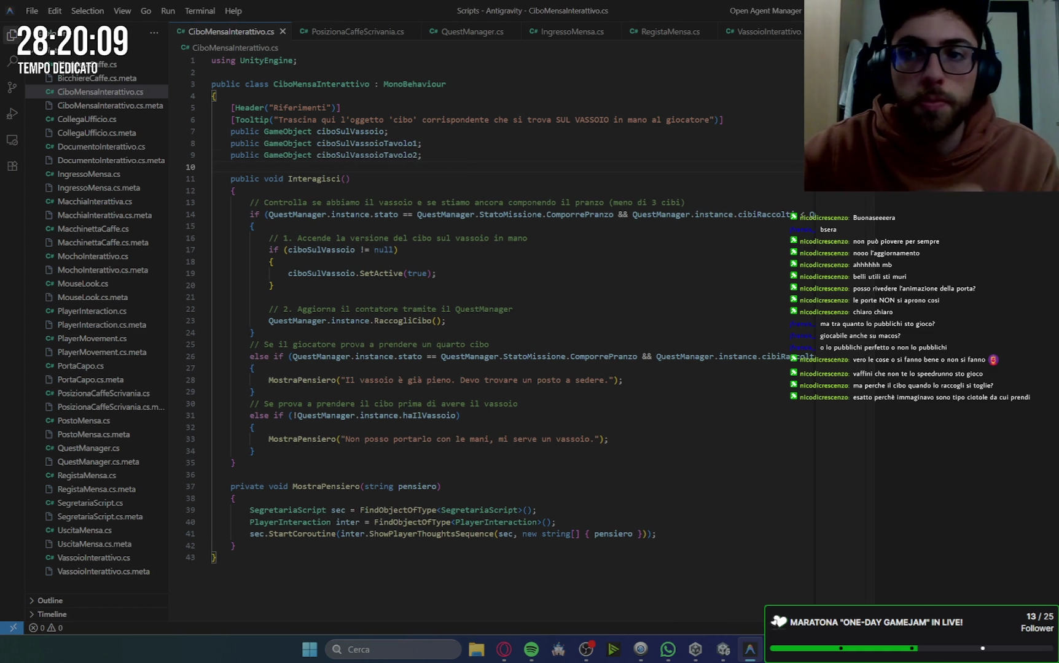
pyautogui.hotkey('alt', 'Tab')
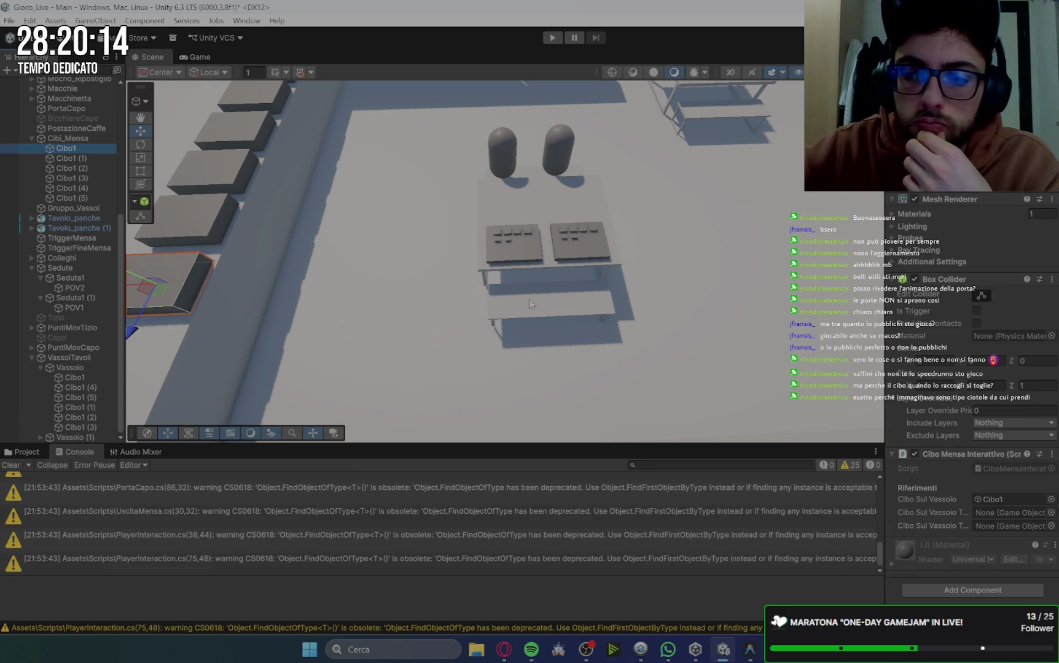
# Fill both table-tray references for Cibo1, Cibo1 (1) with Cibo1 (4), and Cibo1 (2) with Cibo1 (5).
pyautogui.click(510, 241)
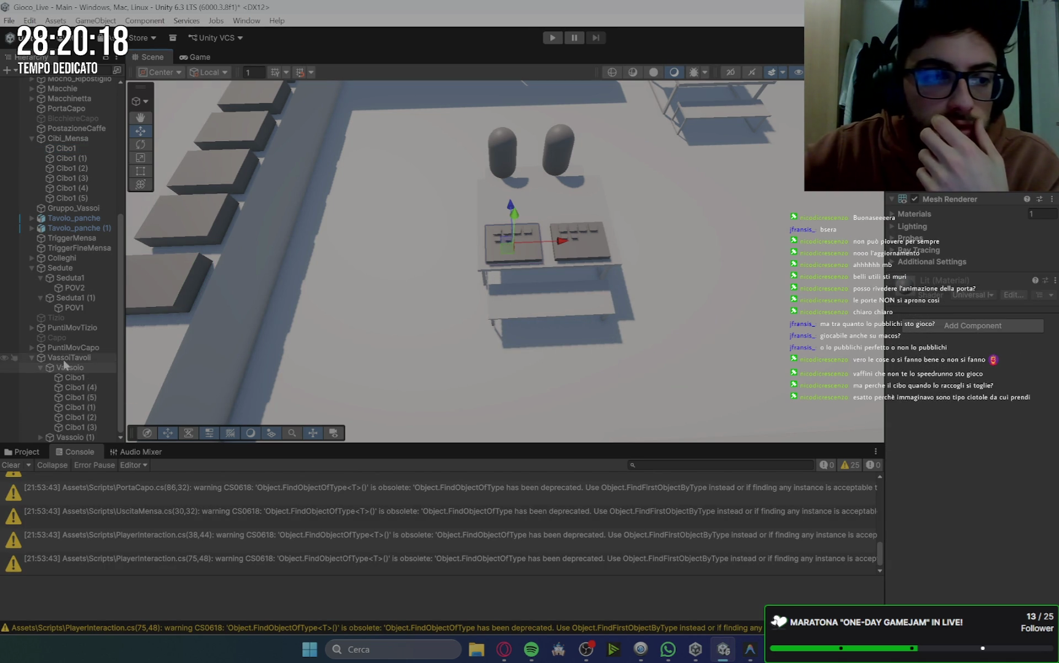
pyautogui.click(66, 148)
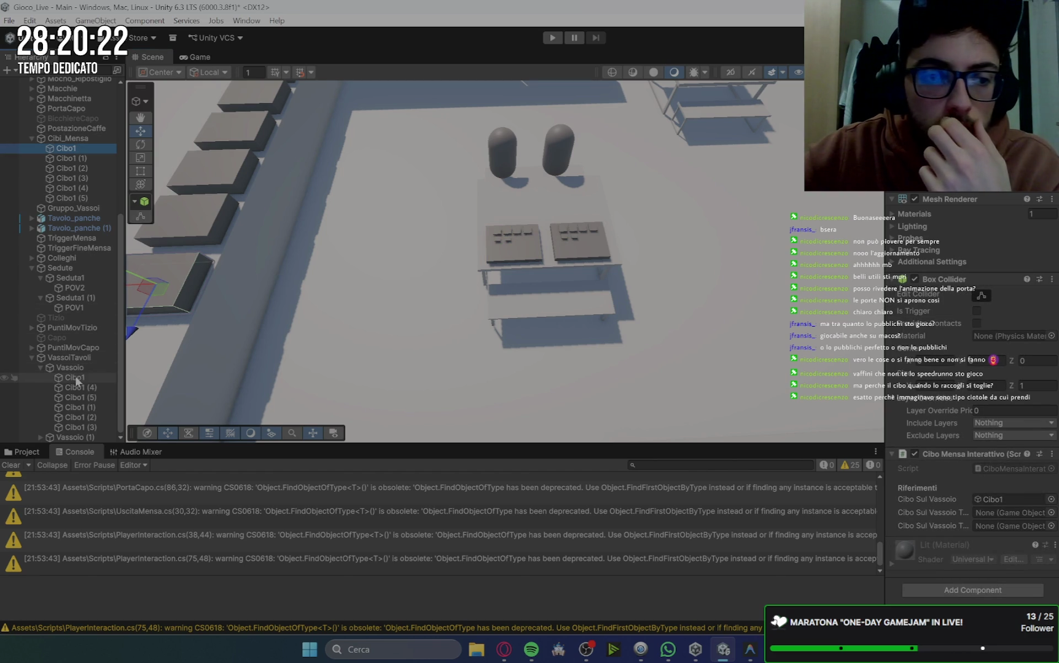
pyautogui.moveTo(74, 380)
pyautogui.mouseDown()
pyautogui.moveTo(552, 461)
pyautogui.moveTo(1010, 512)
pyautogui.mouseUp()
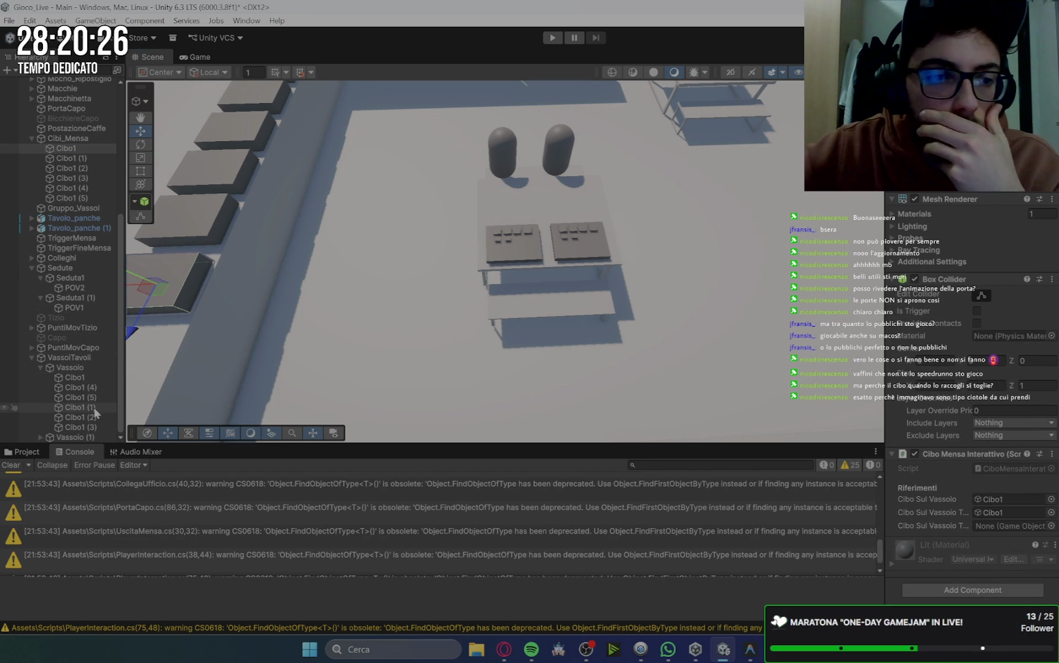
pyautogui.scroll(-3, 62, 393)
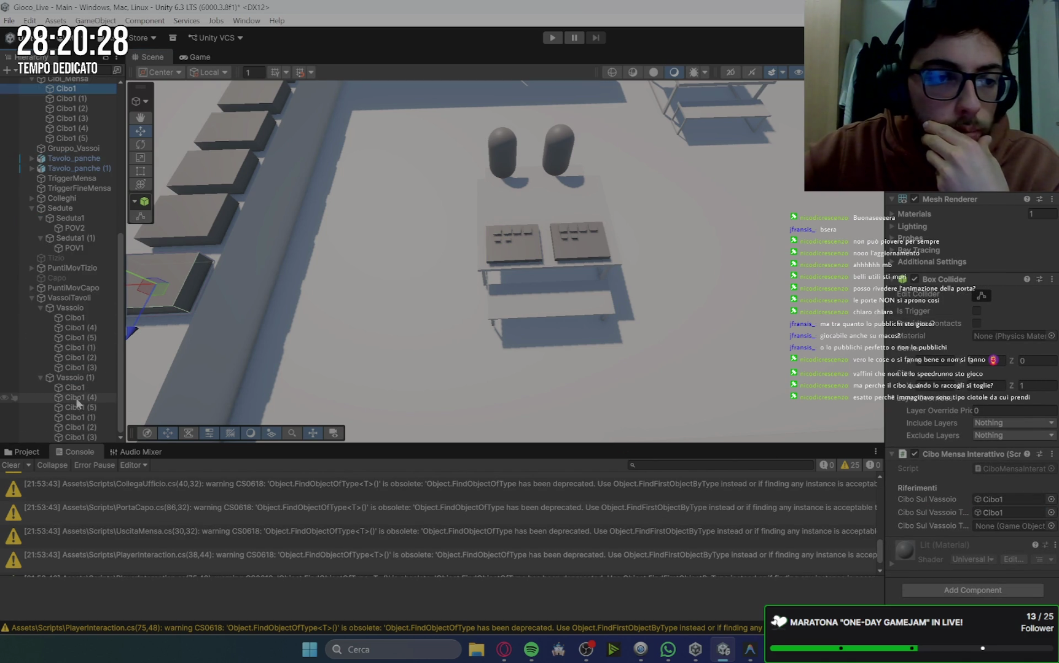
pyautogui.moveTo(67, 388)
pyautogui.mouseDown()
pyautogui.moveTo(960, 495)
pyautogui.moveTo(1000, 529)
pyautogui.mouseUp()
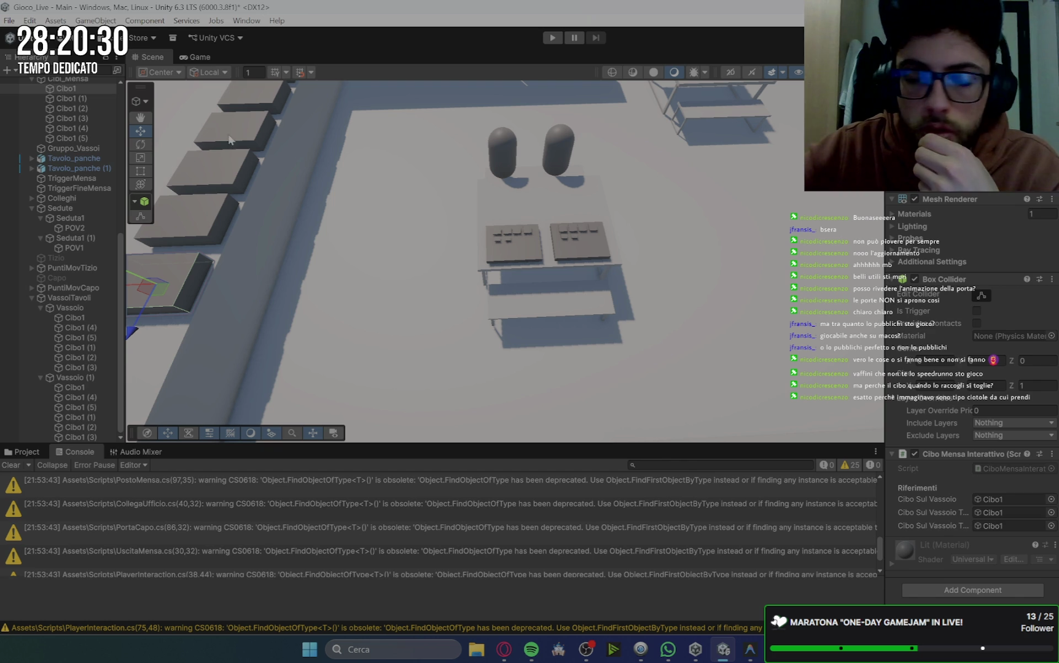
pyautogui.click(210, 211)
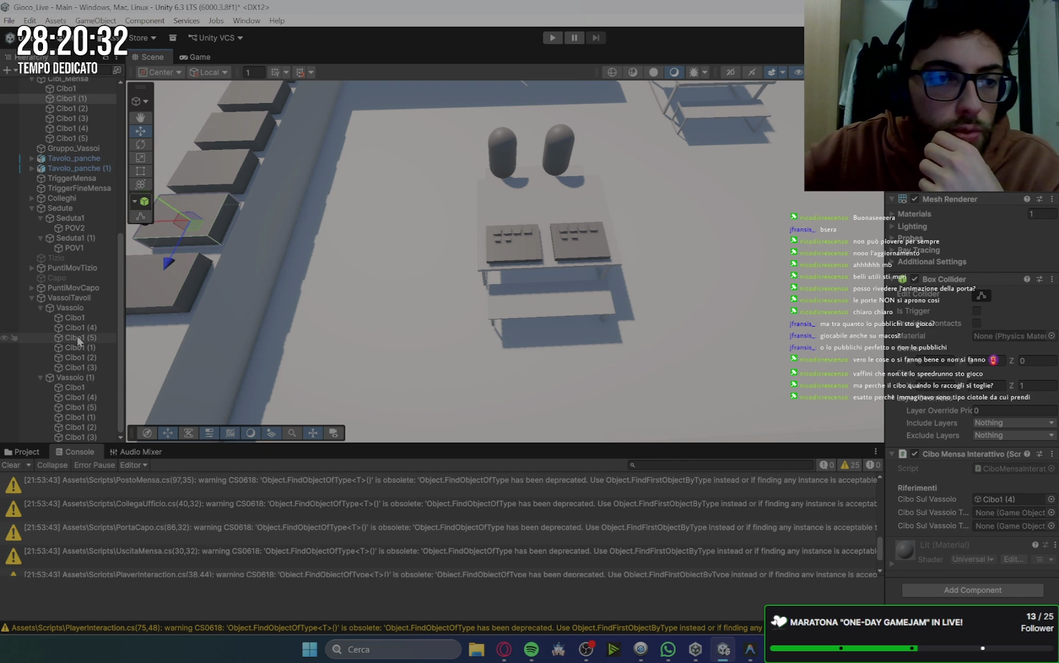
pyautogui.moveTo(77, 329)
pyautogui.mouseDown()
pyautogui.moveTo(737, 479)
pyautogui.moveTo(1007, 512)
pyautogui.mouseUp()
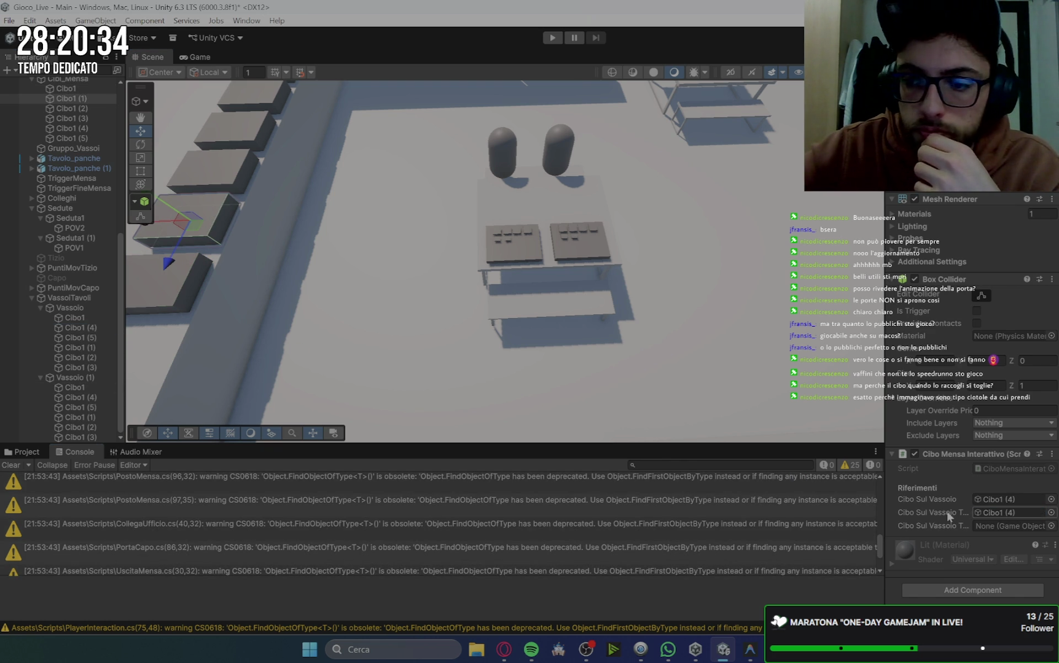
pyautogui.moveTo(80, 398)
pyautogui.mouseDown()
pyautogui.moveTo(693, 457)
pyautogui.moveTo(1007, 516)
pyautogui.moveTo(1004, 530)
pyautogui.mouseUp()
pyautogui.click(209, 161)
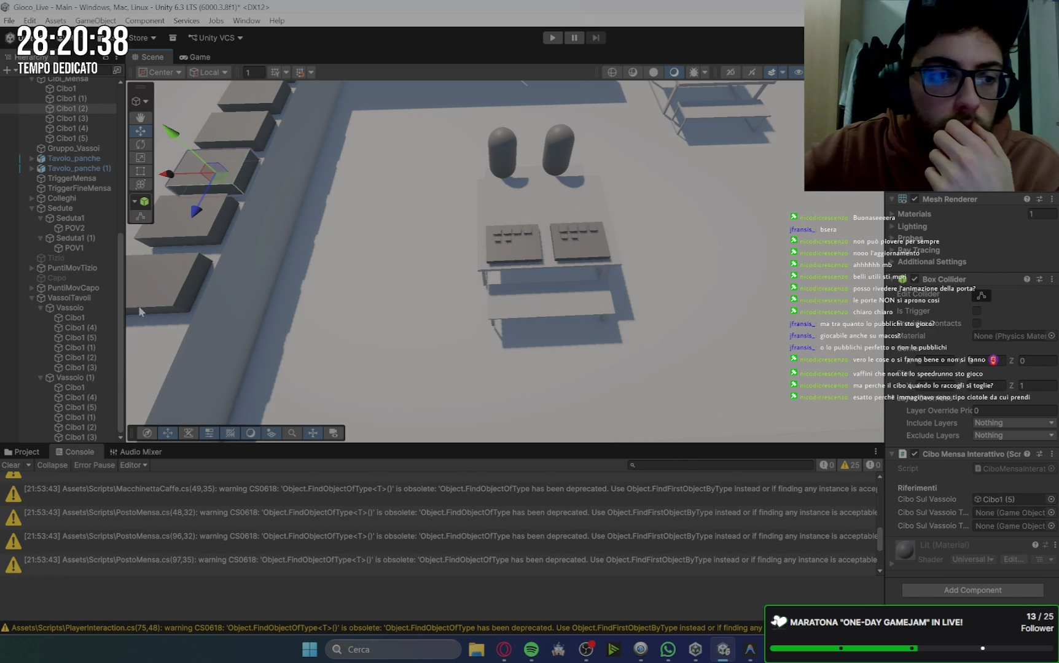
pyautogui.moveTo(78, 342)
pyautogui.mouseDown()
pyautogui.moveTo(699, 406)
pyautogui.moveTo(996, 501)
pyautogui.moveTo(998, 517)
pyautogui.mouseUp()
pyautogui.moveTo(71, 407)
pyautogui.mouseDown()
pyautogui.moveTo(978, 558)
pyautogui.moveTo(1019, 526)
pyautogui.mouseUp()
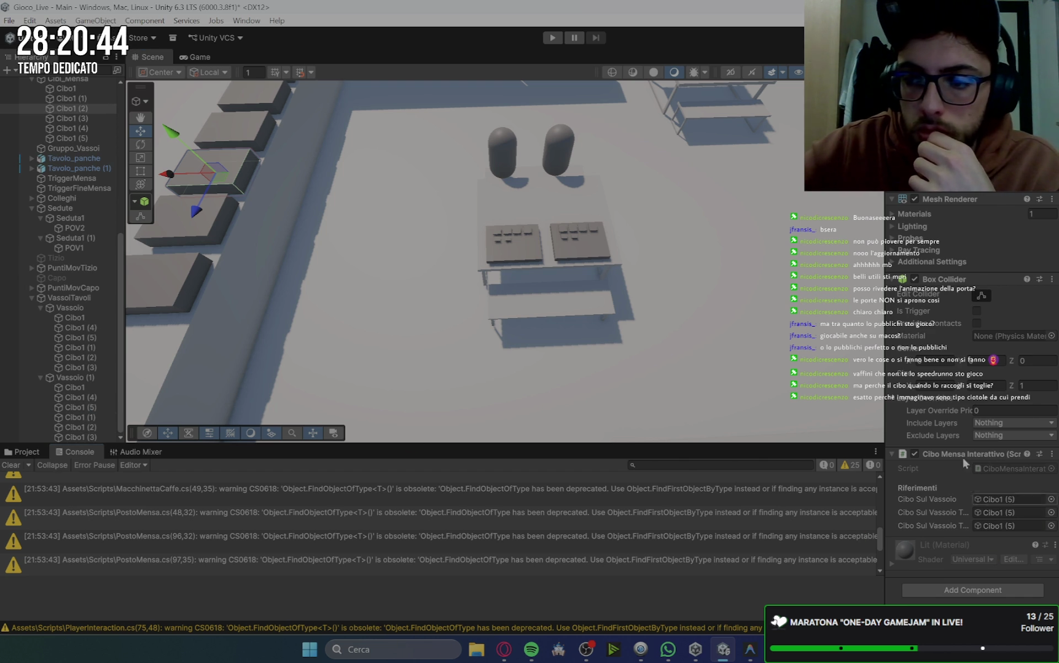
# Fill Cibo1 (3), (4), (5) references with Cibo1 (1), (2), (3) respectively, then select Vassoio's Cibo1.
pyautogui.click(250, 111)
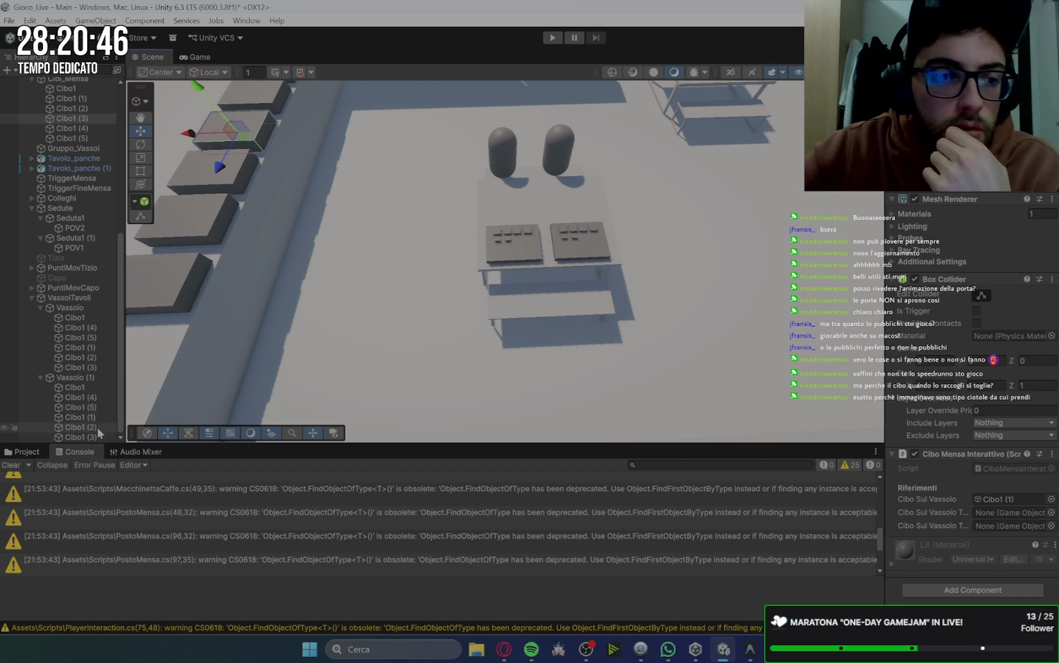
pyautogui.moveTo(73, 348)
pyautogui.mouseDown()
pyautogui.moveTo(1008, 526)
pyautogui.moveTo(1010, 513)
pyautogui.mouseUp()
pyautogui.moveTo(97, 428)
pyautogui.mouseDown()
pyautogui.moveTo(85, 422)
pyautogui.moveTo(1035, 536)
pyautogui.mouseUp()
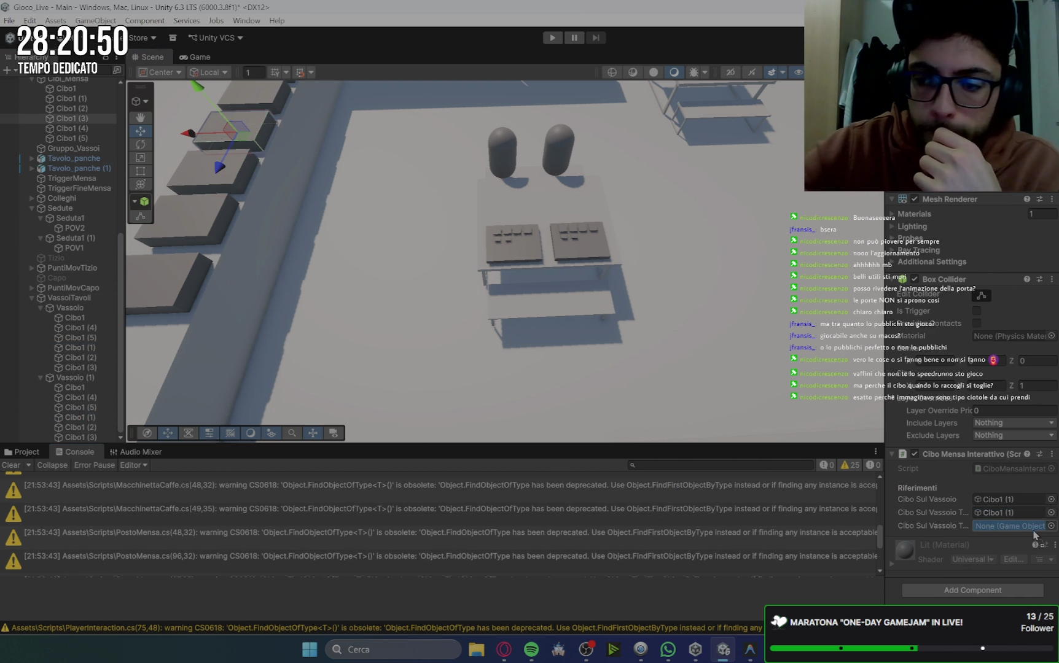
pyautogui.click(273, 103)
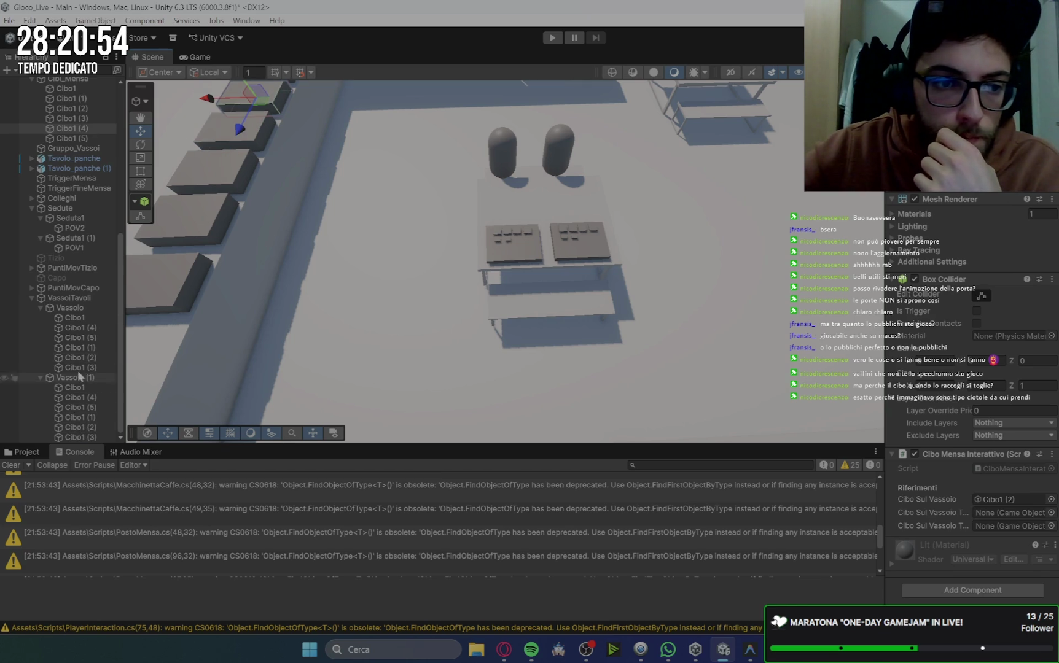
pyautogui.moveTo(73, 359)
pyautogui.mouseDown()
pyautogui.moveTo(246, 429)
pyautogui.moveTo(1010, 512)
pyautogui.mouseUp()
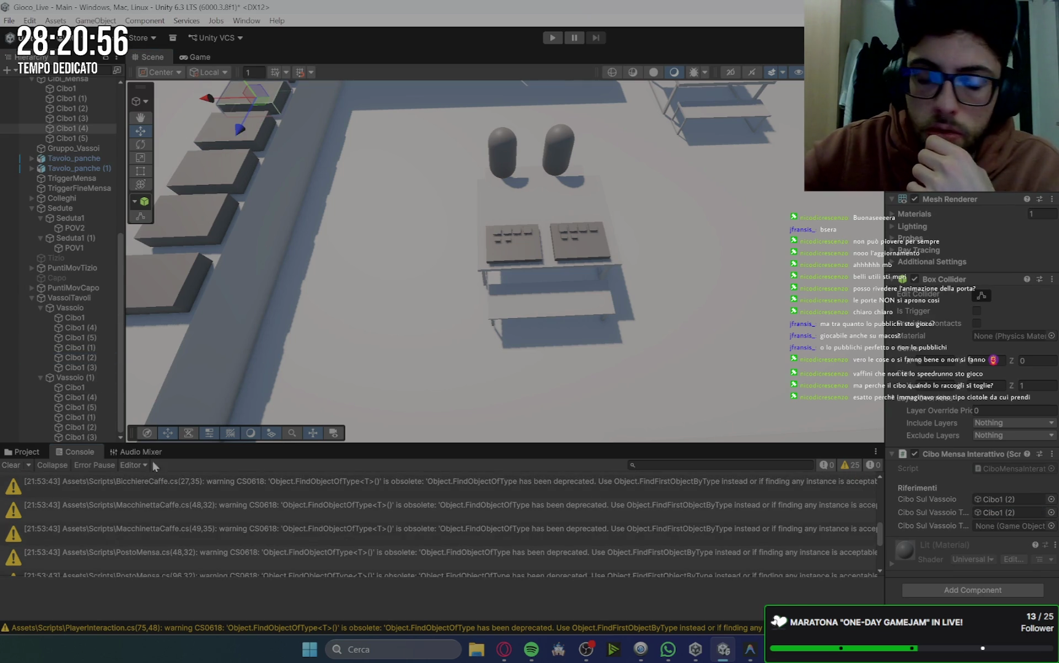
pyautogui.moveTo(68, 428); pyautogui.dragTo(1010, 526)
pyautogui.scroll(-3, 304, 83)
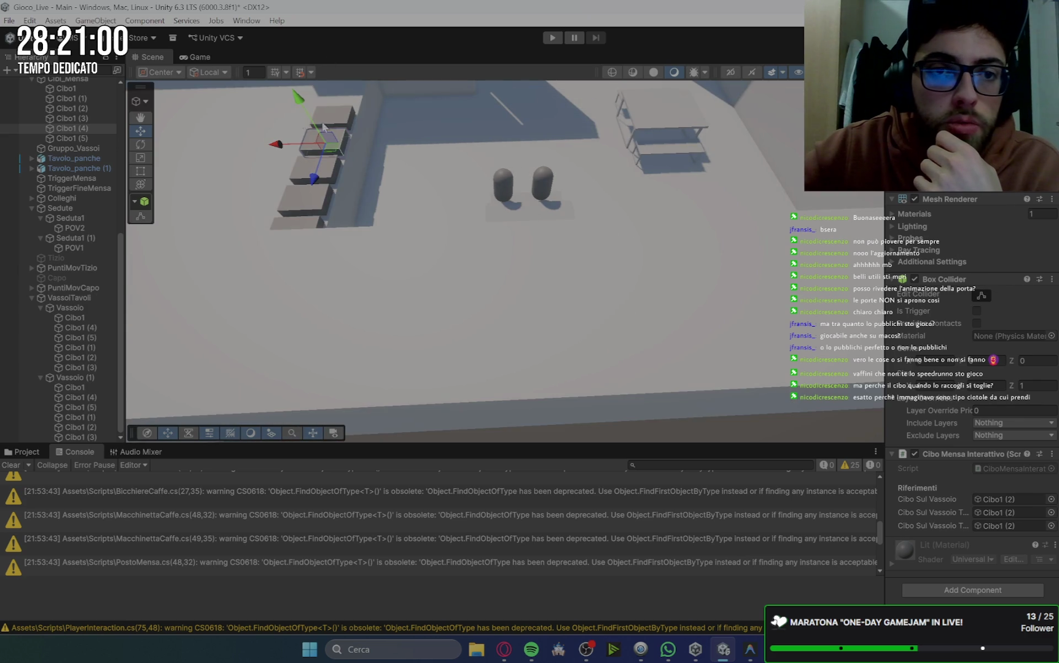
pyautogui.click(331, 117)
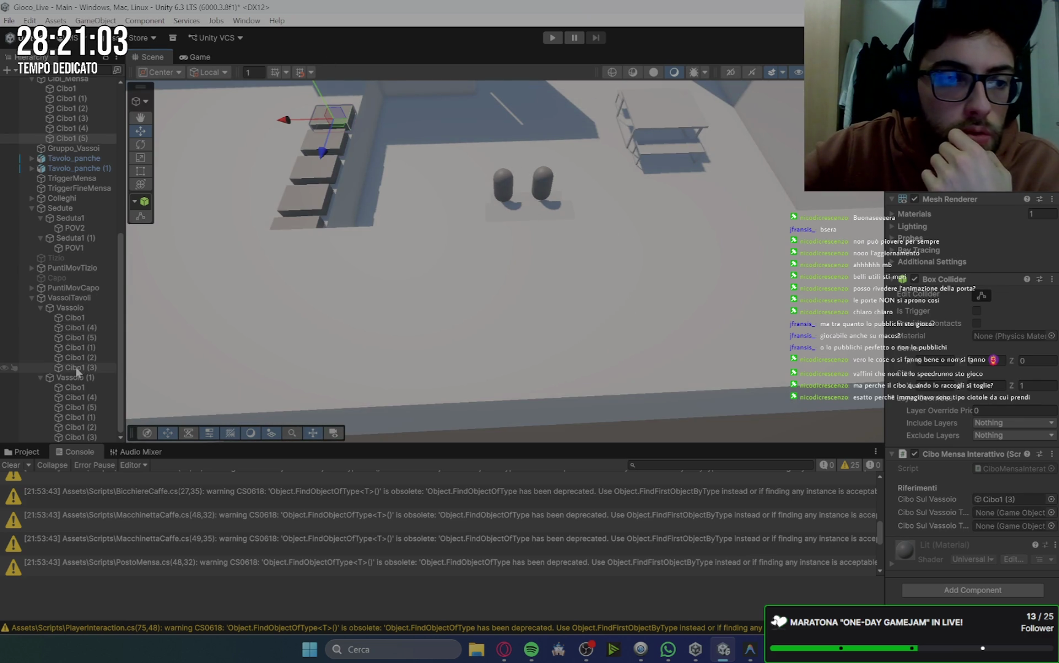
pyautogui.moveTo(1035, 512); pyautogui.dragTo(1035, 512)
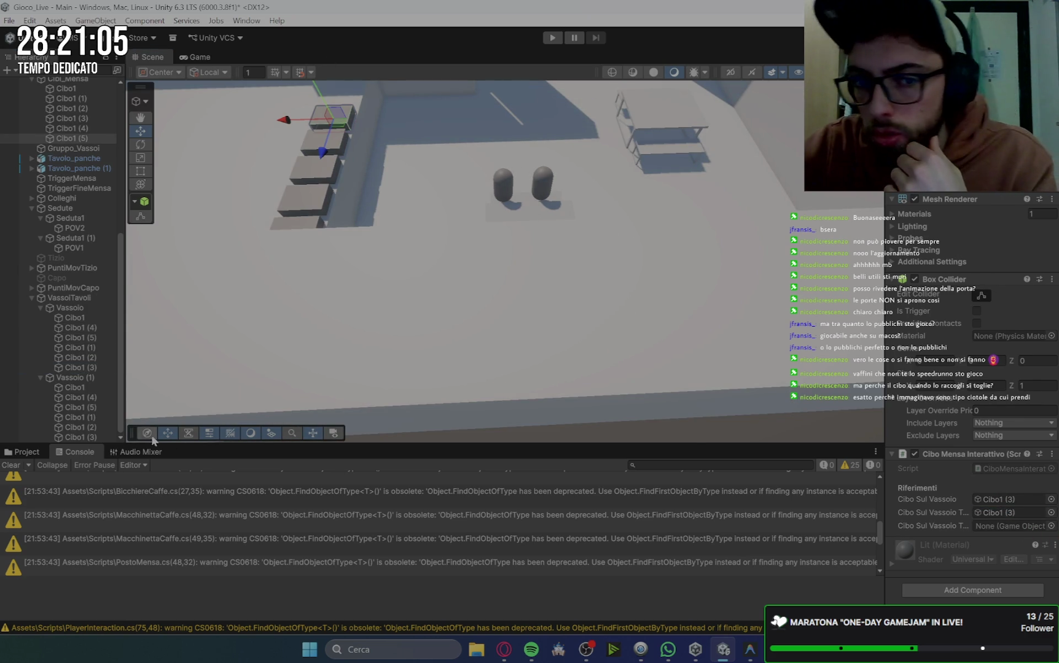
pyautogui.moveTo(75, 438); pyautogui.dragTo(865, 455)
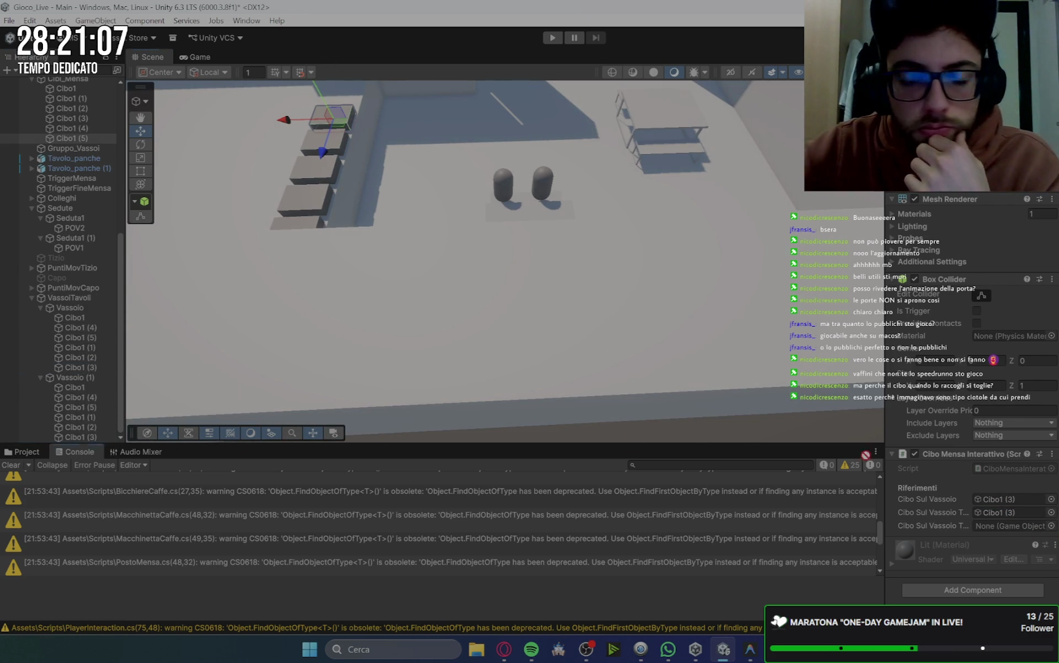
pyautogui.moveTo(996, 519); pyautogui.dragTo(999, 526)
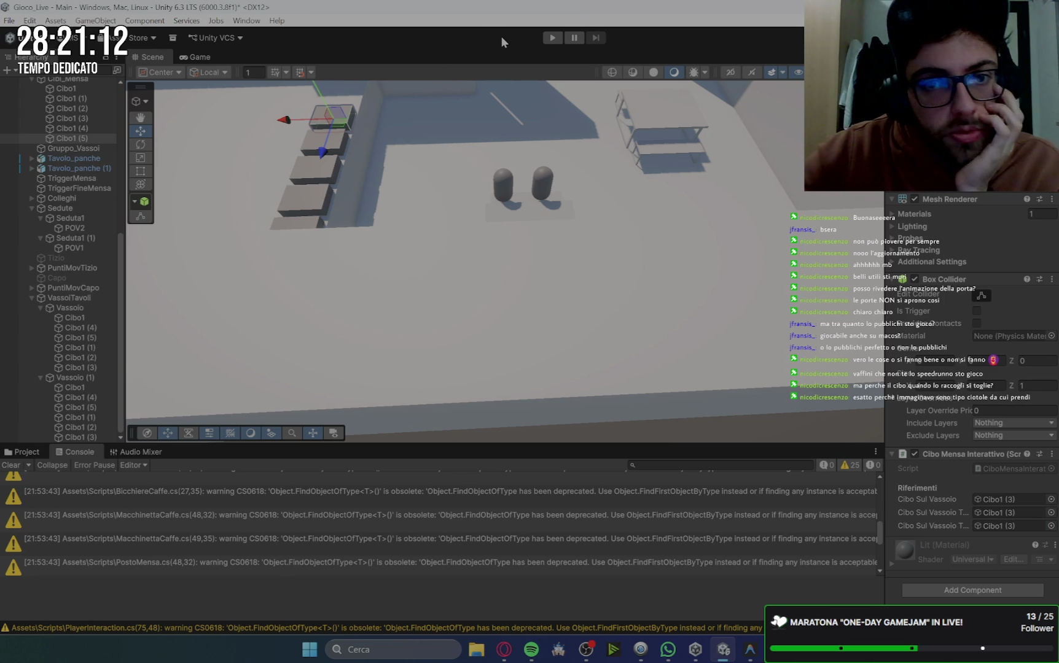
pyautogui.click(78, 307)
pyautogui.click(80, 318)
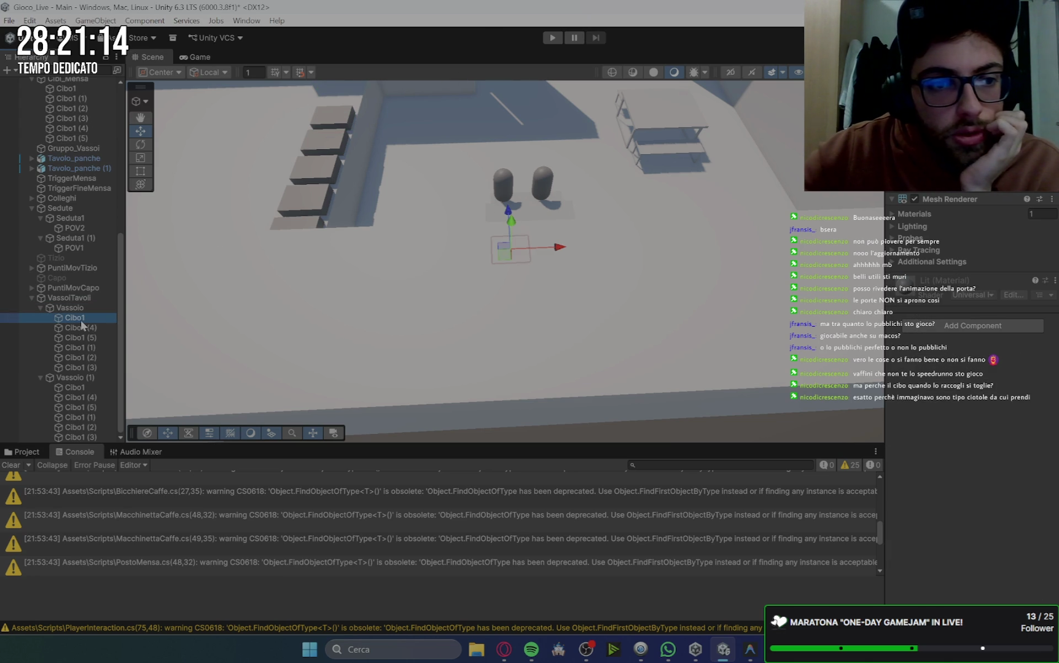
# Deactivate the Cibo1 food items on both trays under VassoiTavoli.
pyautogui.keyDown('shift'); pyautogui.click(76, 368); pyautogui.keyUp('shift')
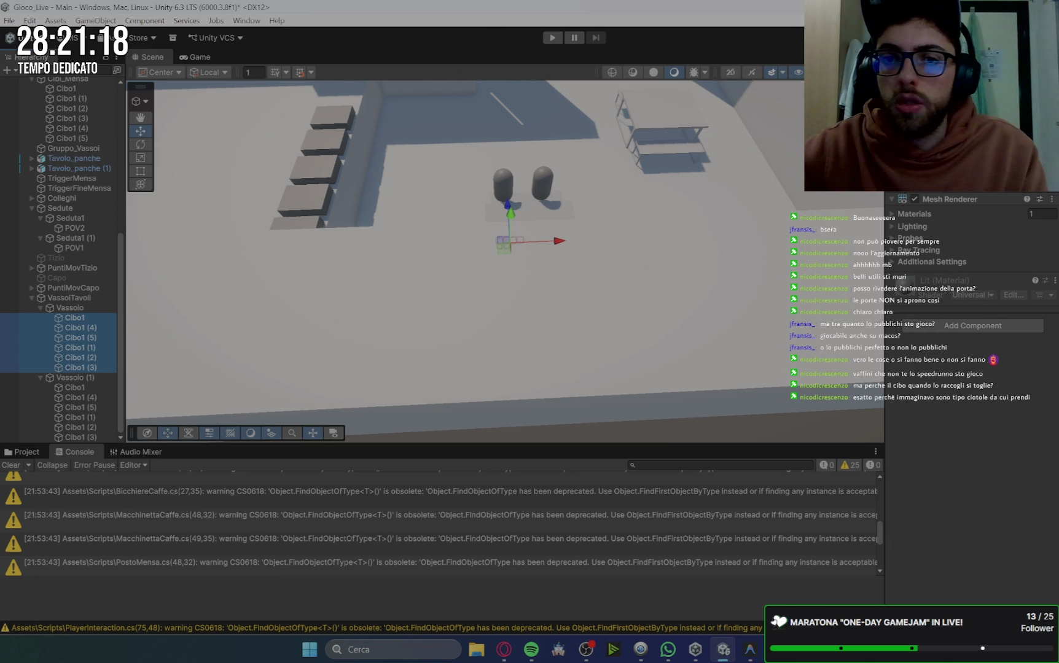
pyautogui.hotkey('alt', 'shift', 'a')
pyautogui.click(73, 387)
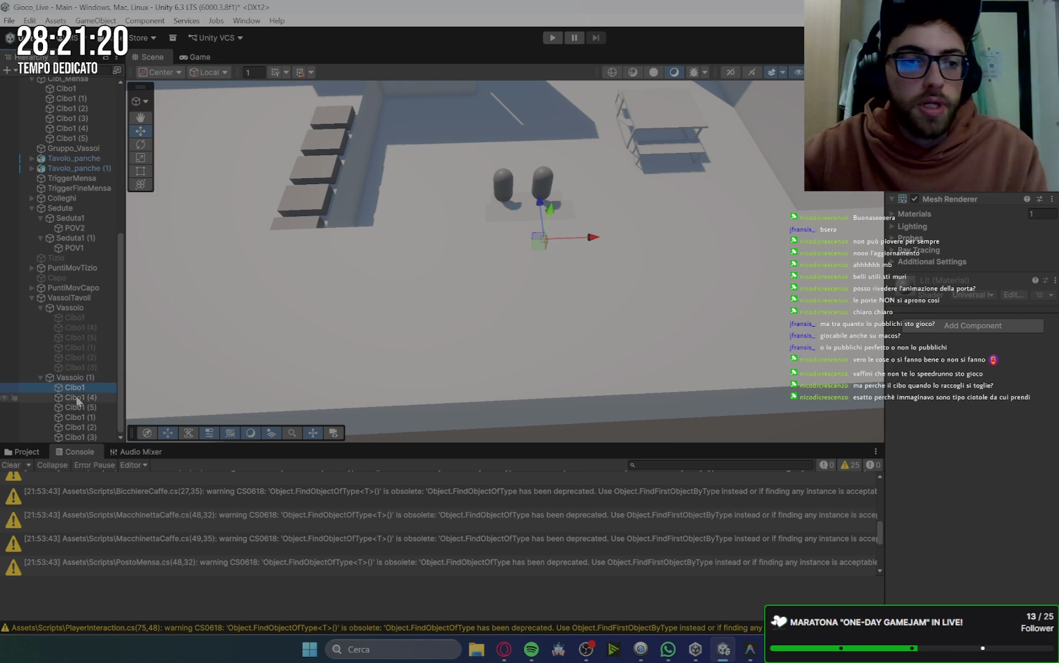
pyautogui.hotkey('alt', 'shift', 'a')
# Frame both trays, then collapse the VassoiTavoli, Sedute and Cibi_Mensa groups.
pyautogui.click(79, 377)
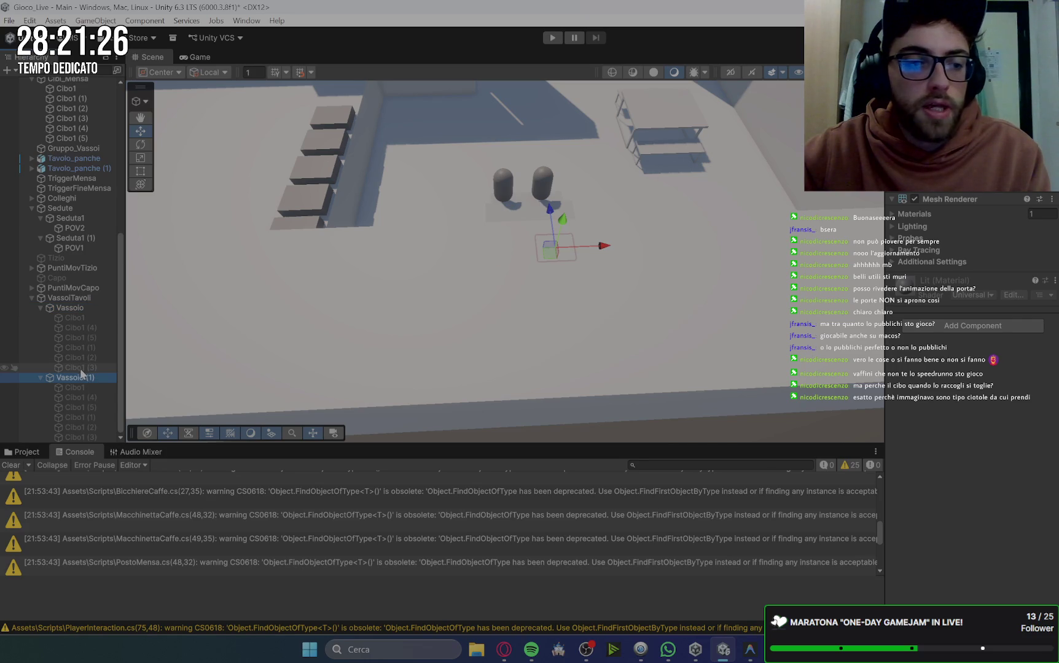
pyautogui.keyDown('ctrl'); pyautogui.click(82, 309); pyautogui.keyUp('ctrl')
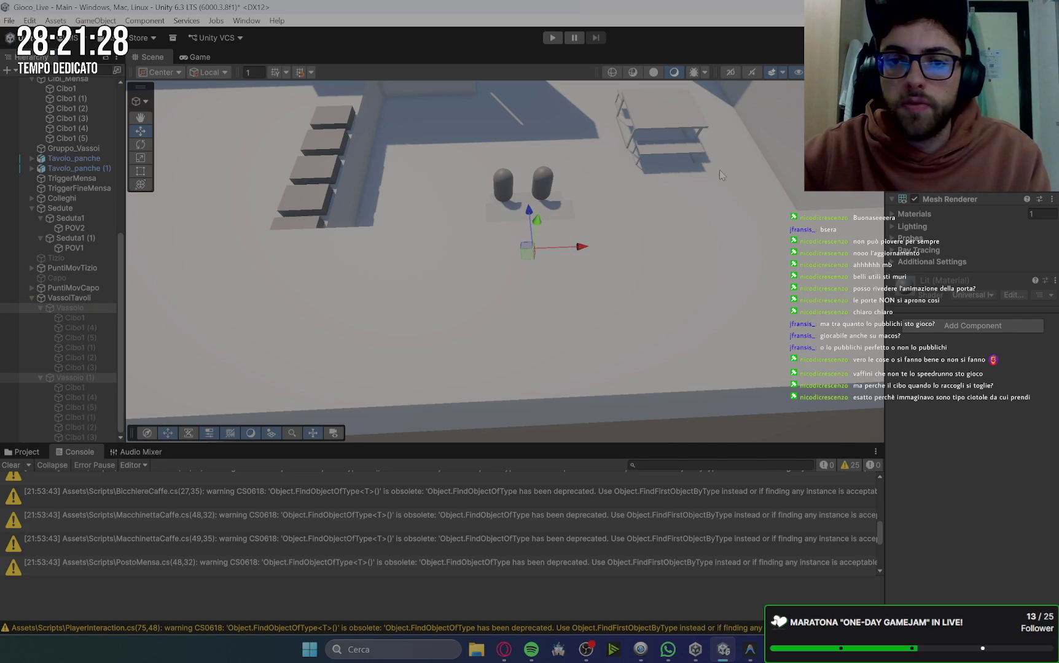
pyautogui.press('f')
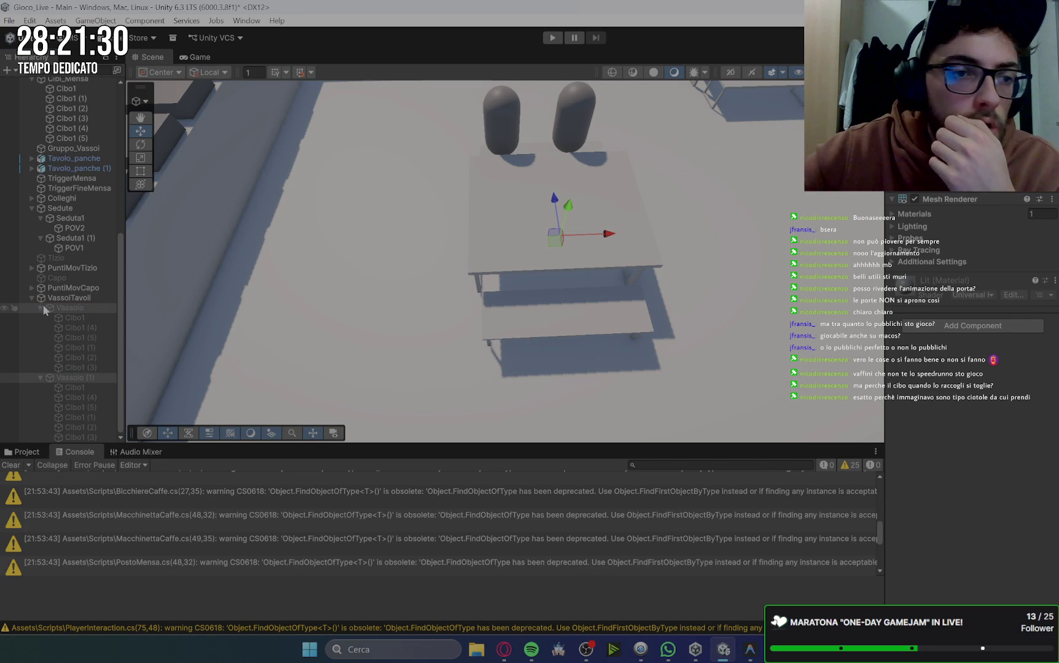
pyautogui.click(32, 298)
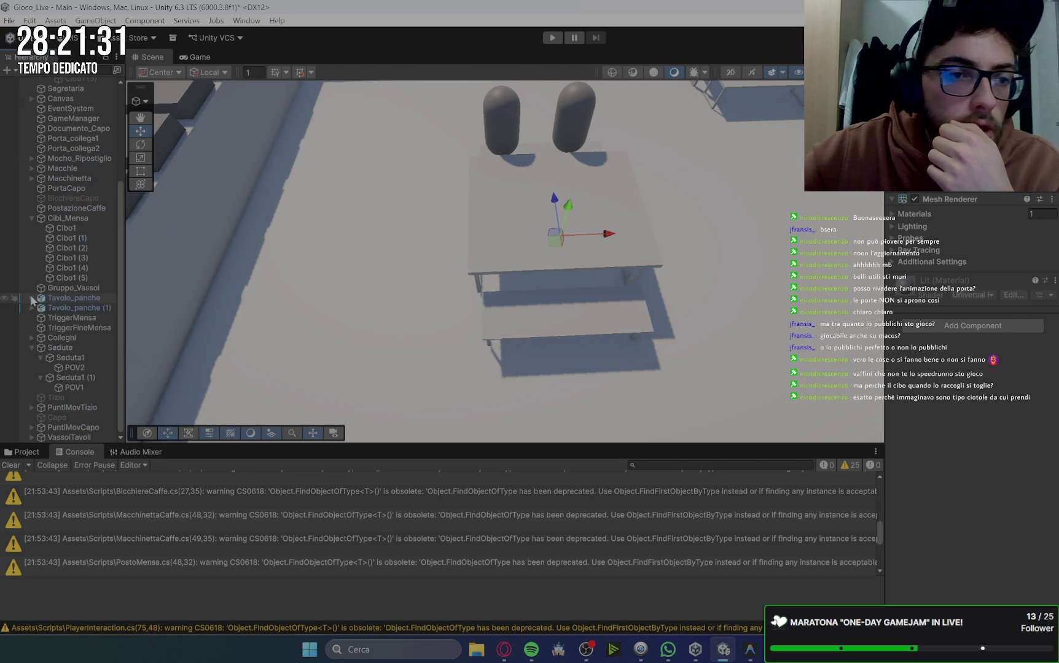
pyautogui.click(32, 348)
pyautogui.click(32, 260)
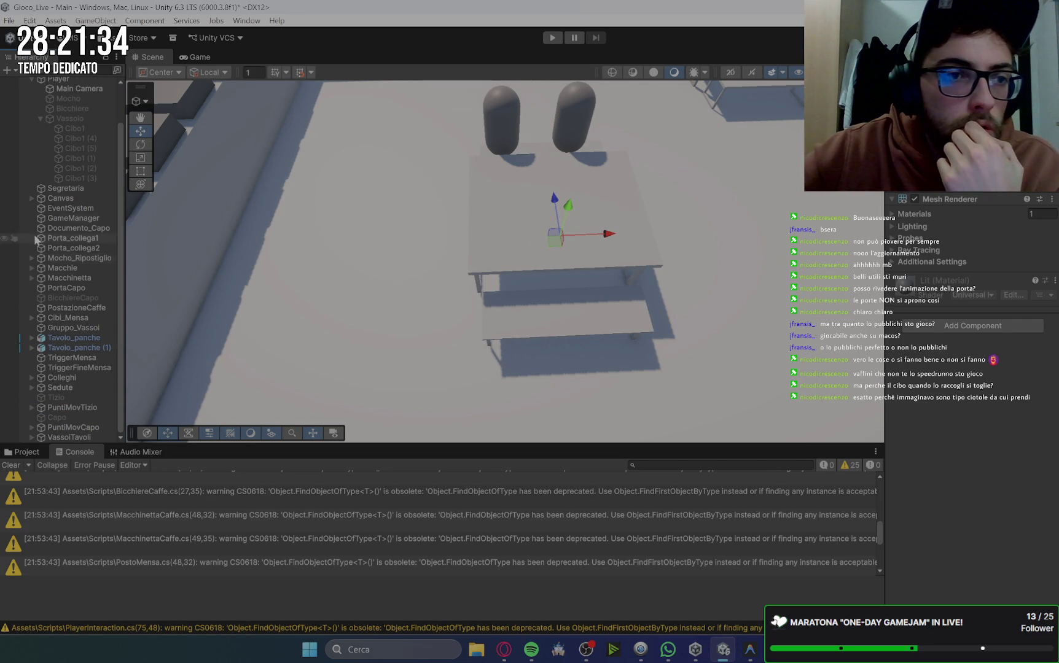
pyautogui.scroll(3, 35, 240)
pyautogui.scroll(-10, 567, 167)
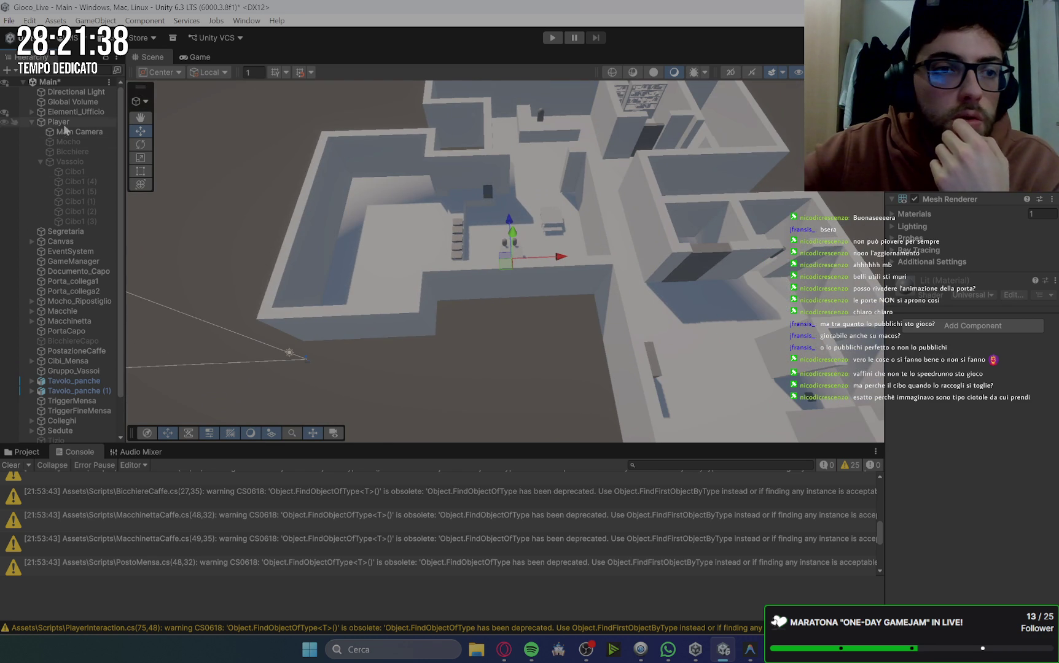
# Inspect Cibo1 (2) and Cibo1 (3) on the player's tray, then clear the Console.
pyautogui.click(40, 161)
pyautogui.click(40, 161)
pyautogui.click(74, 171)
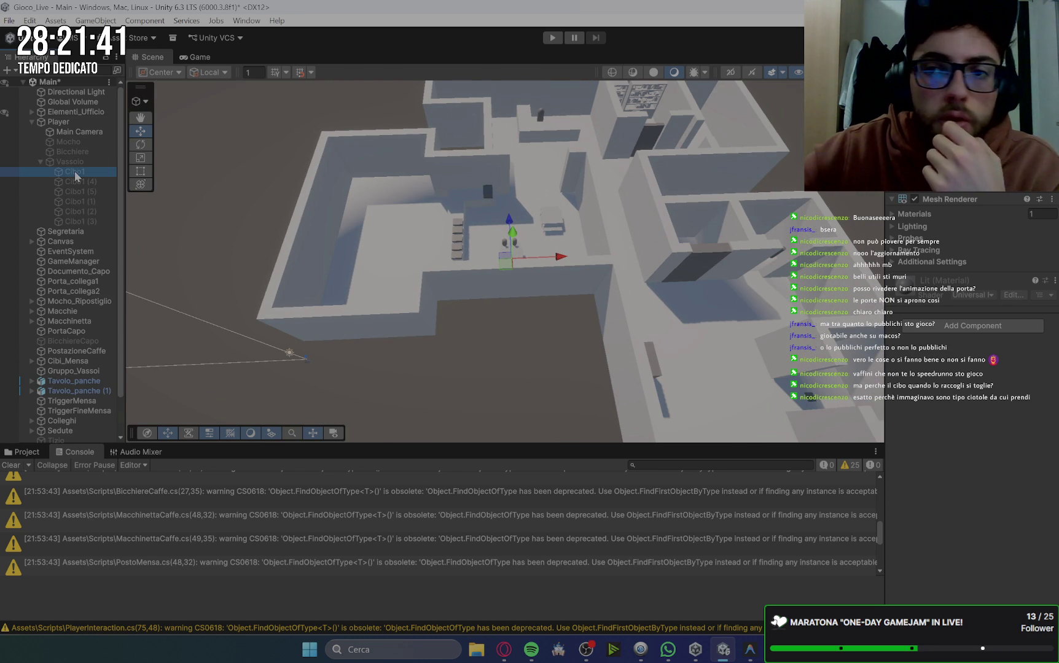
pyautogui.click(81, 221)
pyautogui.click(80, 211)
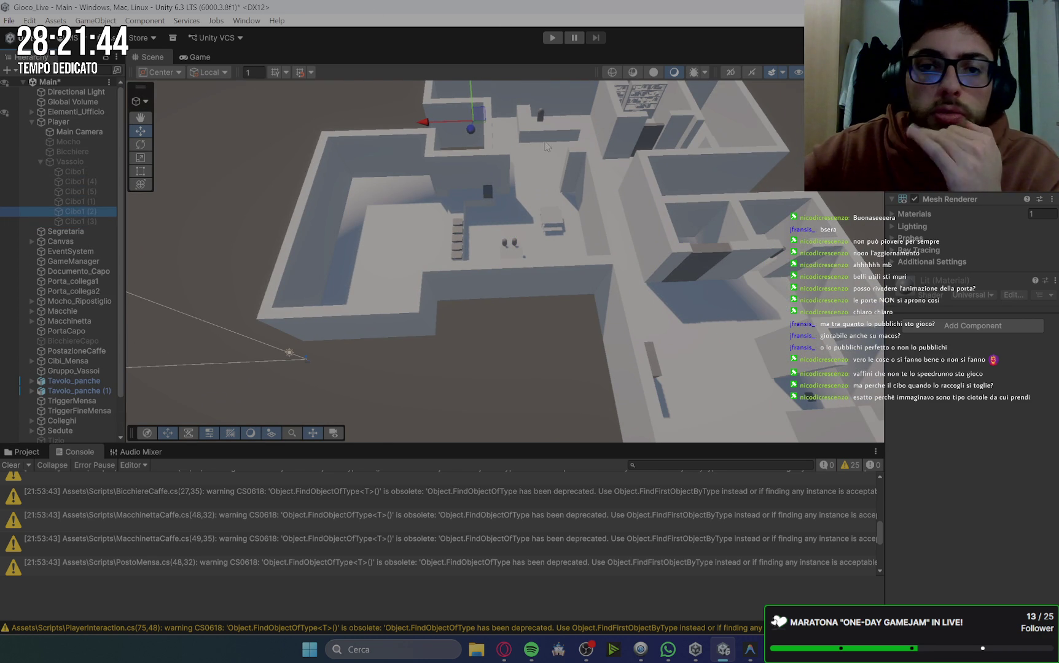
pyautogui.click(515, 344)
pyautogui.click(10, 465)
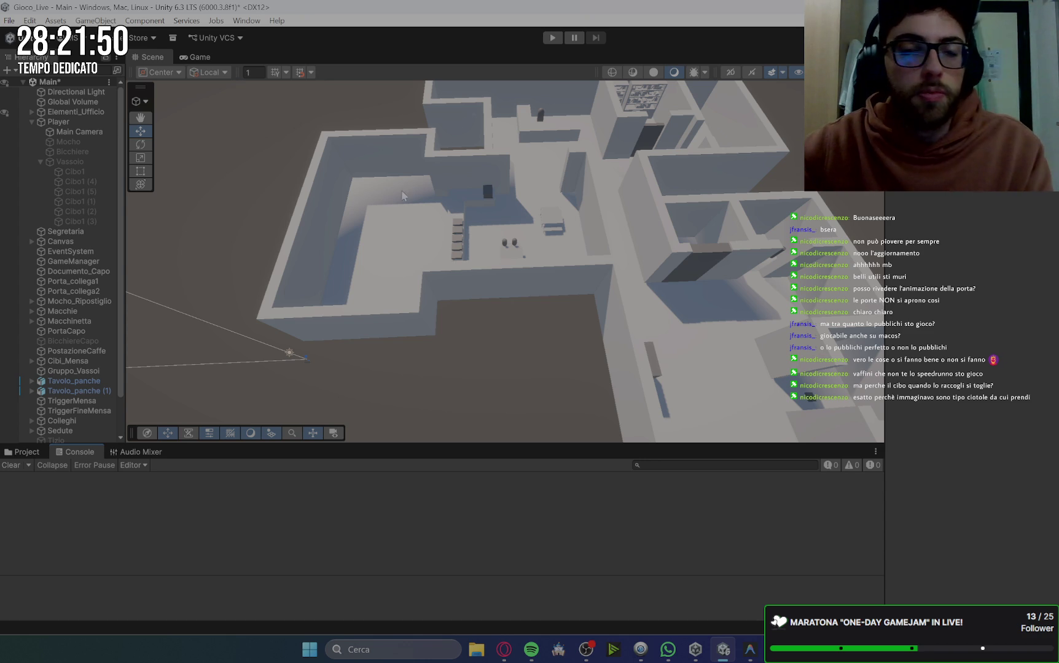
# Start Play mode, greet the welcoming NPC and collect the first document.
pyautogui.click(550, 40)
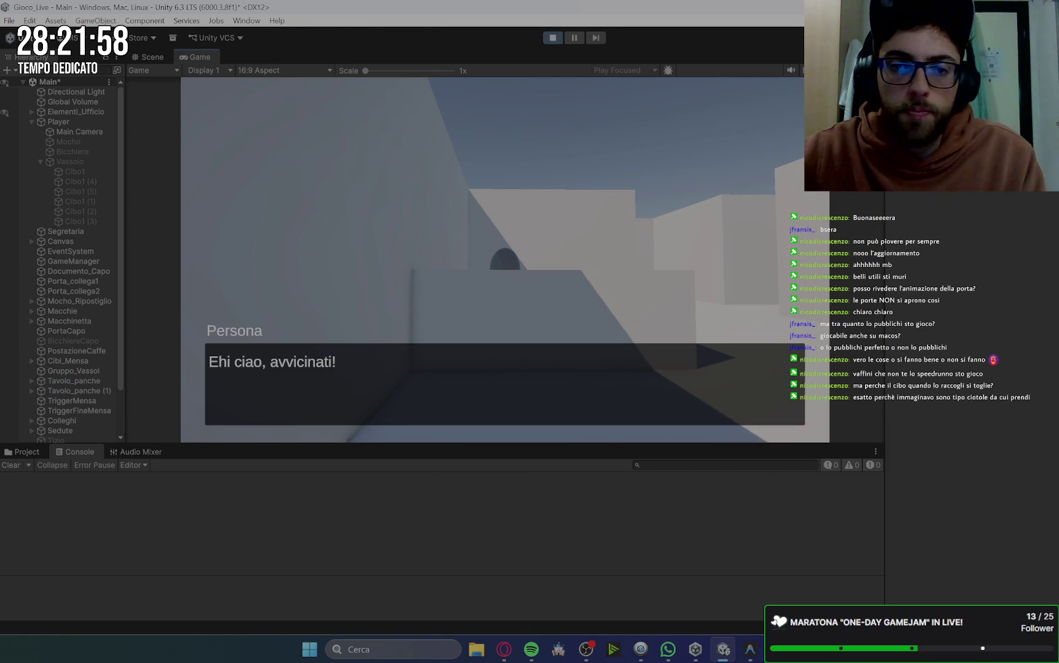
pyautogui.click(65, 123)
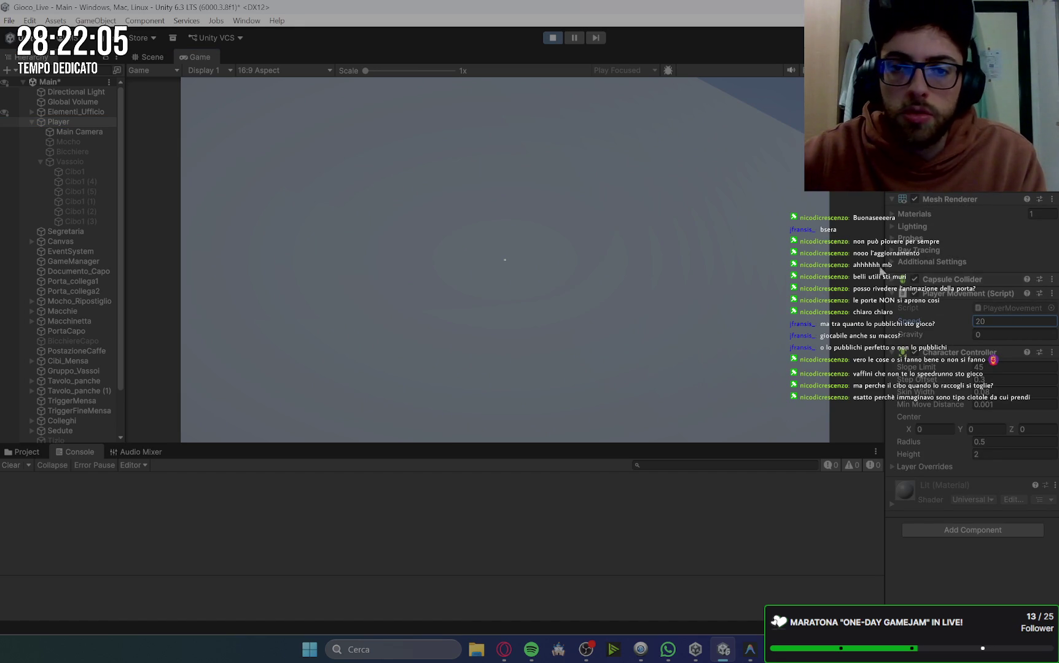
pyautogui.click(676, 253)
pyautogui.press('w')
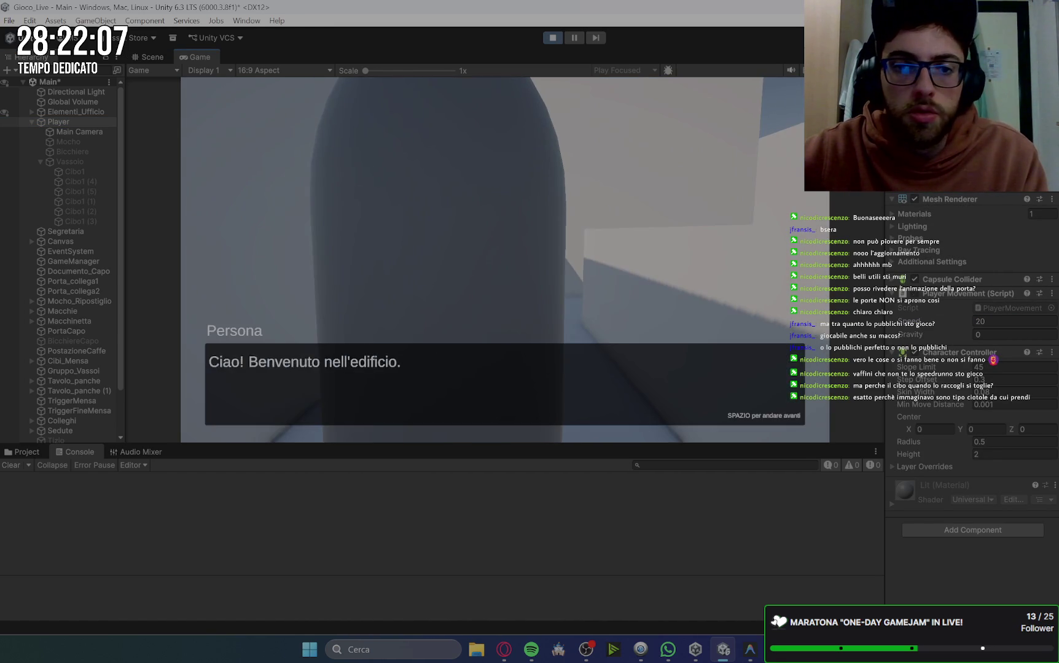
pyautogui.press('space')
pyautogui.press('w')
pyautogui.press('space')
pyautogui.press('space')
pyautogui.press('e')
pyautogui.press('space')
pyautogui.press('space')
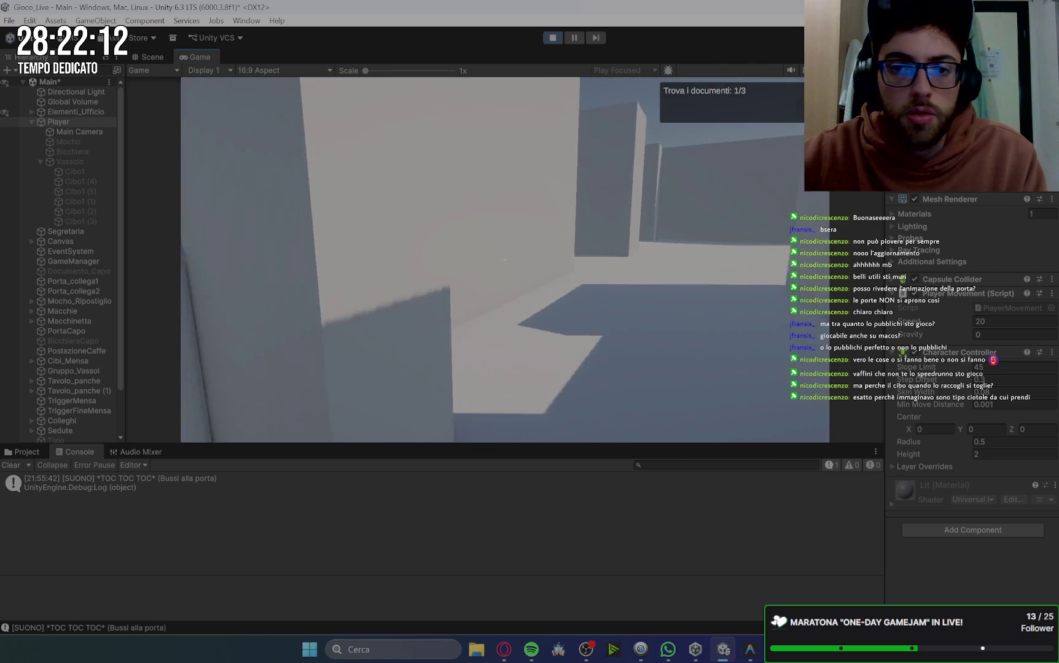
# Collect the second and third documents from colleagues in the office.
pyautogui.press('w')
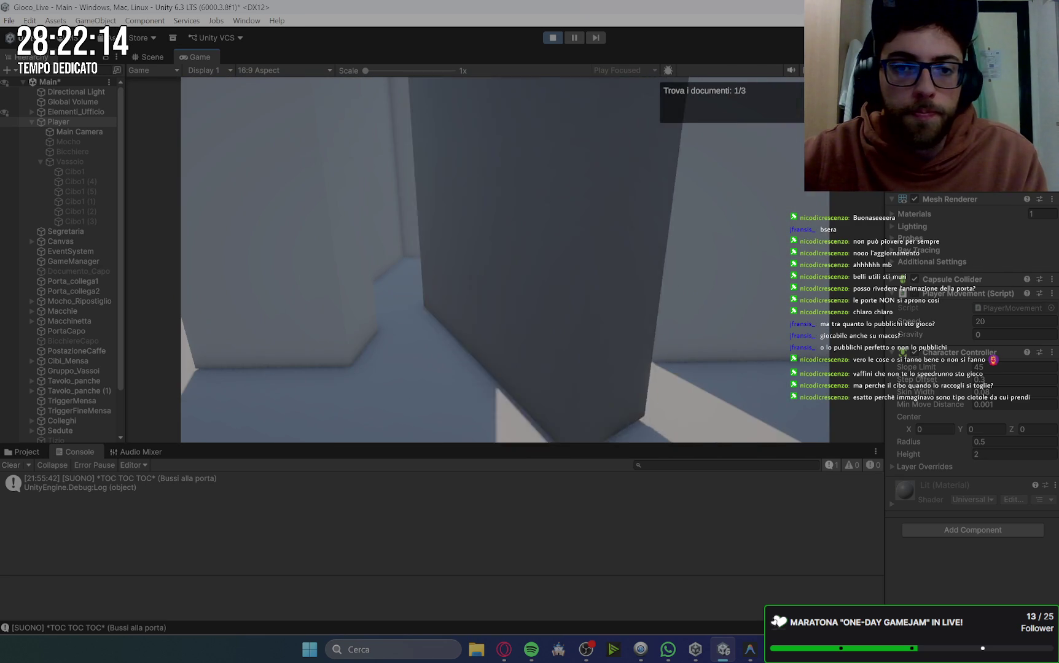
pyautogui.press('e')
pyautogui.press('space')
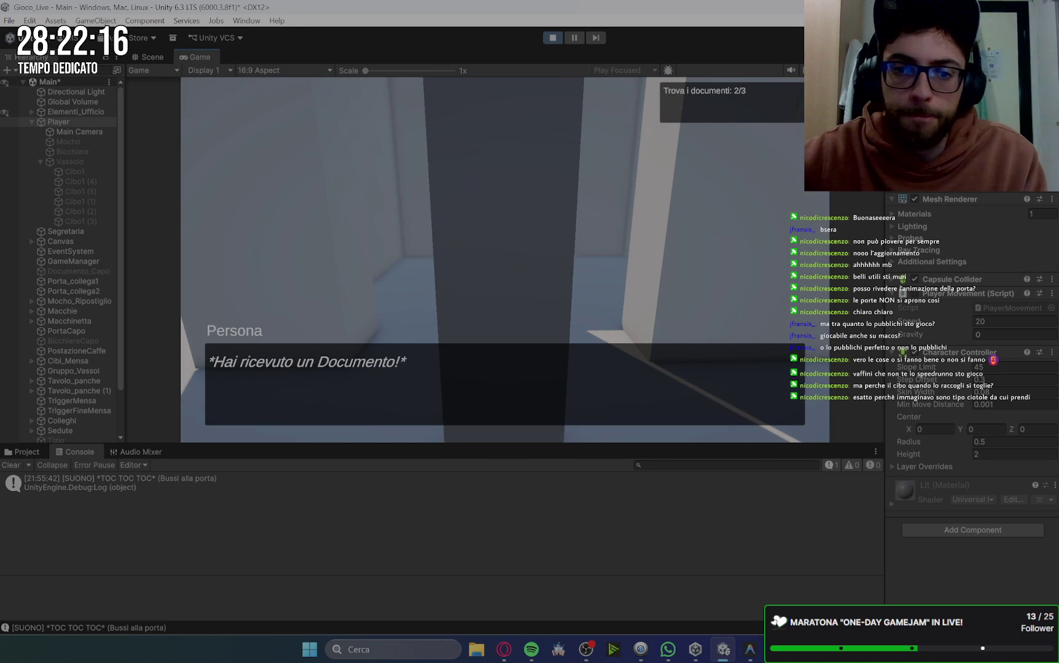
pyautogui.press('space')
pyautogui.press('w')
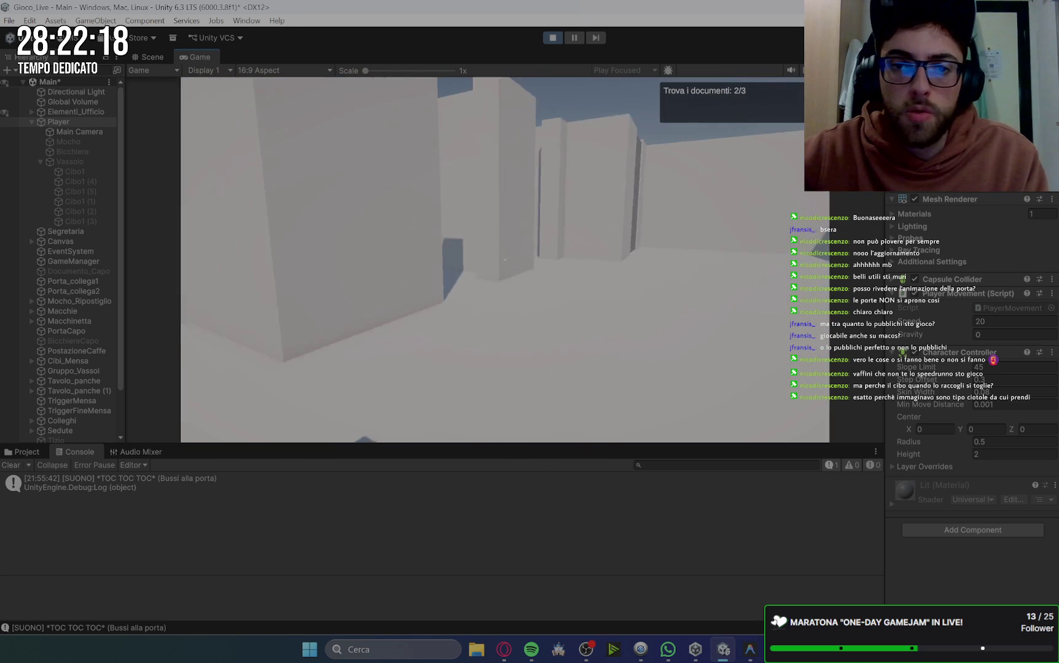
pyautogui.press('e')
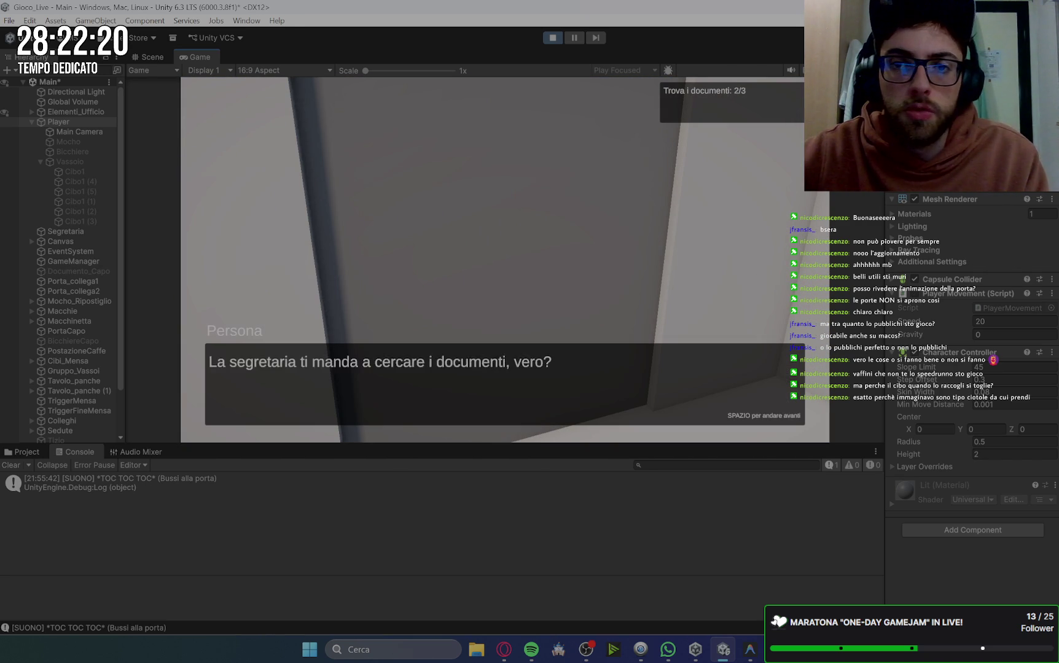
pyautogui.press('space')
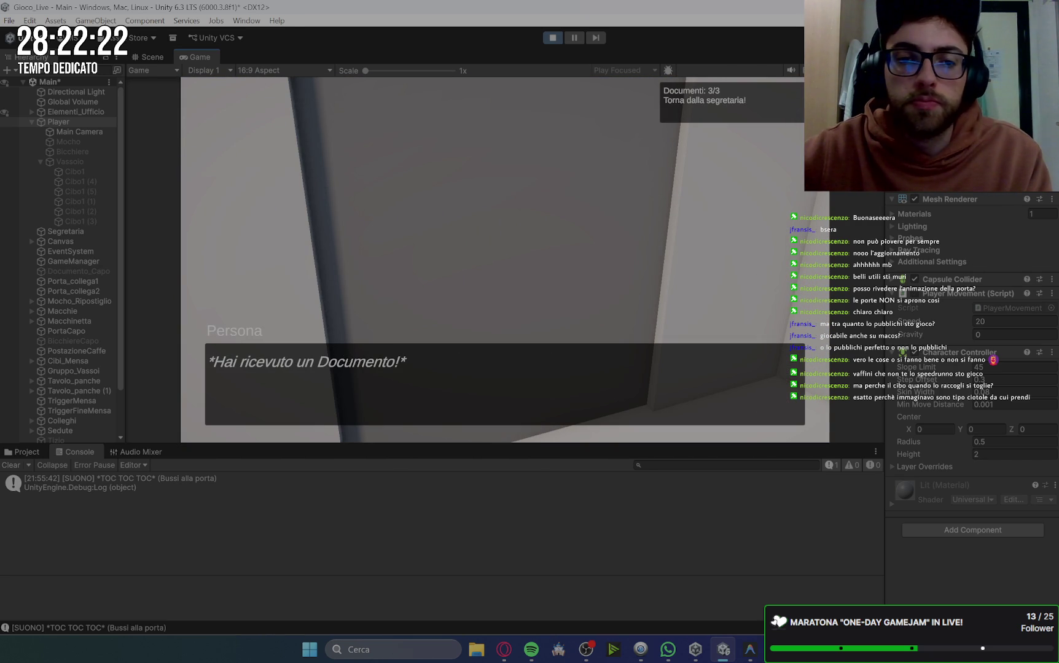
# Talk to the corridor NPC to get the objective 'Trova il mocho nel ripostiglio.'.
pyautogui.press('space')
pyautogui.press('w')
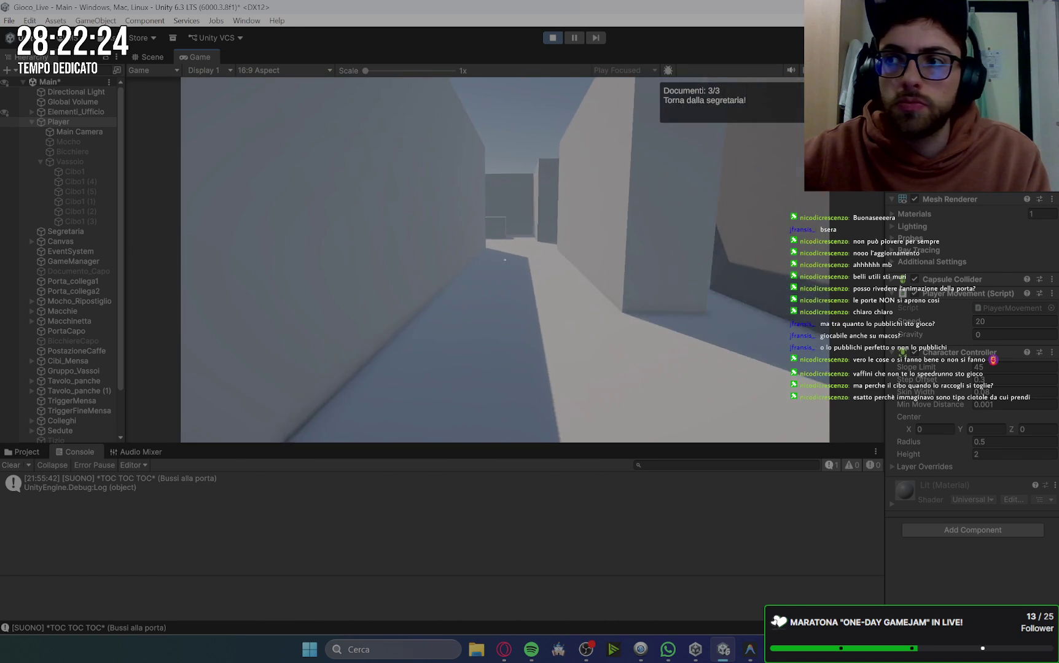
pyautogui.press('w')
pyautogui.press('e')
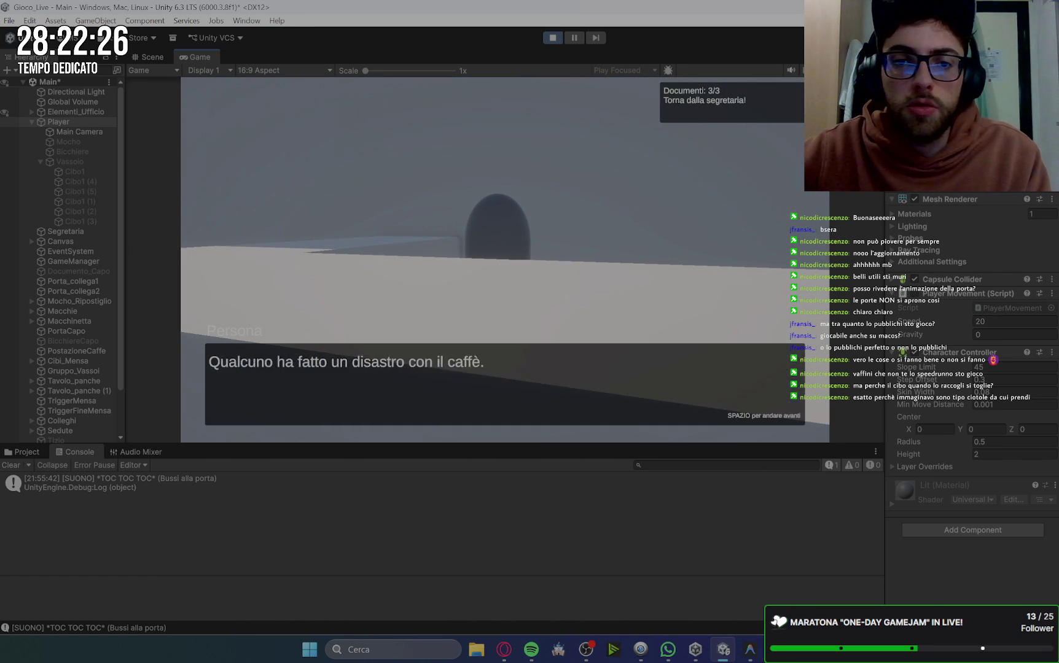
pyautogui.press('space')
pyautogui.click(506, 264)
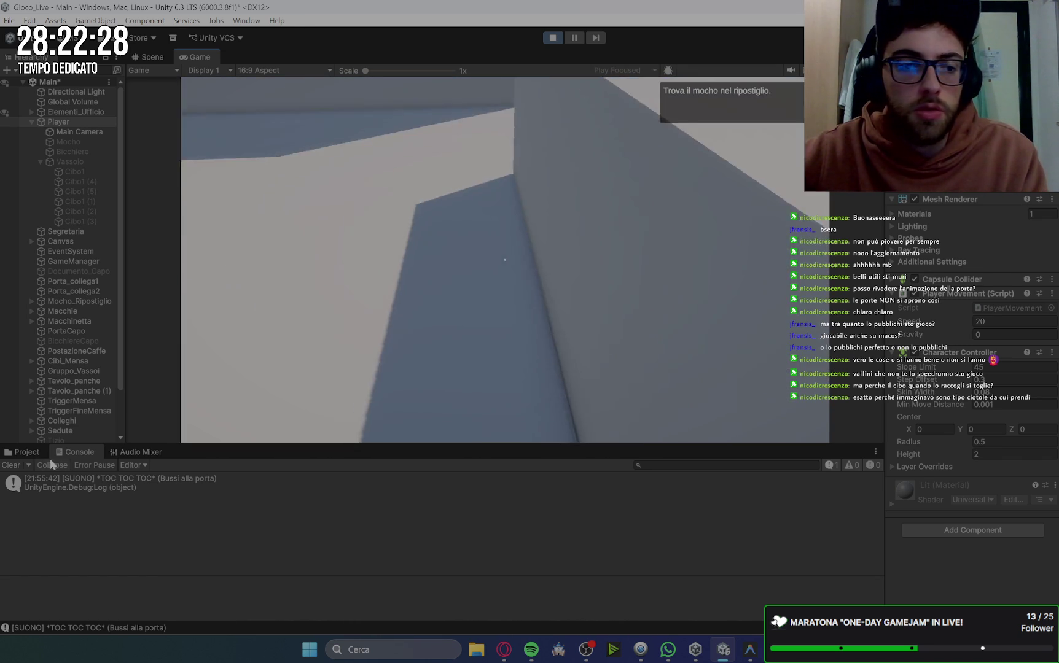
# Walk into the storeroom, pick up the mop and approach the floor stains.
pyautogui.press('w')
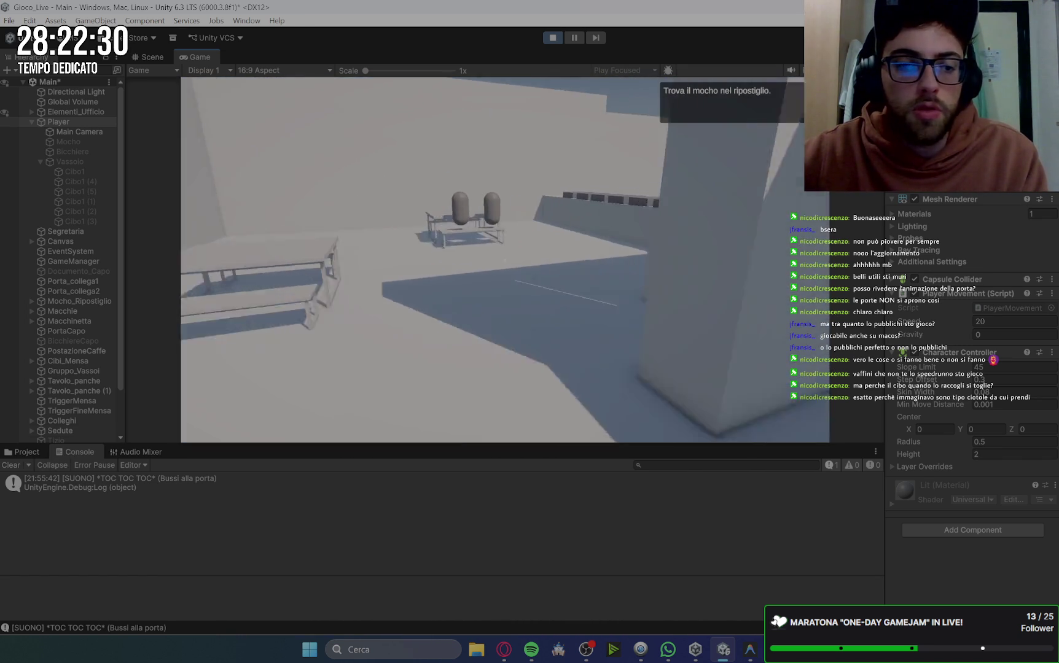
pyautogui.press('w')
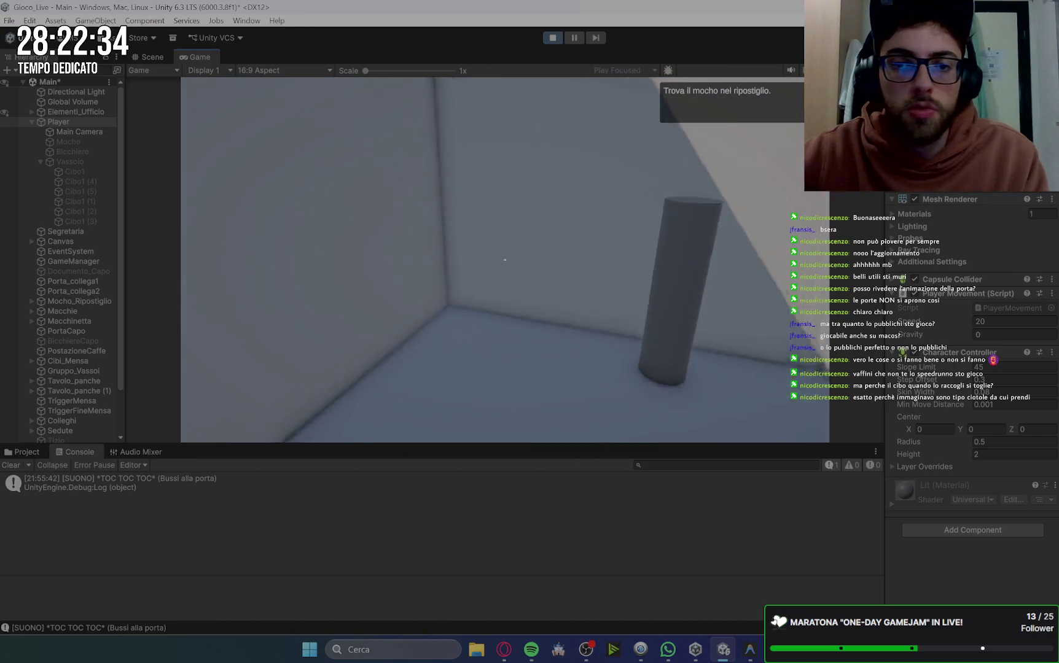
pyautogui.press('e')
pyautogui.press('w')
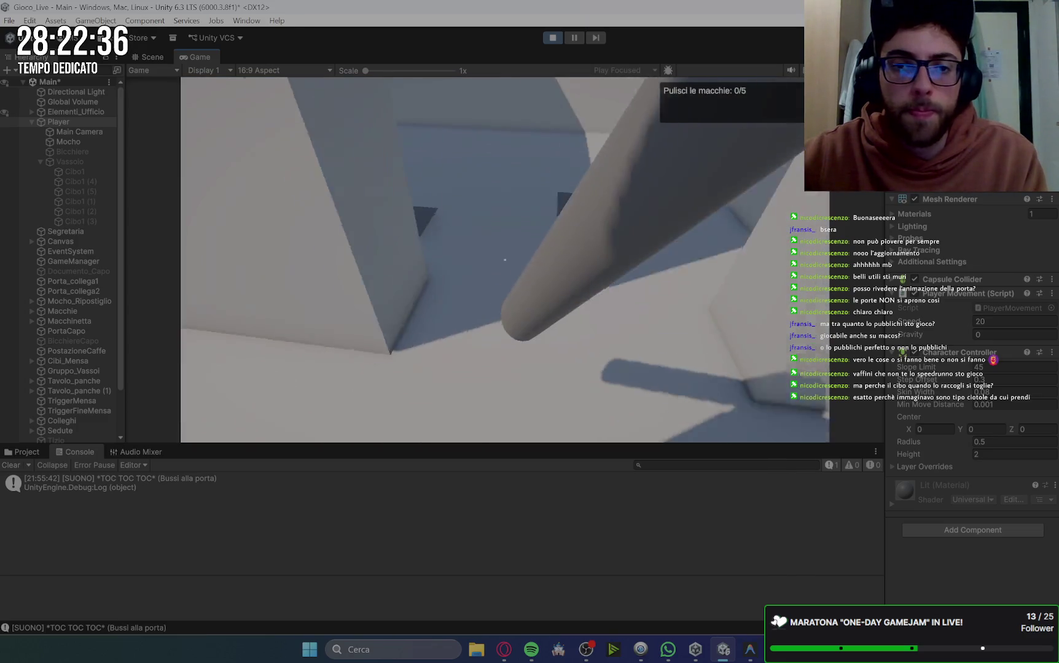
pyautogui.press('s')
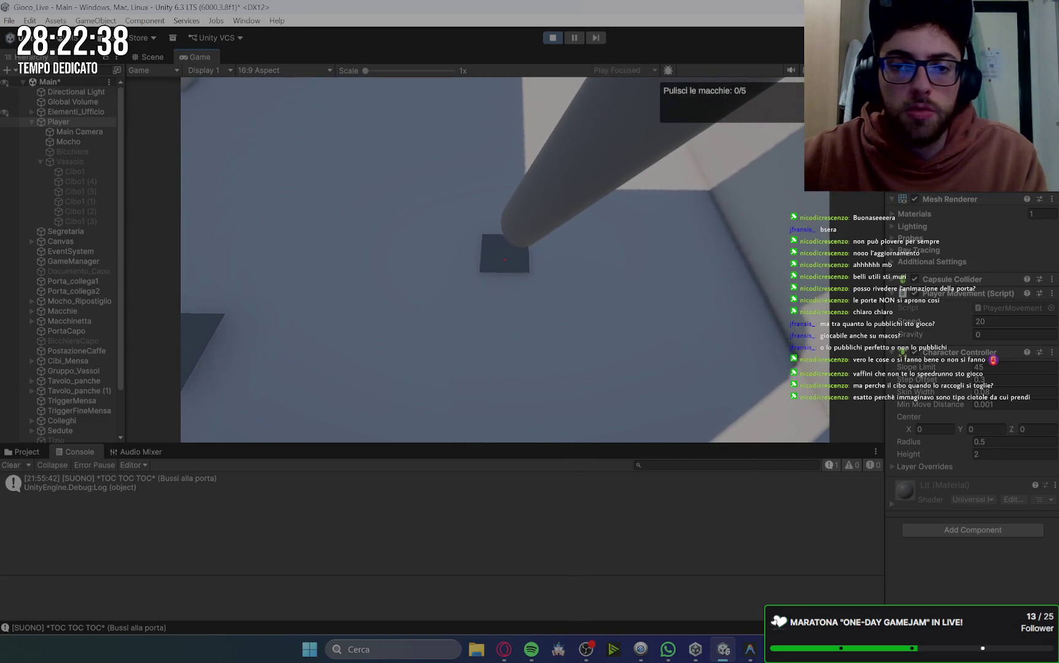
# Scrub all five floor stains clean with the mop.
pyautogui.press('e')
pyautogui.press('w')
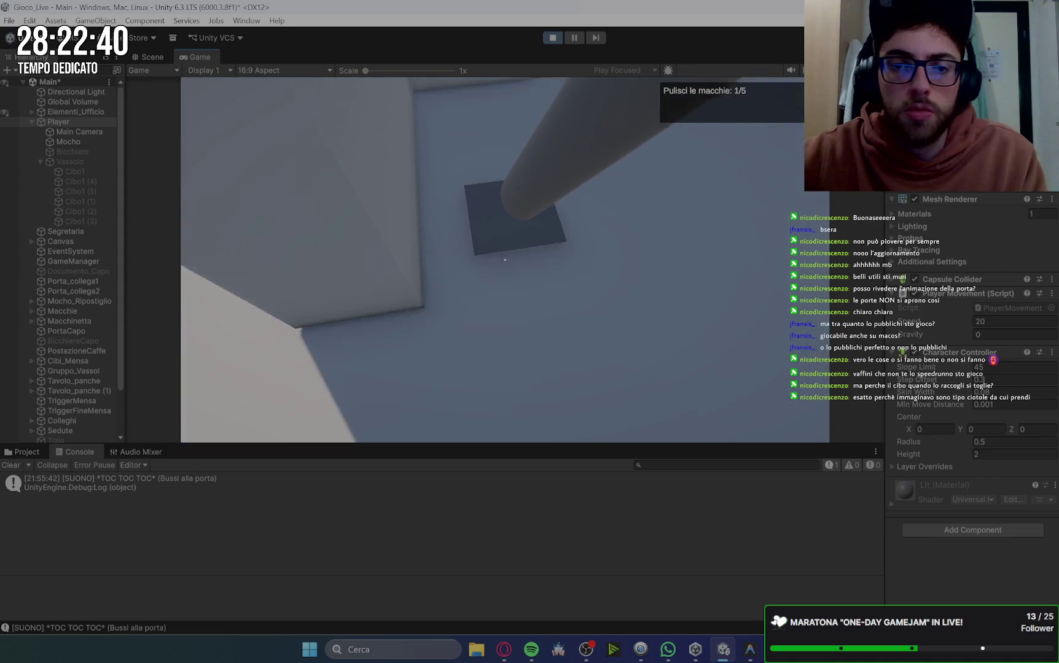
pyautogui.press('e')
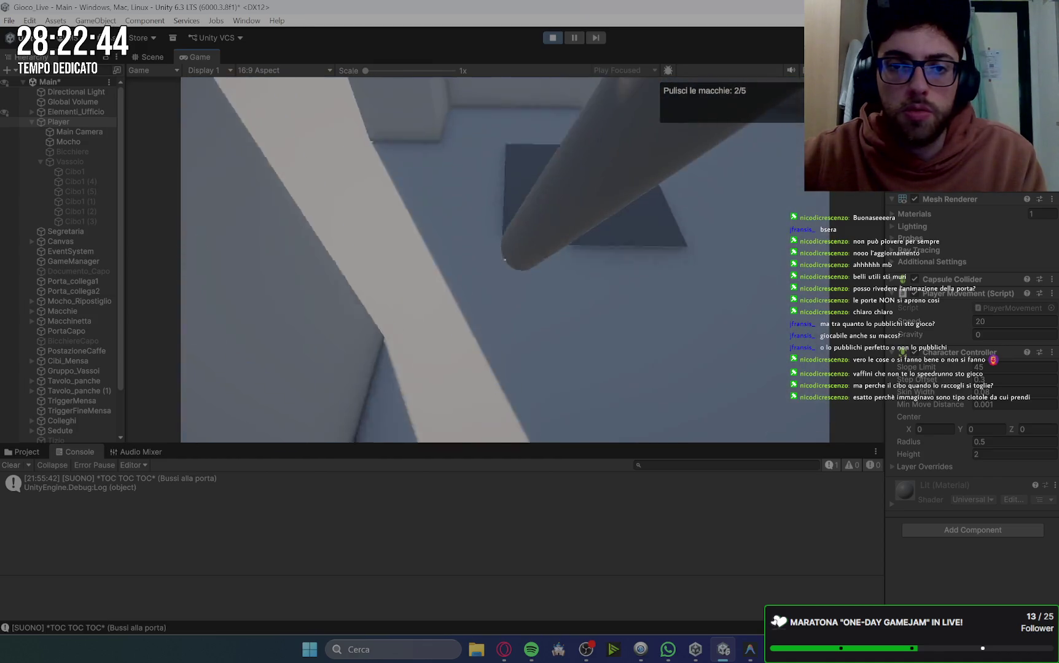
pyautogui.press('w')
pyautogui.press('e')
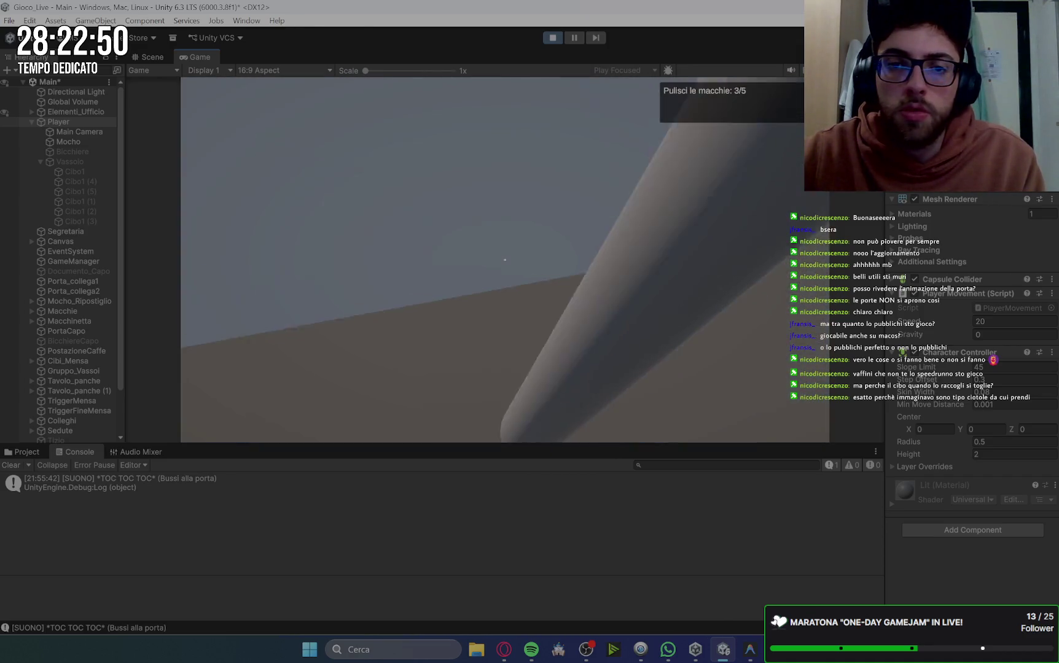
pyautogui.press('w')
pyautogui.press('e')
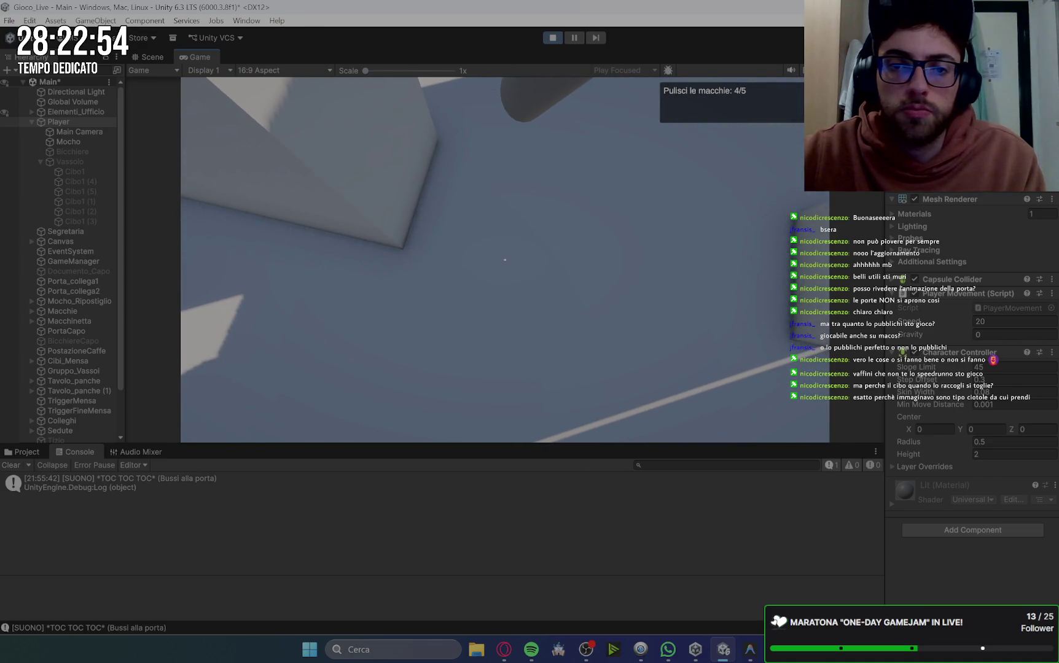
pyautogui.press('w')
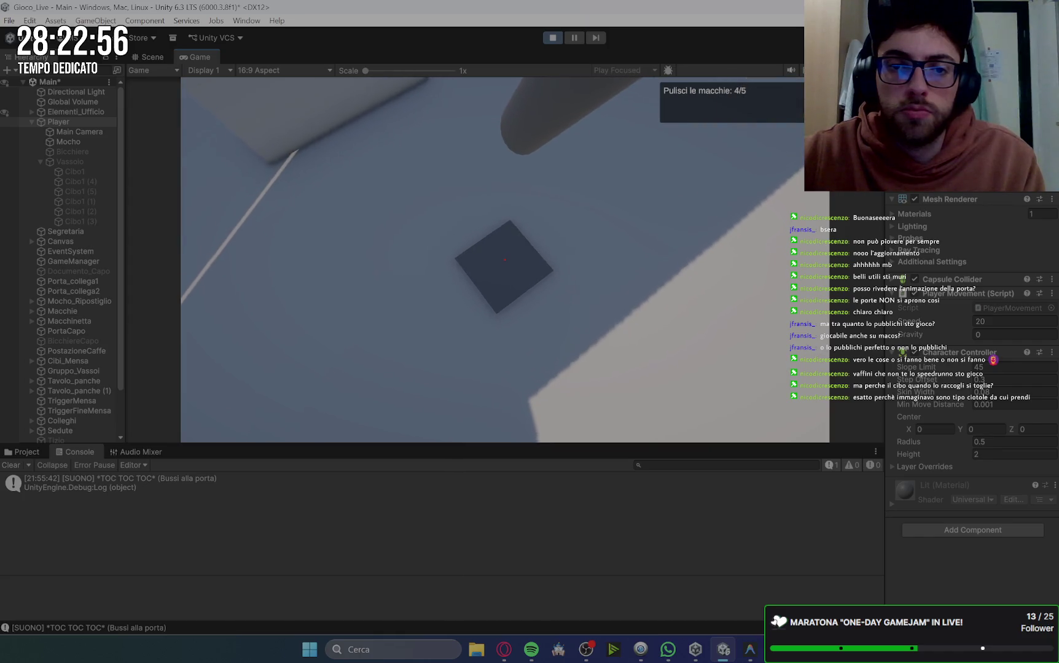
pyautogui.press('e')
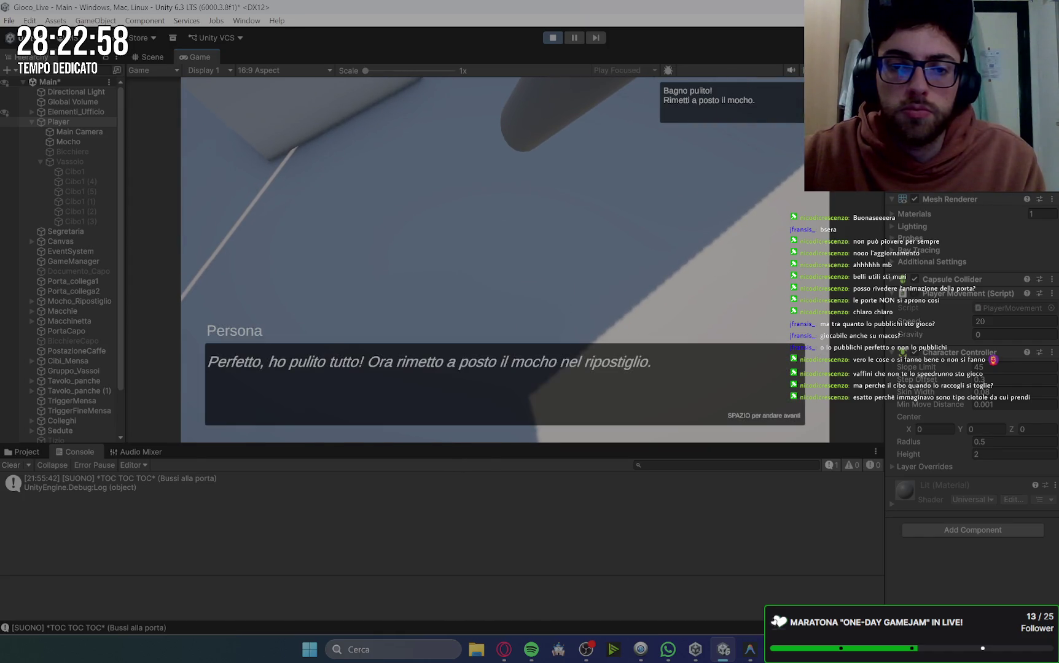
# Put the mop back in the storeroom and return to the secretary.
pyautogui.click(505, 259)
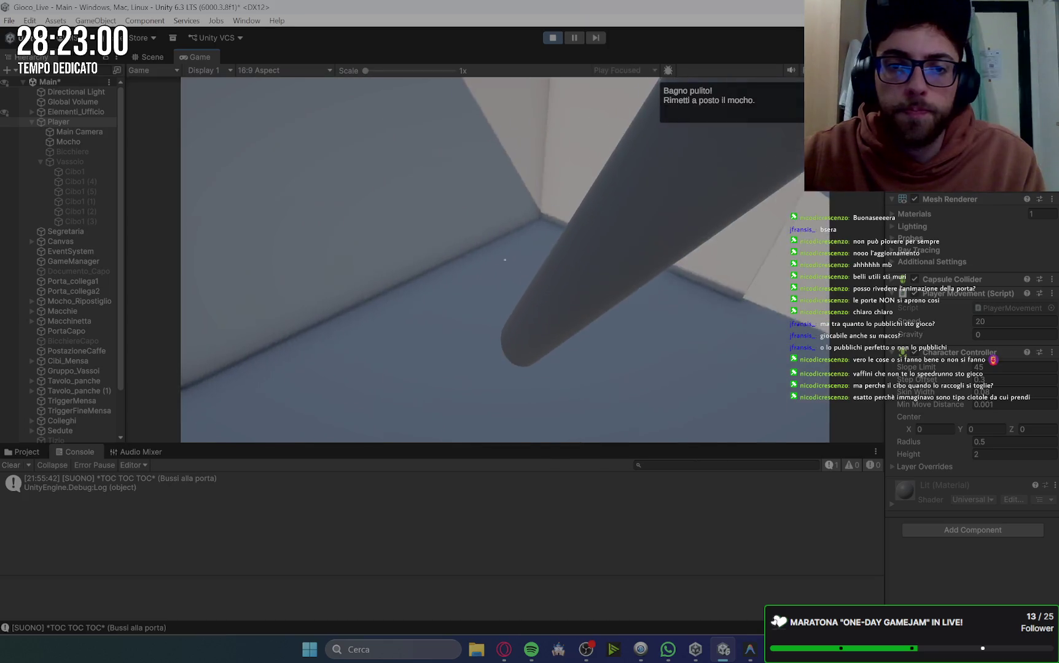
pyautogui.press('e')
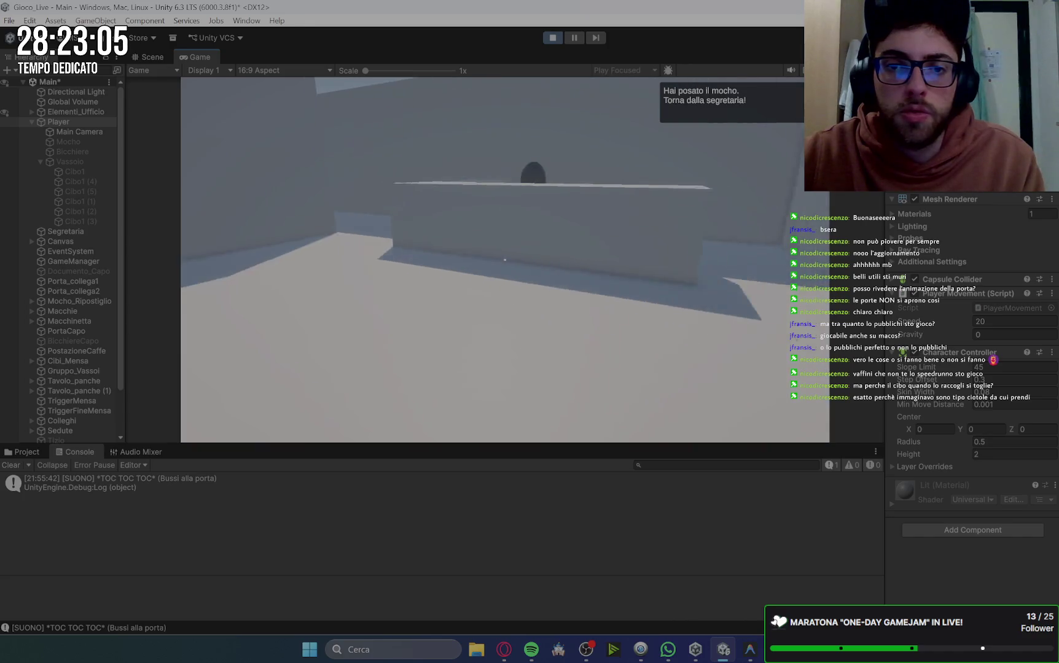
pyautogui.press('space')
pyautogui.press('space')
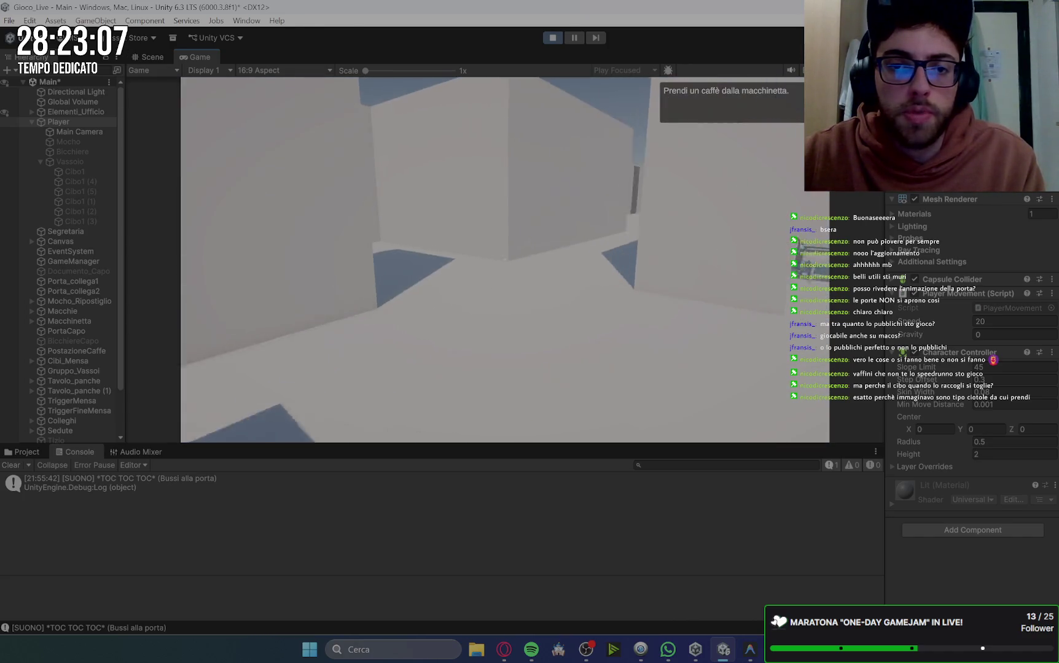
# Make coffee at the machine and deliver it to the boss's desk.
pyautogui.press('w')
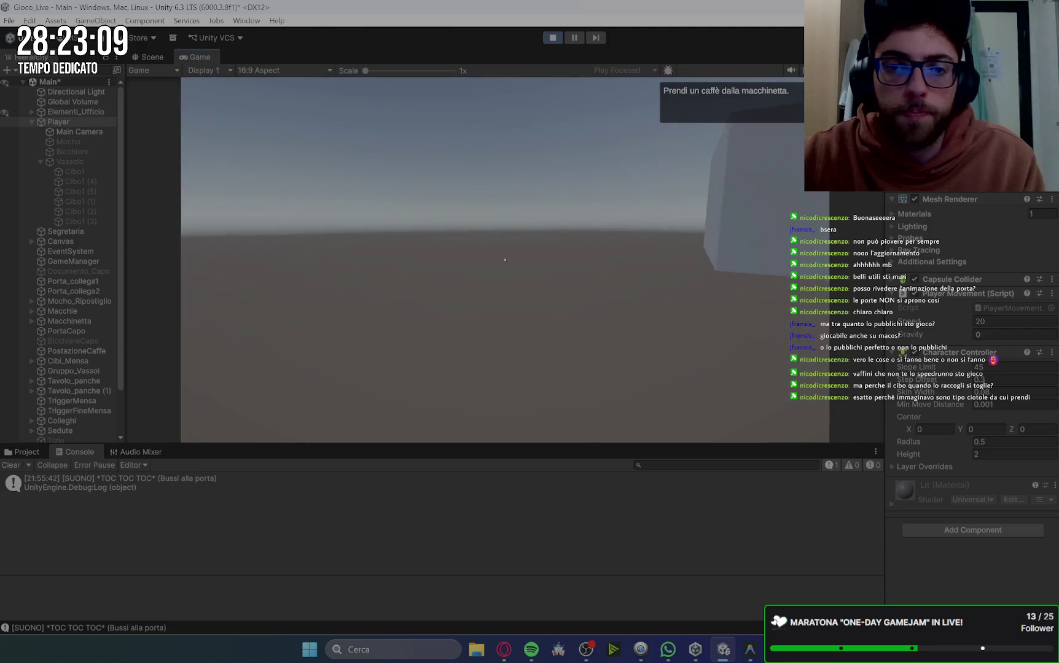
pyautogui.press('e')
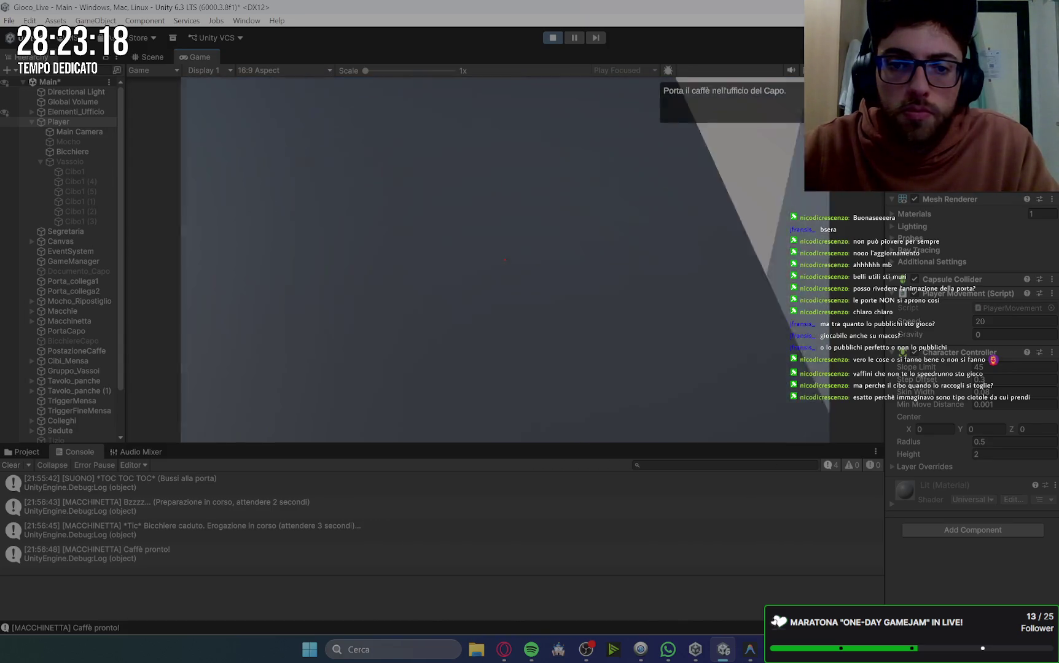
pyautogui.press('e')
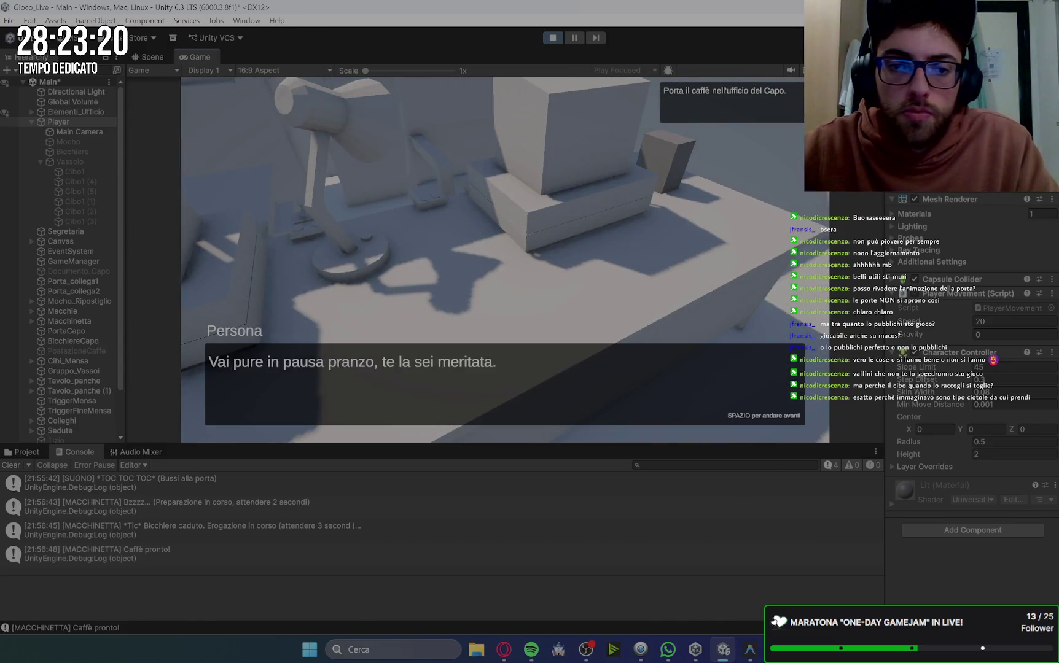
pyautogui.press('space')
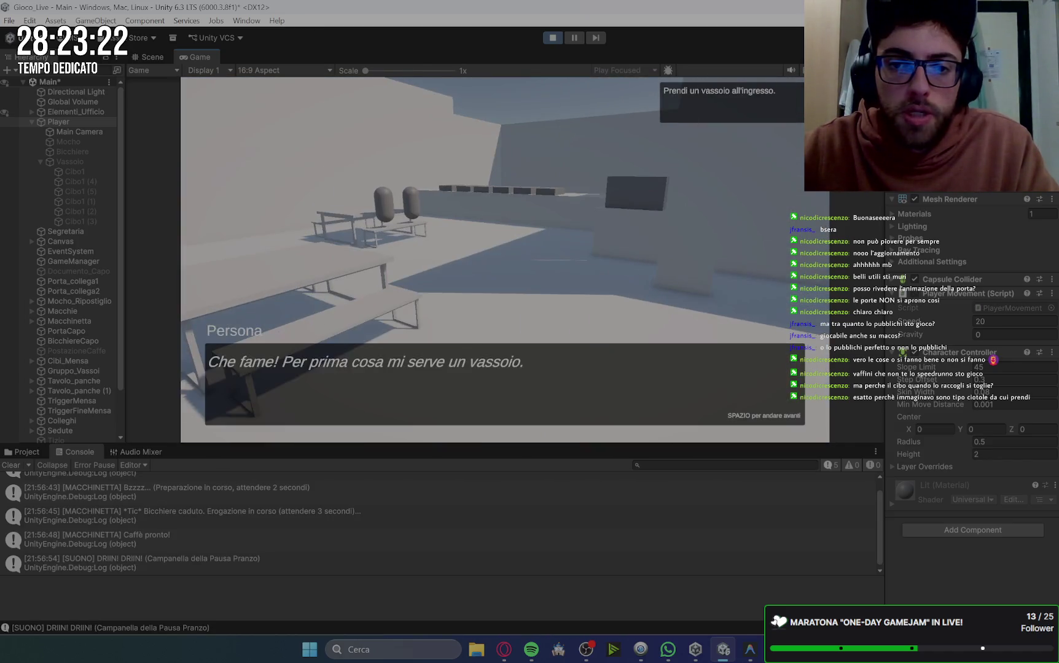
# Take a tray, collect three foods and sit down beside the colleagues.
pyautogui.press('space')
pyautogui.press('e')
pyautogui.press('space')
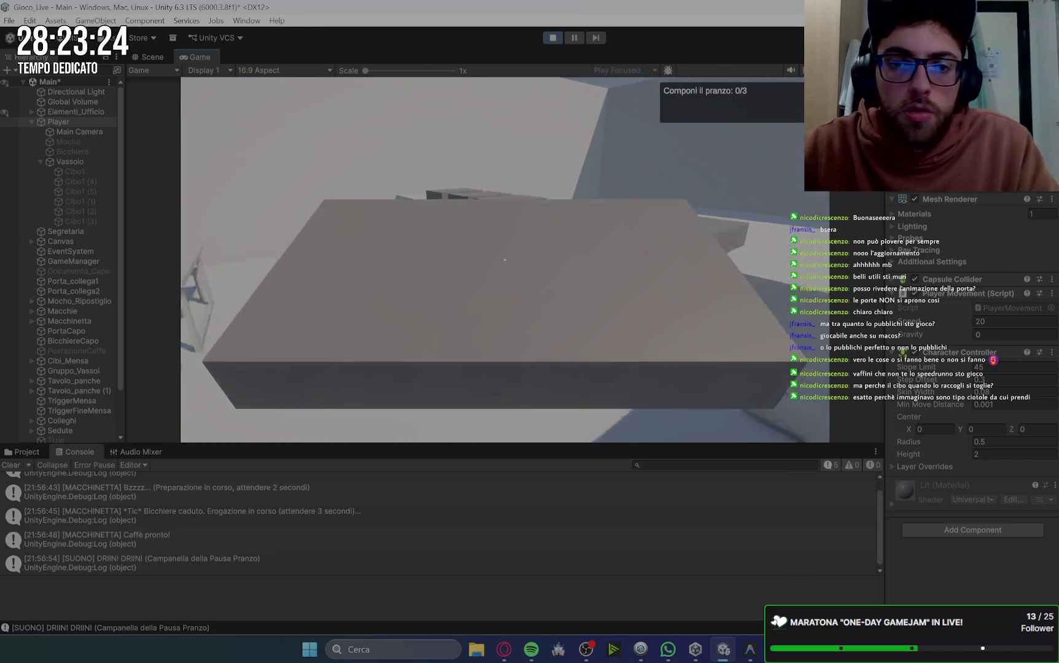
pyautogui.press('e')
pyautogui.press('e')
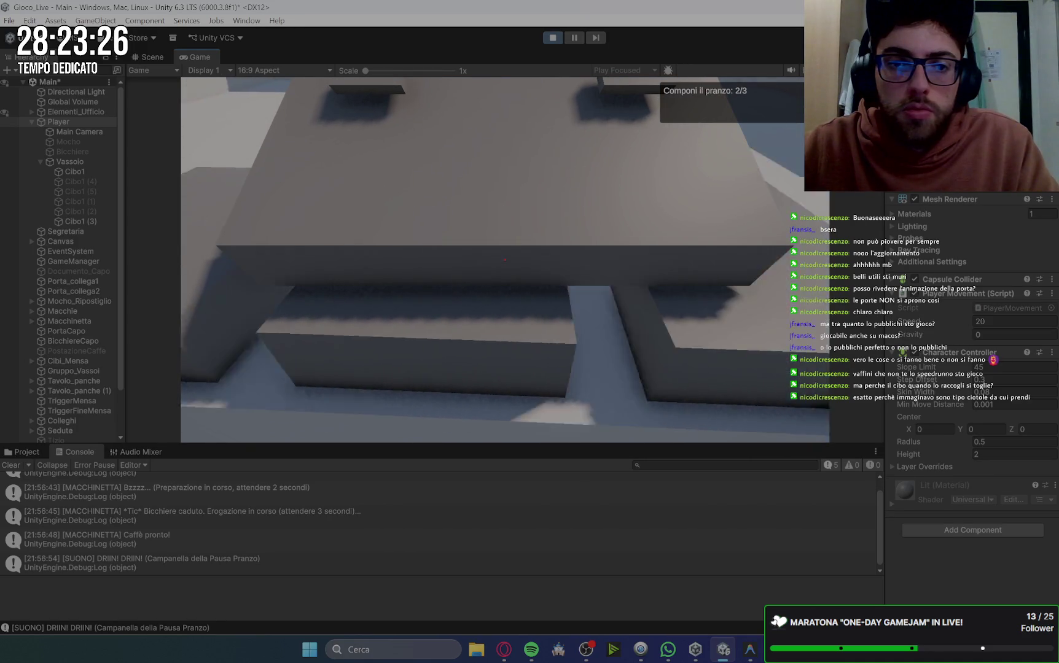
pyautogui.press('e')
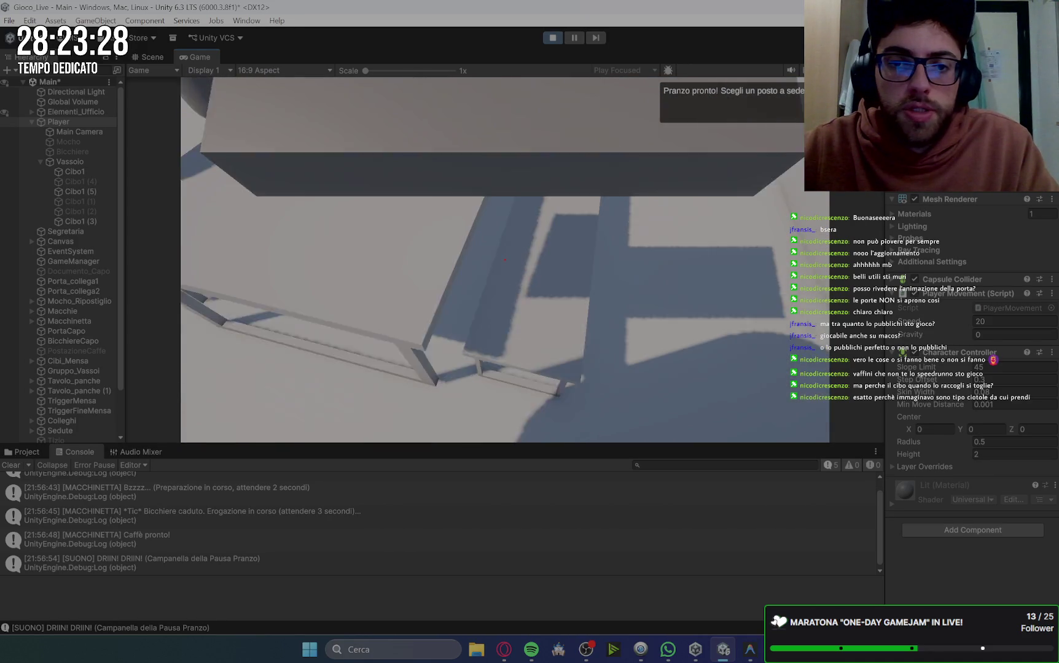
pyautogui.press('e')
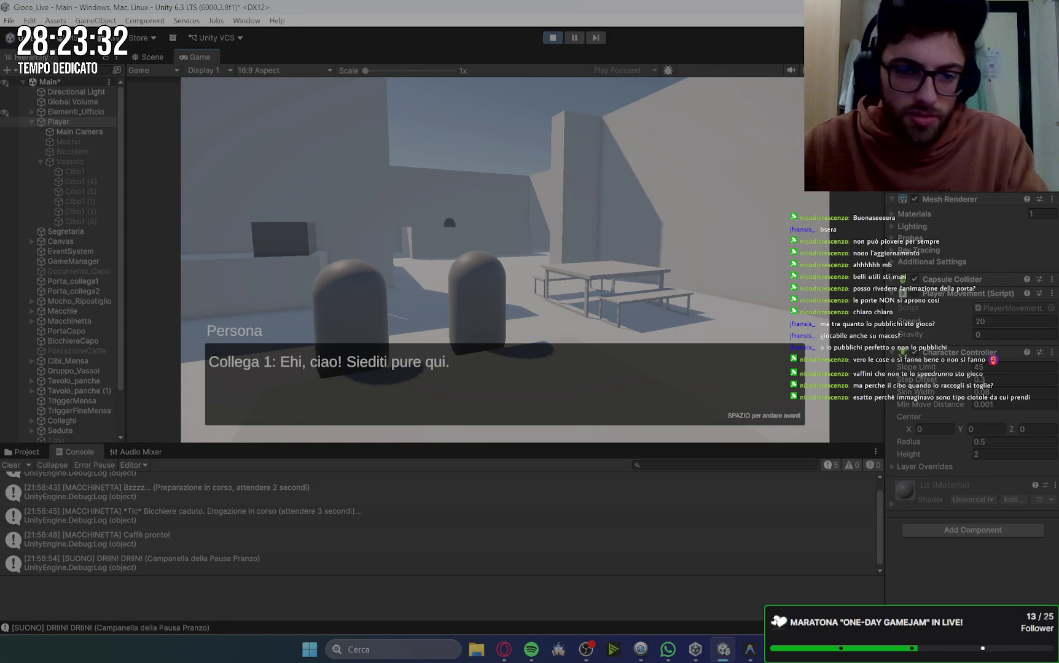
pyautogui.press('space')
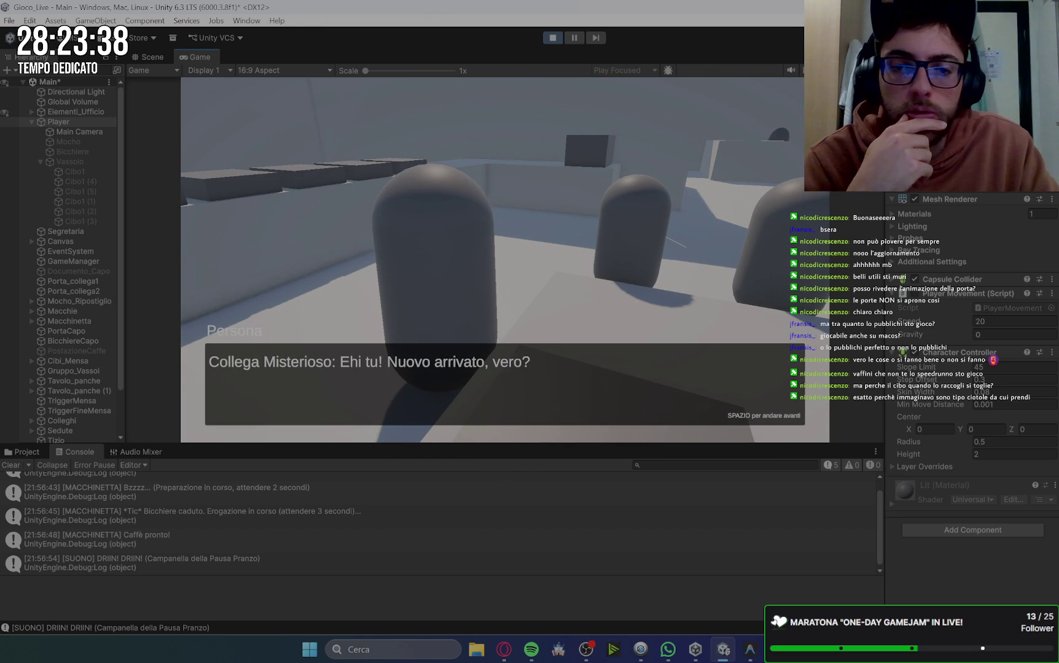
# Advance through and close the Collega Misterioso's dialogue.
pyautogui.press('space')
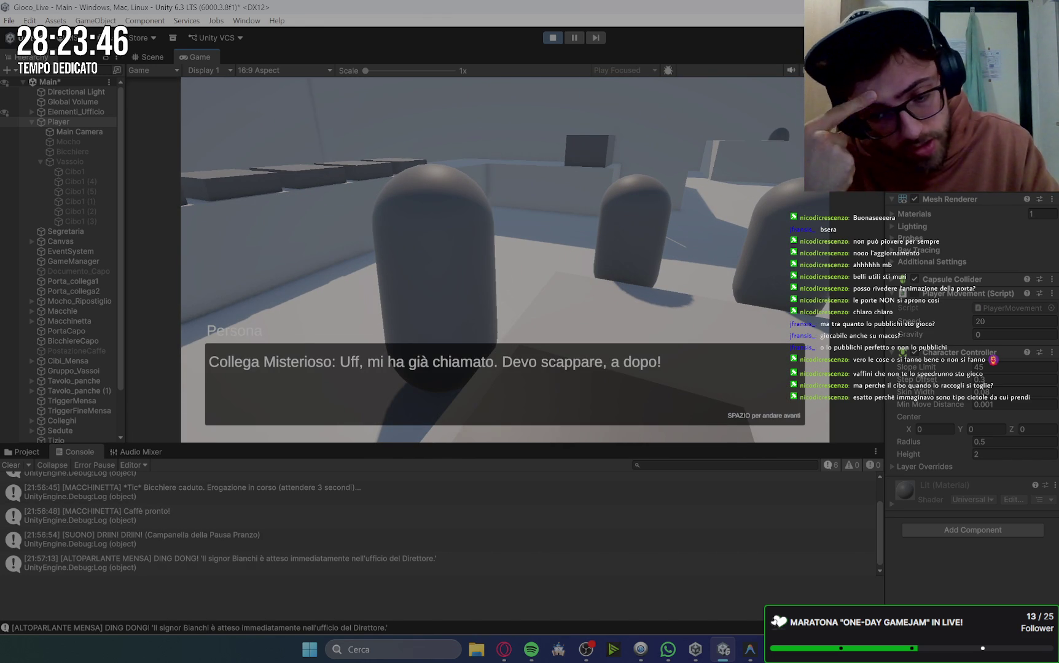
pyautogui.press('space')
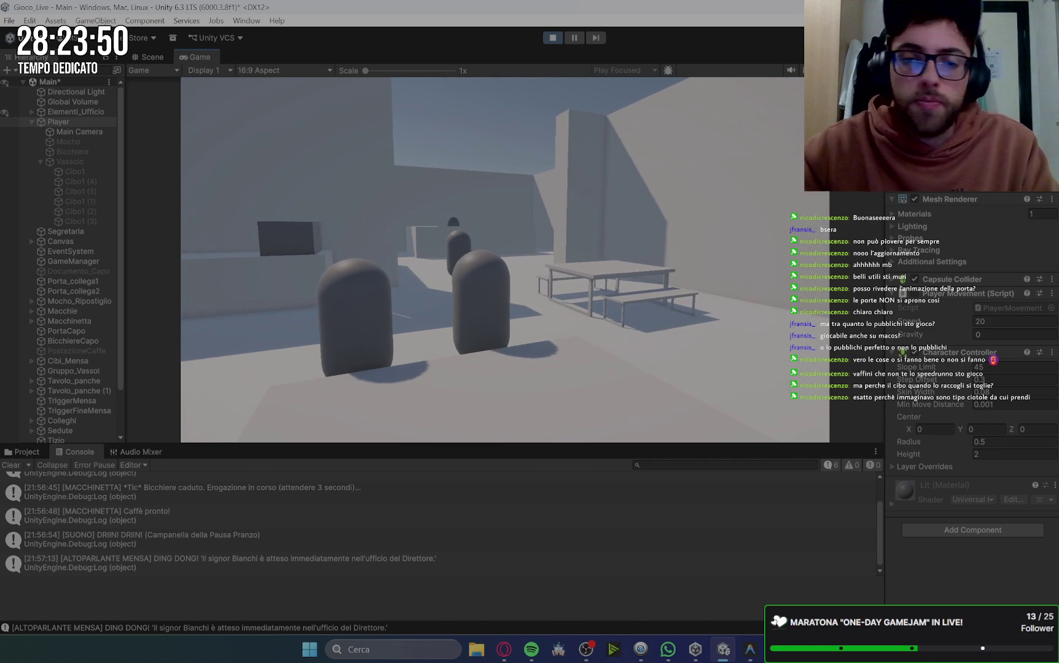
# Walk out of the cafeteria to reach the boss's-office objective, then stop Play mode.
pyautogui.press('w')
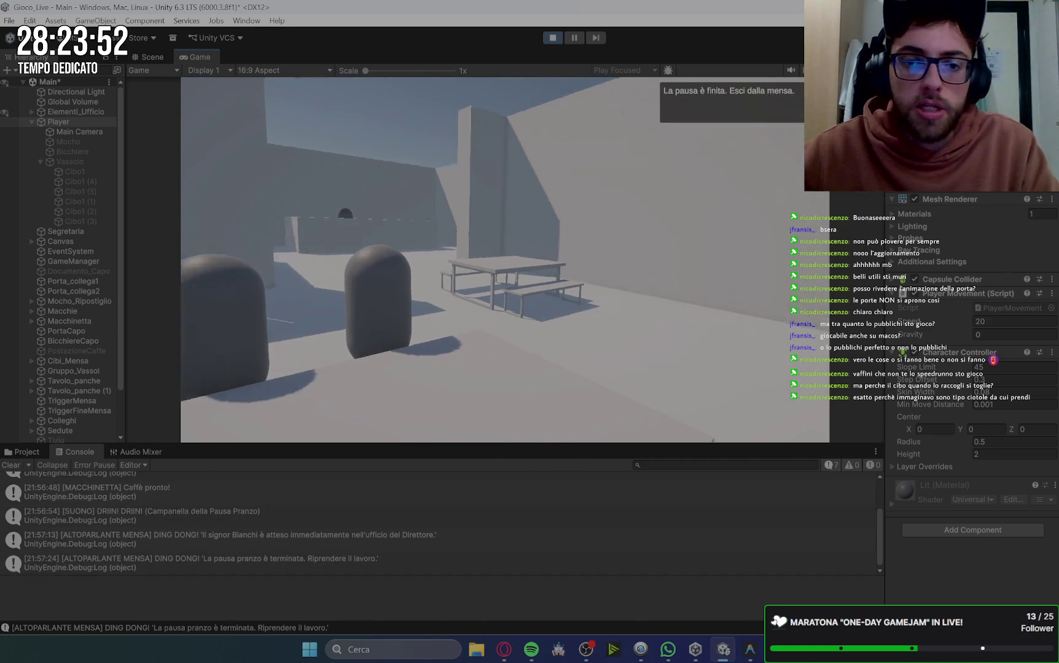
pyautogui.press('w')
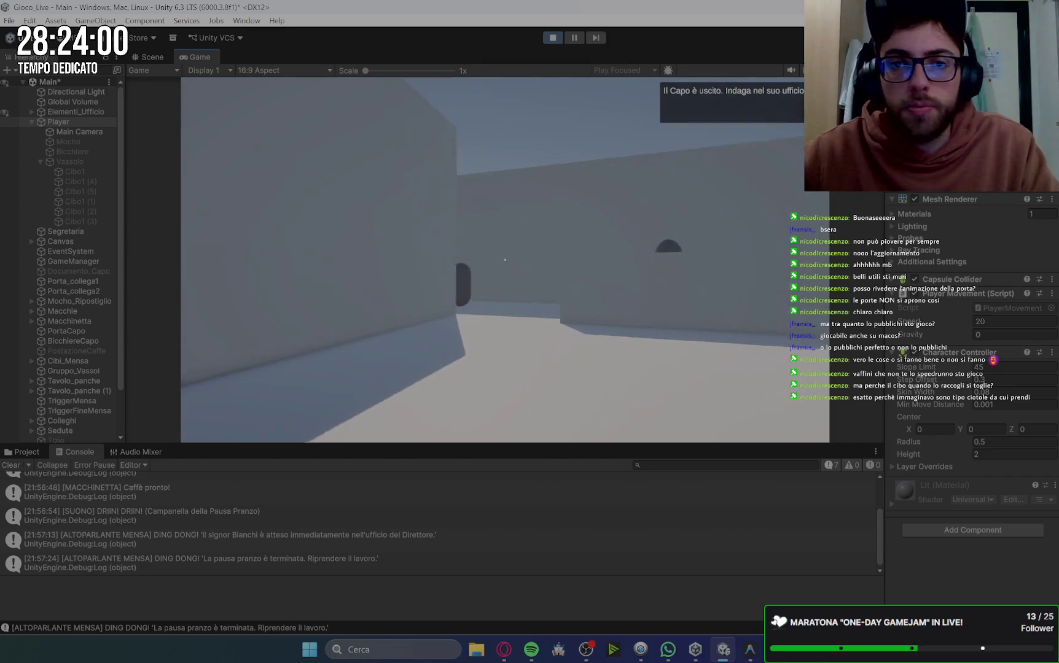
pyautogui.click(553, 38)
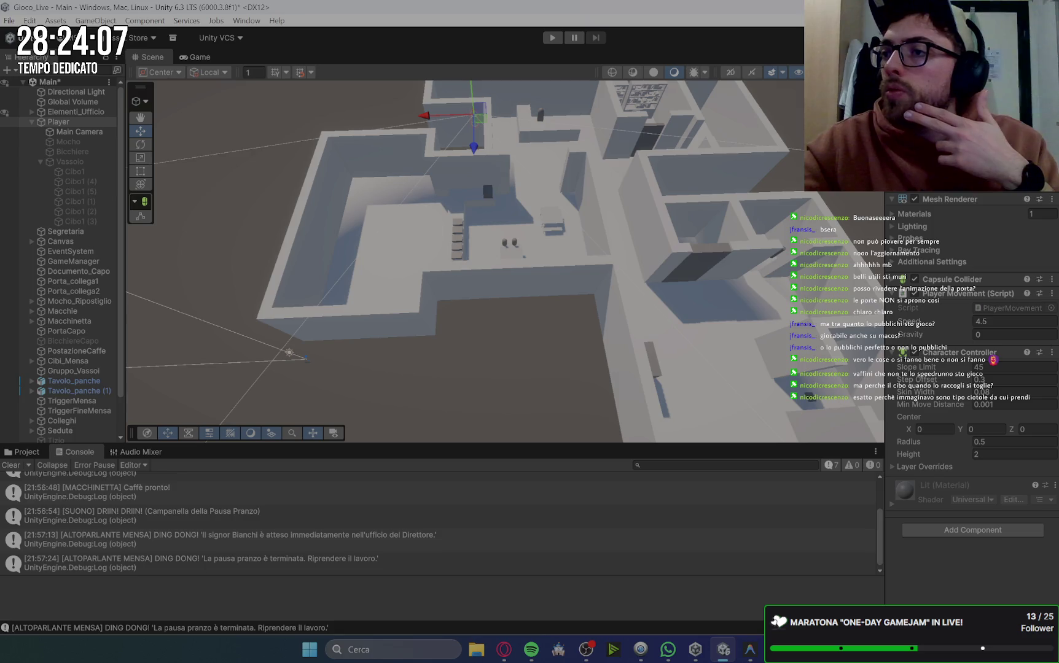
# Move the Spotify mini-player out of the way.
pyautogui.moveTo(454, 285)
pyautogui.mouseDown()
pyautogui.moveTo(419, 62)
pyautogui.moveTo(394, 39)
pyautogui.mouseUp()
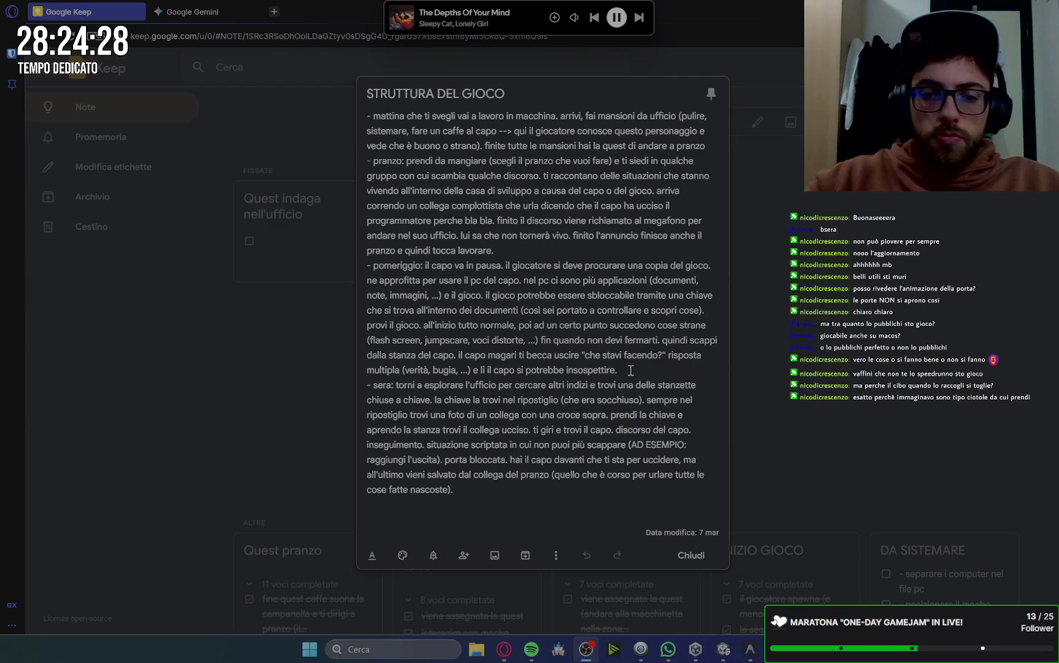
pyautogui.moveTo(626, 368)
pyautogui.mouseDown()
pyautogui.moveTo(381, 300)
pyautogui.moveTo(360, 271)
pyautogui.mouseUp()
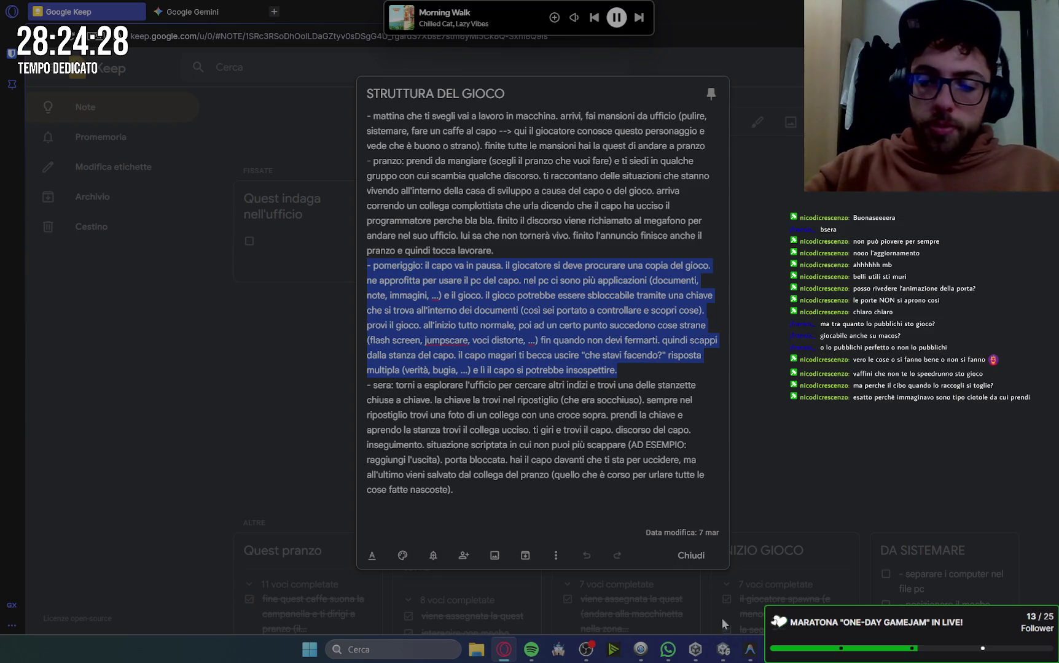
pyautogui.moveTo(533, 652)
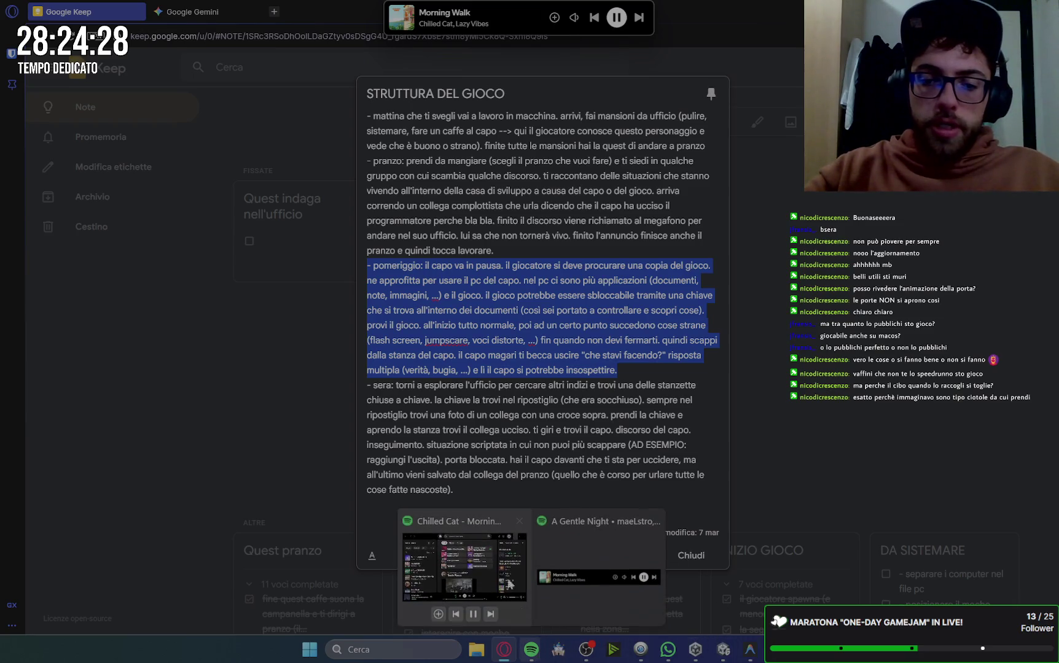
# In Spotify, search 'nopiyright', play the NCS playlist, open its page, then pause.
pyautogui.click(476, 585)
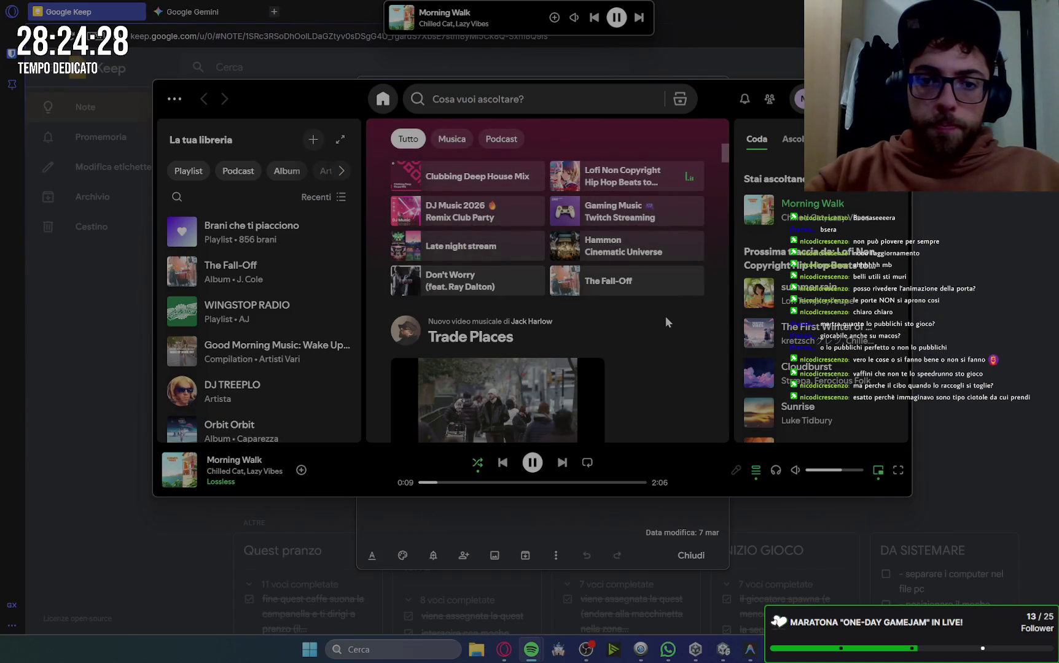
pyautogui.scroll(-1, 667, 343)
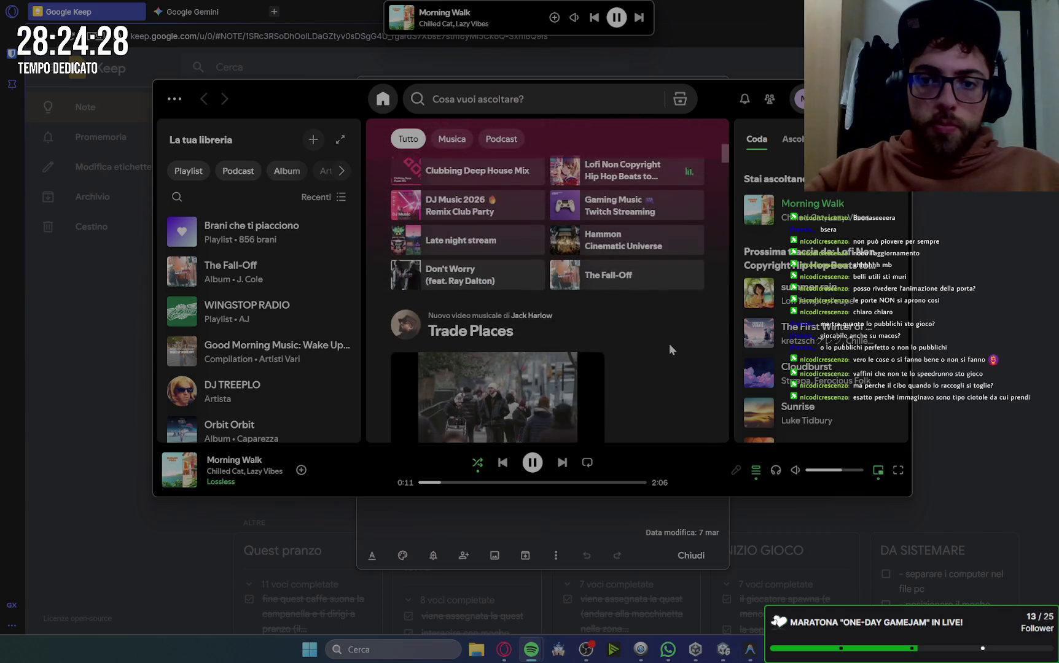
pyautogui.click(507, 99)
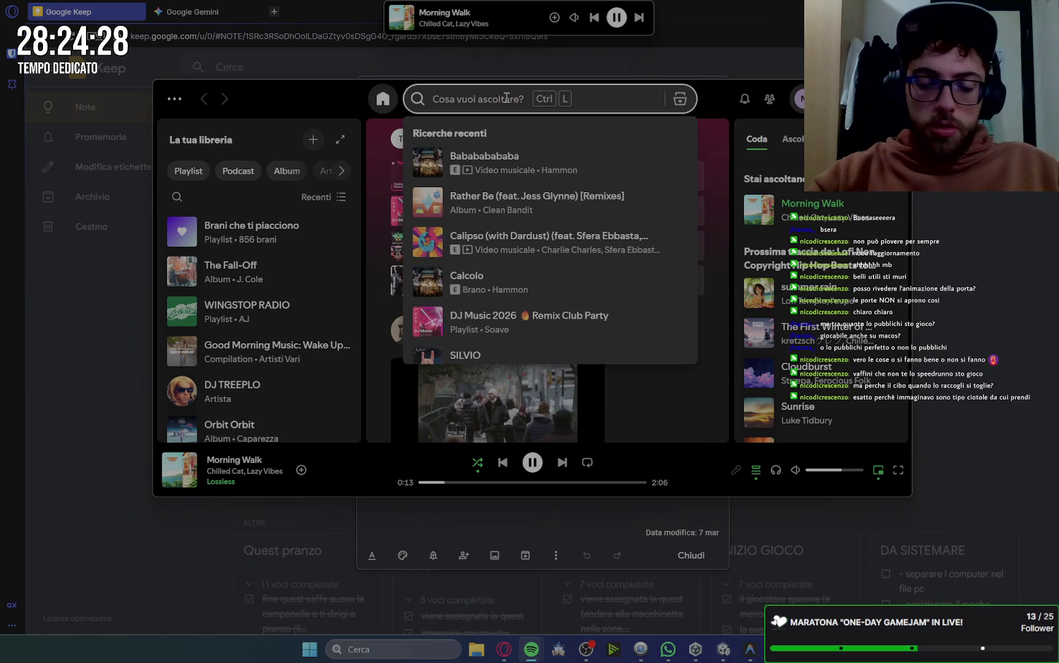
pyautogui.write('no co')
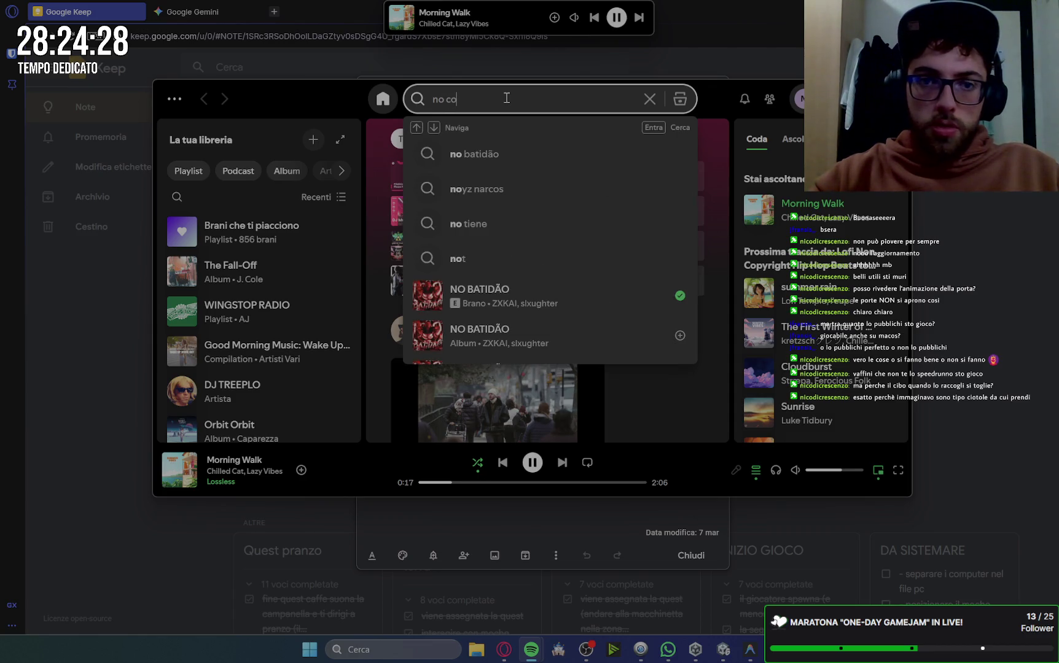
pyautogui.write('pi')
pyautogui.write('yr')
pyautogui.write('ight')
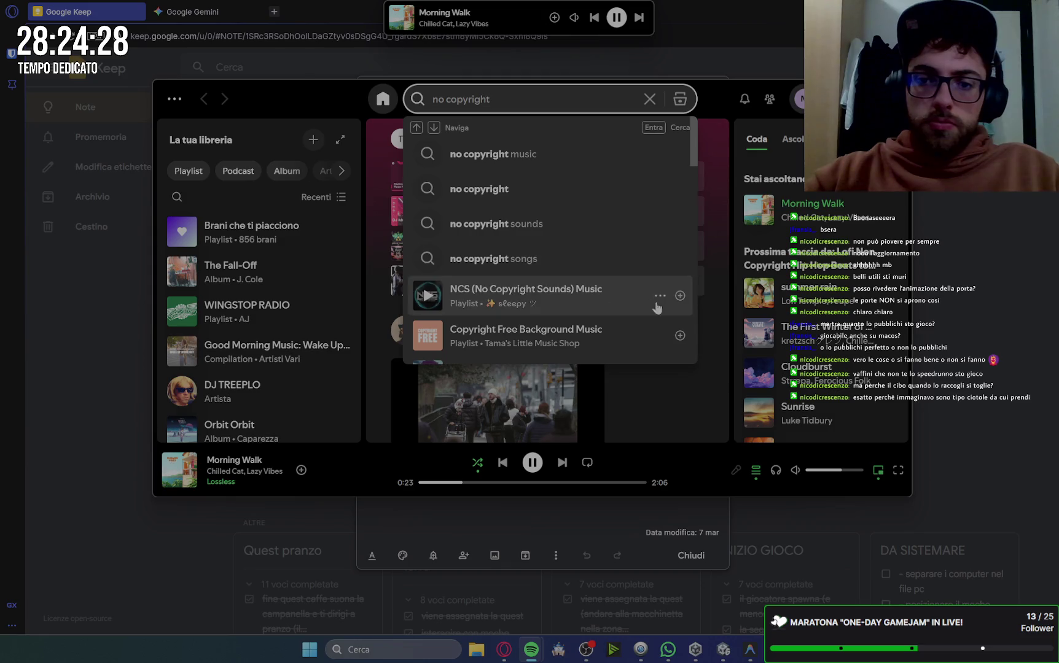
pyautogui.click(426, 298)
pyautogui.click(425, 296)
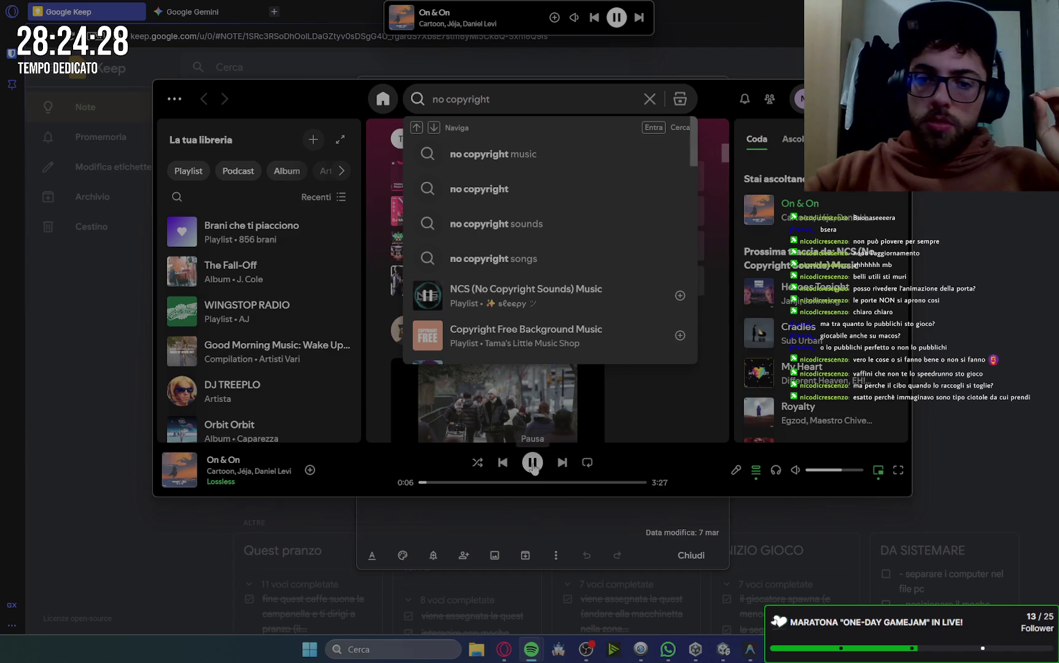
pyautogui.click(574, 294)
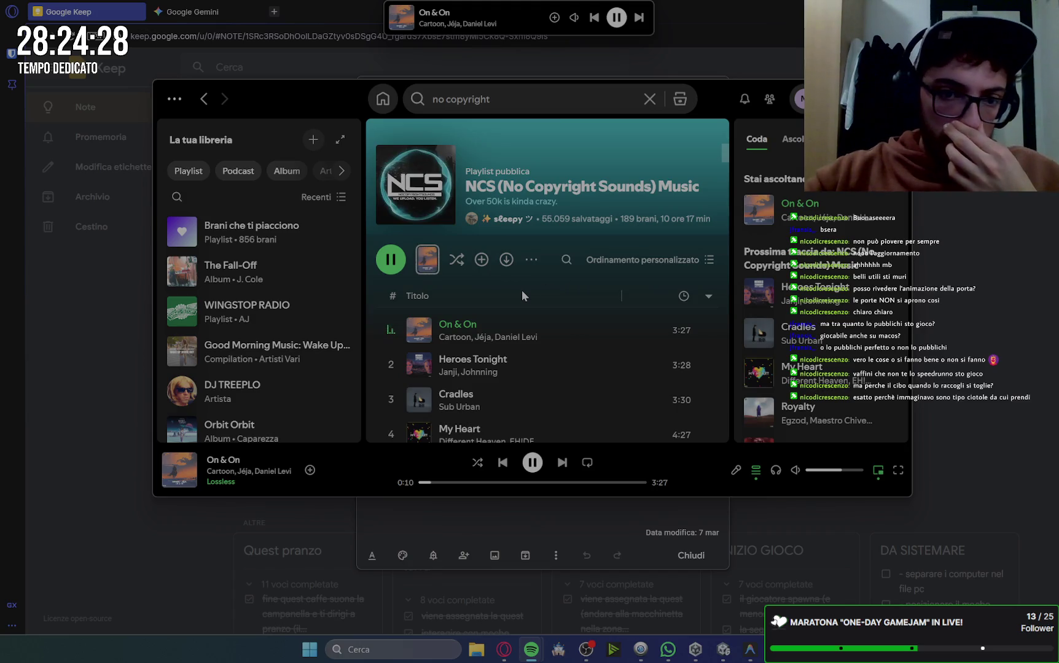
pyautogui.scroll(-2, 521, 291)
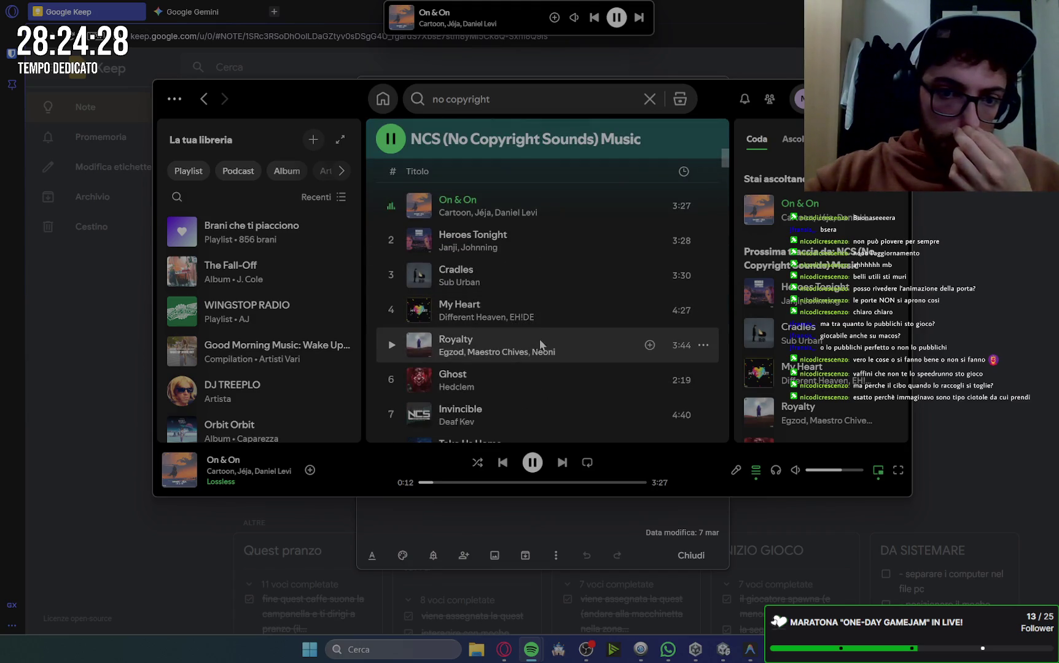
pyautogui.click(533, 461)
pyautogui.scroll(-4, 553, 332)
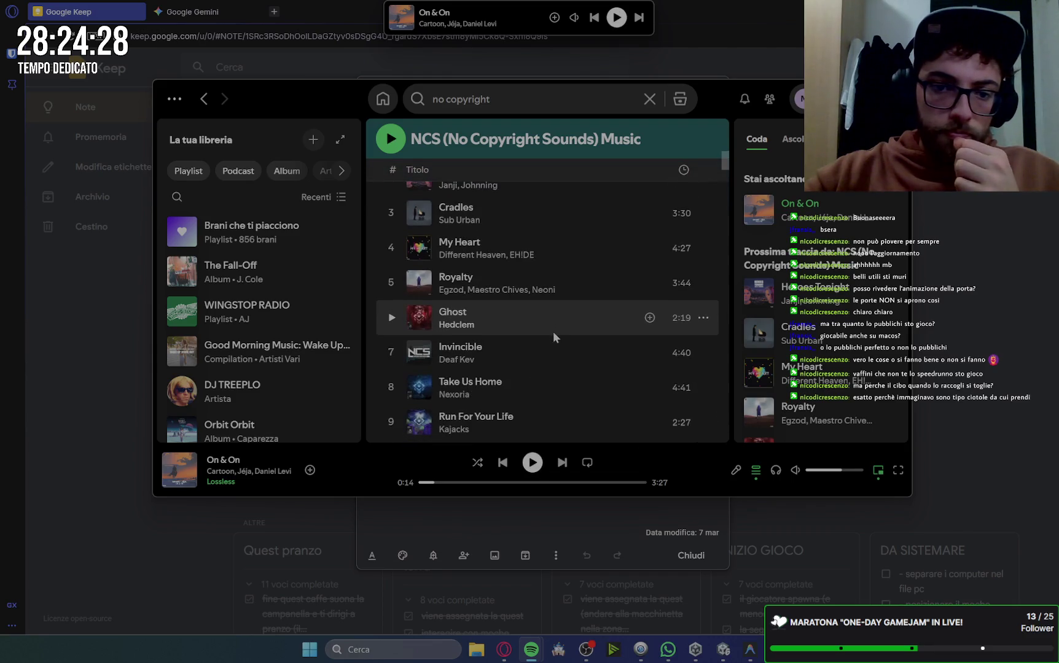
pyautogui.scroll(-5, 553, 331)
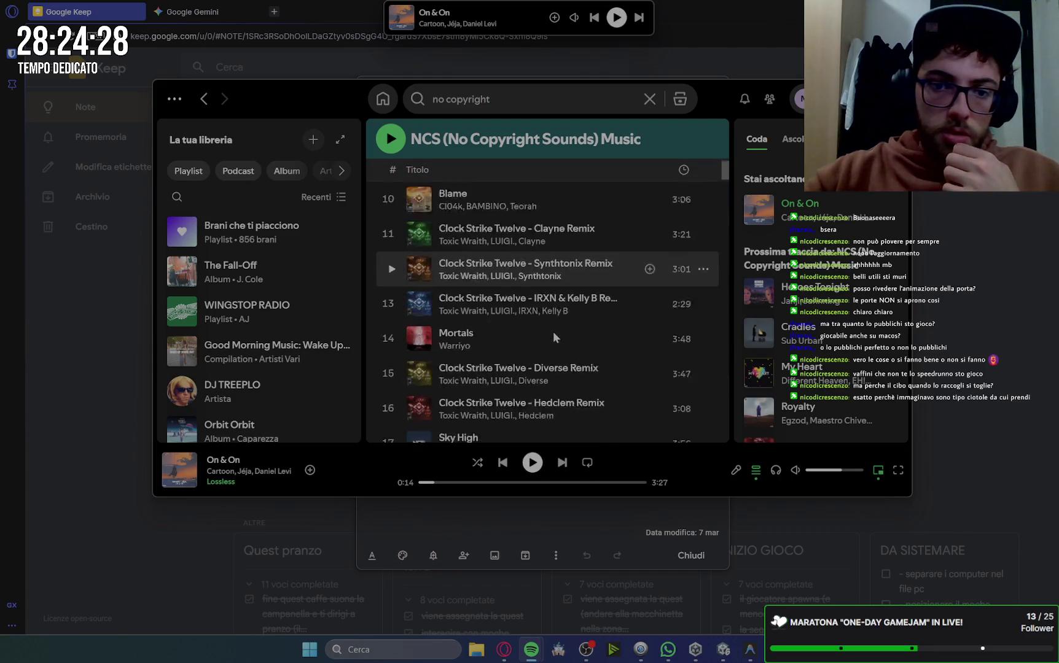
pyautogui.scroll(3, 553, 332)
pyautogui.scroll(10, 552, 335)
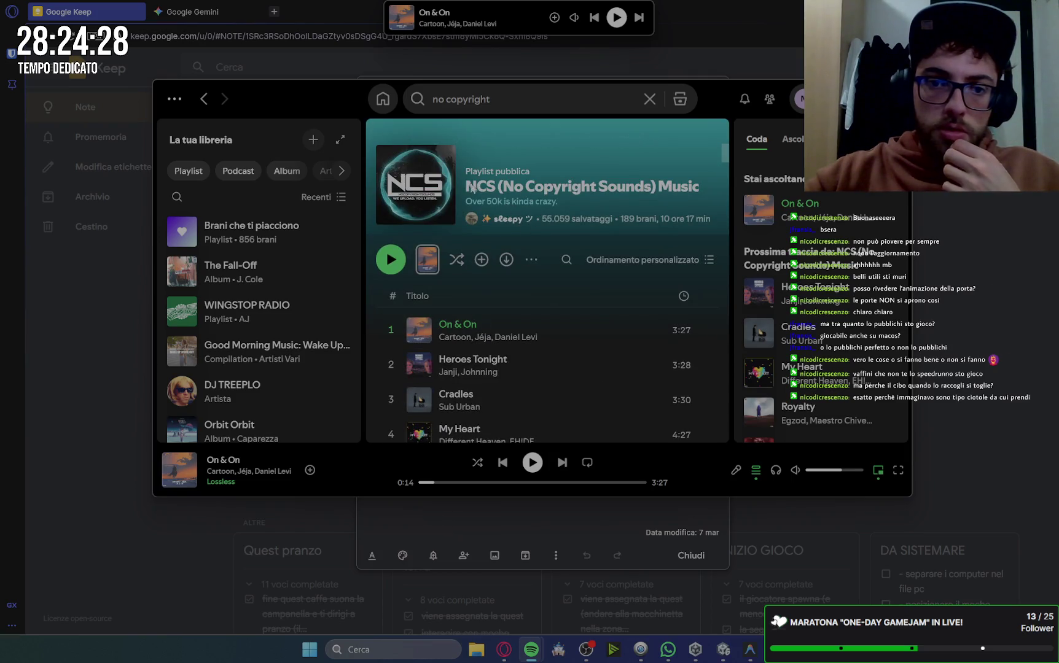
# Replace the search with 'ncs' and open the NCS artist page.
pyautogui.click(451, 100)
pyautogui.write('ncs')
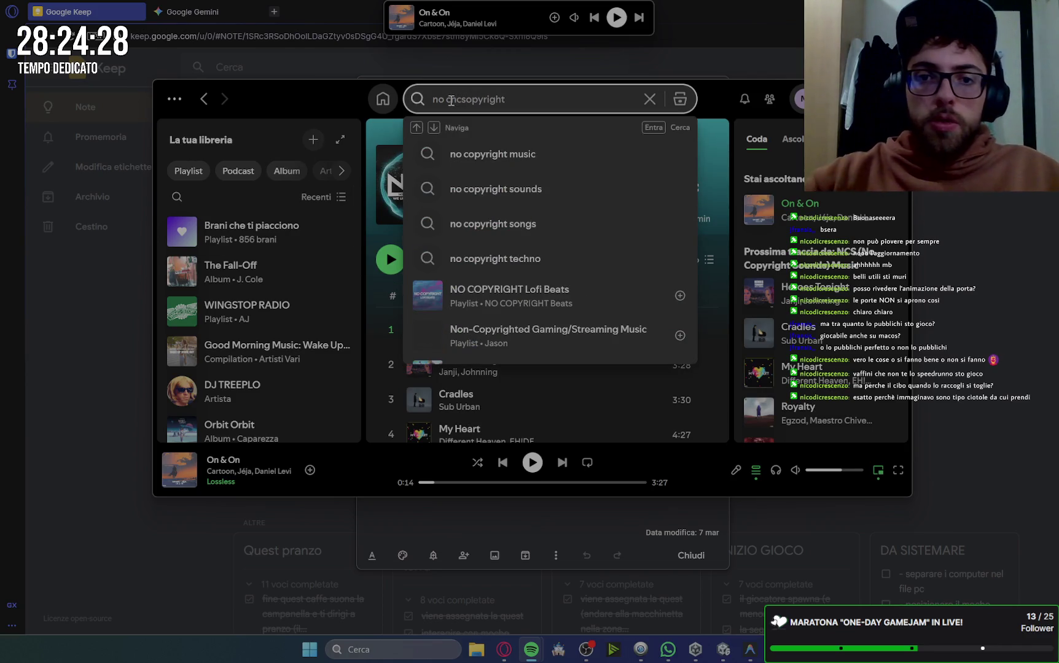
pyautogui.hotkey('ctrl', 'a')
pyautogui.press('BackSpace')
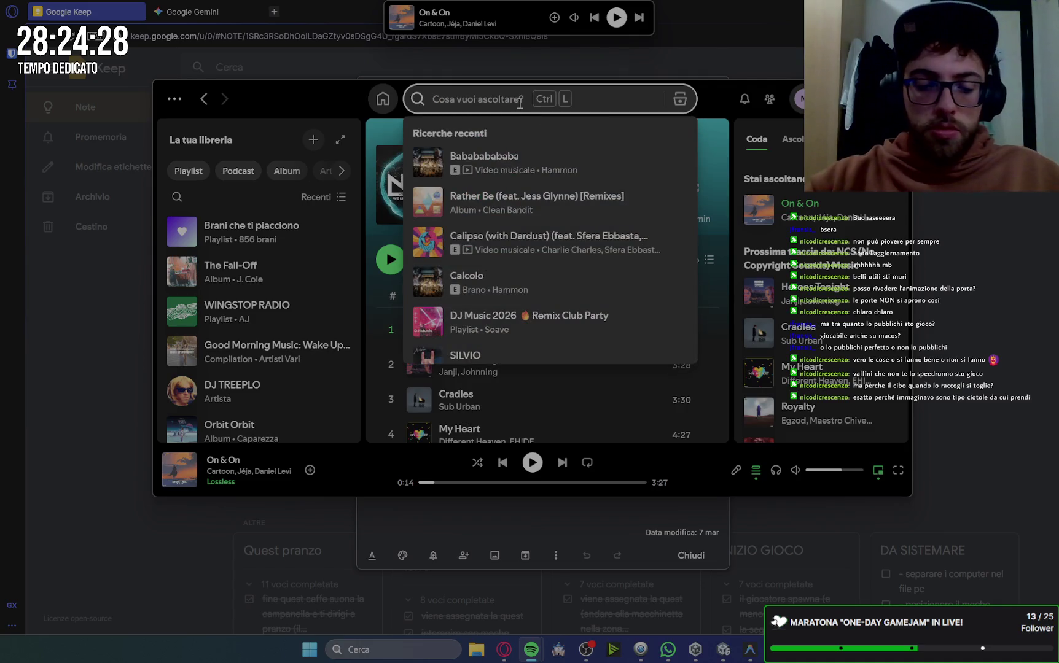
pyautogui.write('ncs')
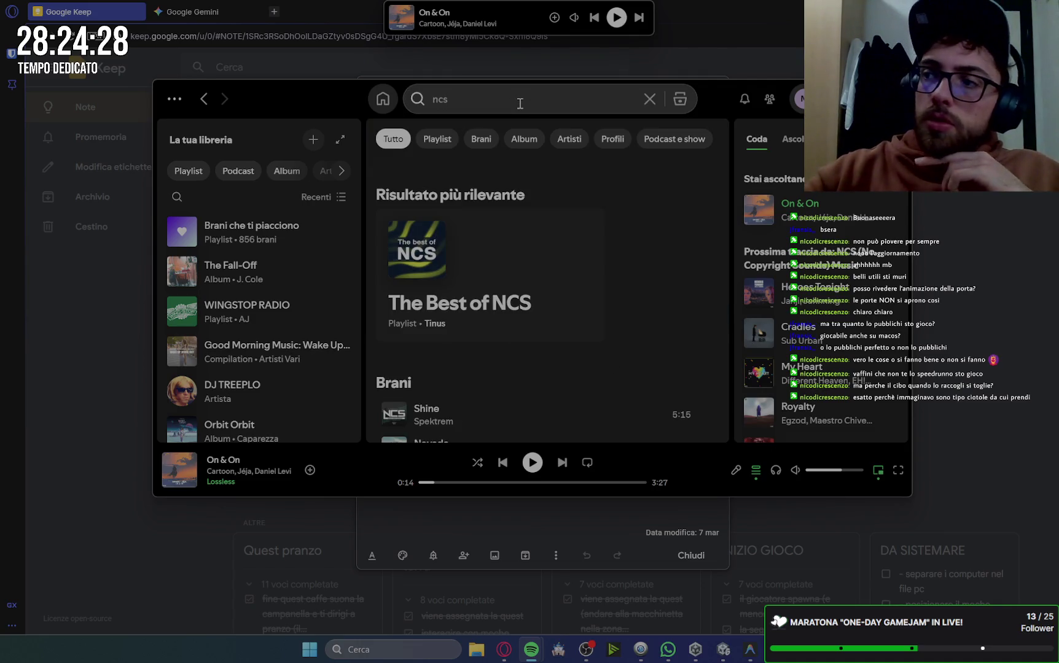
pyautogui.scroll(-1, 635, 283)
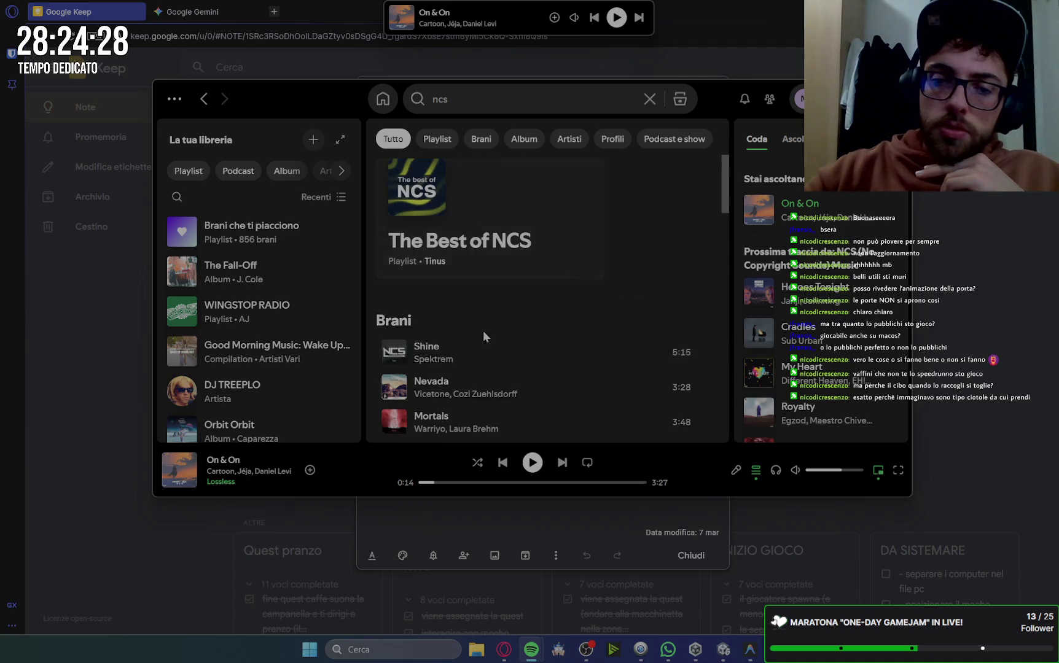
pyautogui.scroll(-2, 485, 335)
pyautogui.scroll(-2, 582, 318)
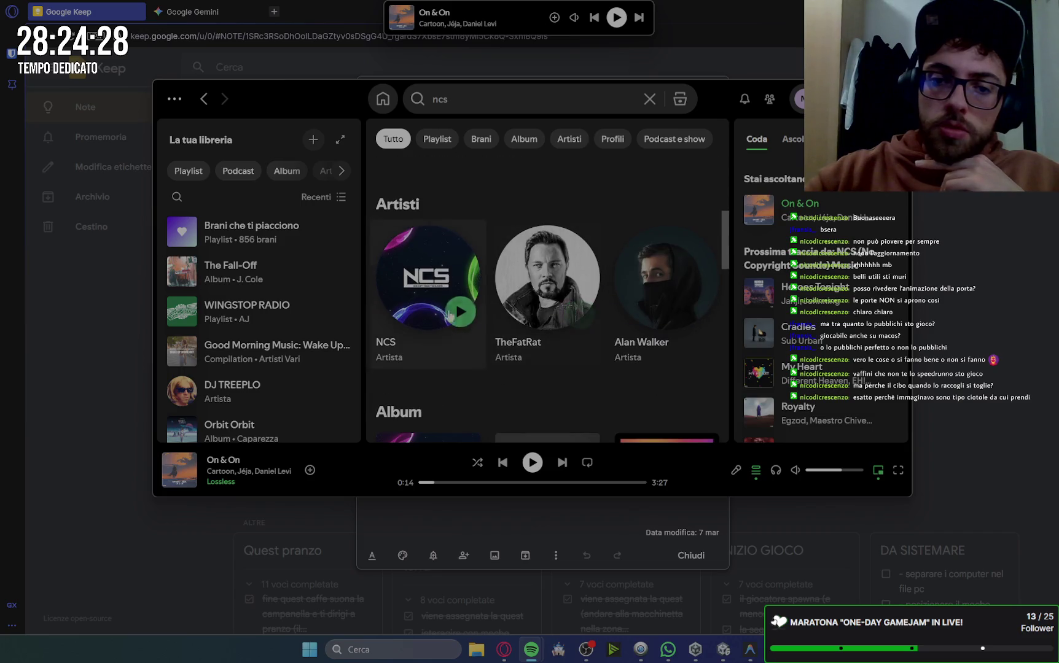
pyautogui.click(433, 272)
# Play the NCS Top 100 playlist and switch back to the Google Keep note.
pyautogui.scroll(-4, 489, 289)
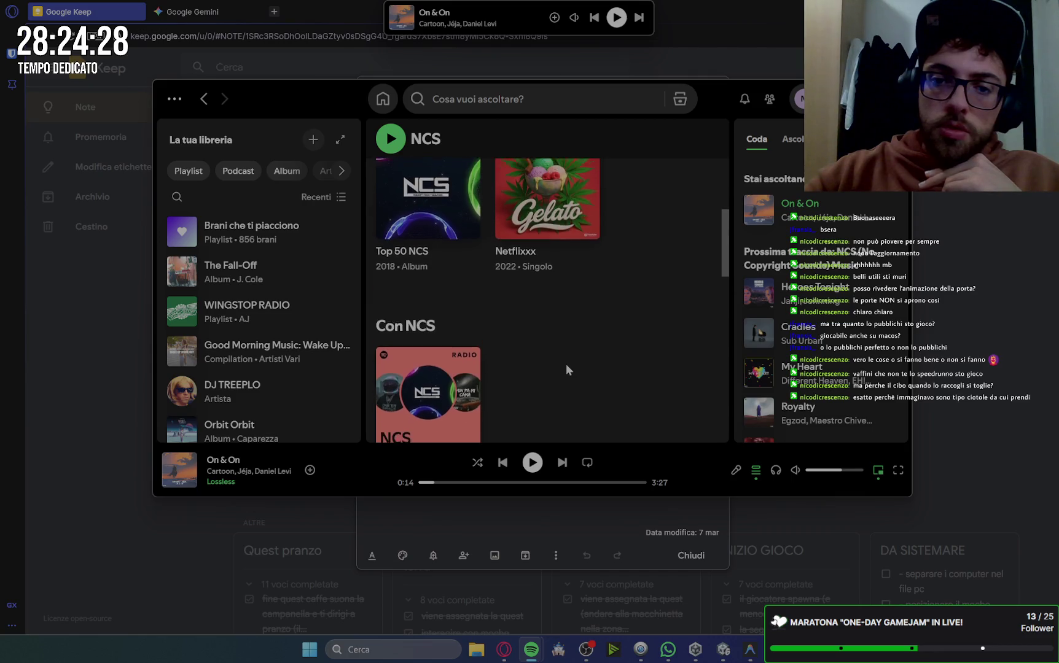
pyautogui.scroll(-3, 566, 365)
pyautogui.scroll(-4, 532, 327)
pyautogui.scroll(-3, 533, 327)
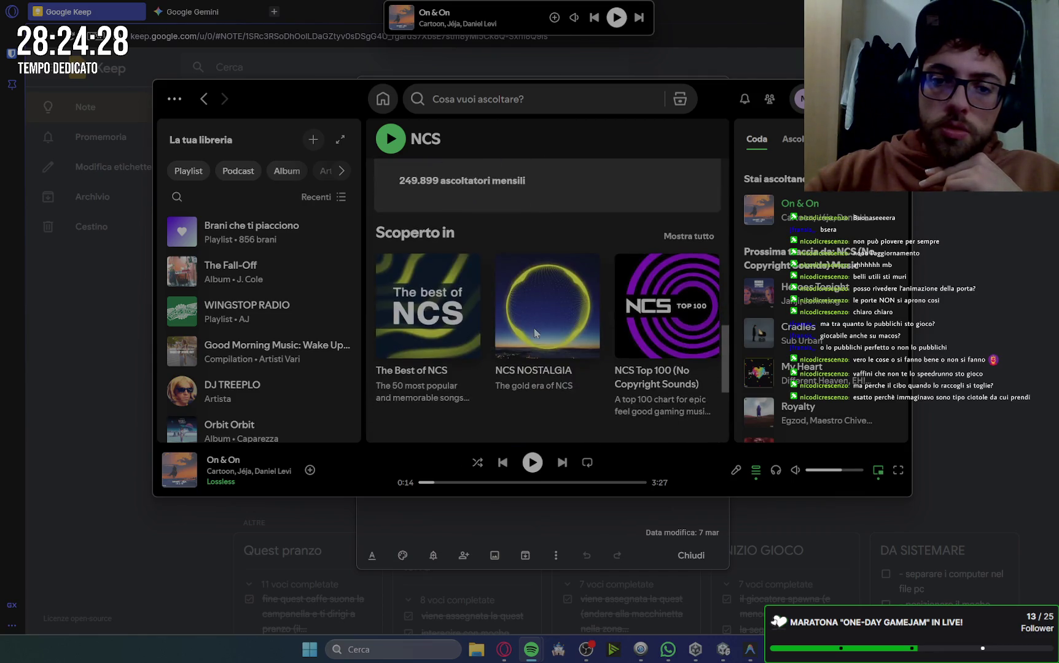
pyautogui.scroll(8, 534, 327)
pyautogui.scroll(-10, 534, 327)
pyautogui.scroll(3, 534, 327)
pyautogui.scroll(-1, 534, 332)
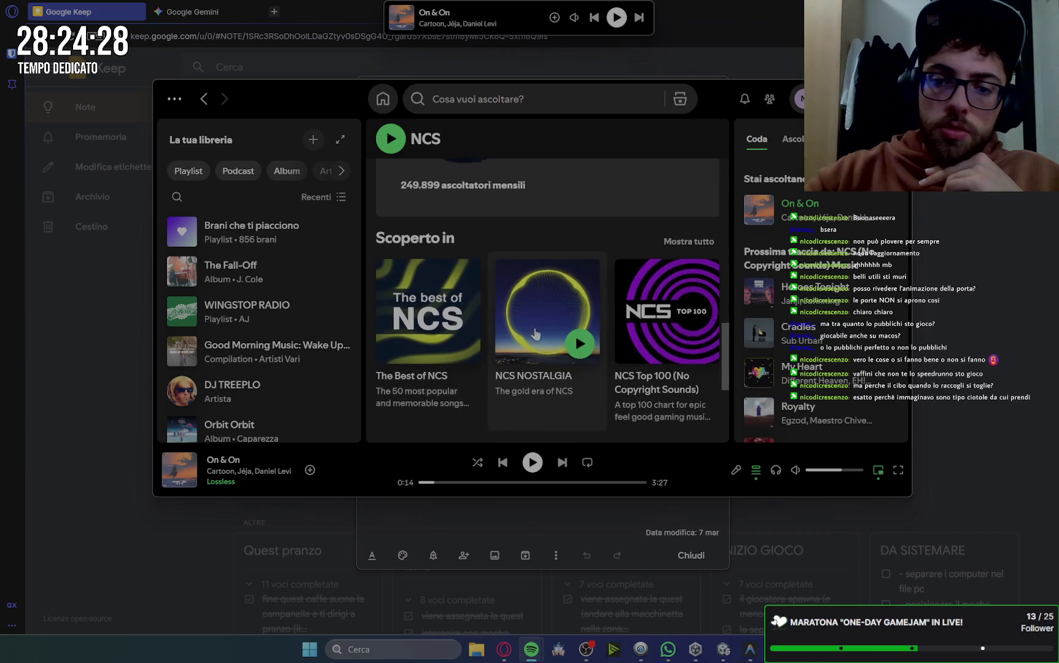
pyautogui.click(700, 340)
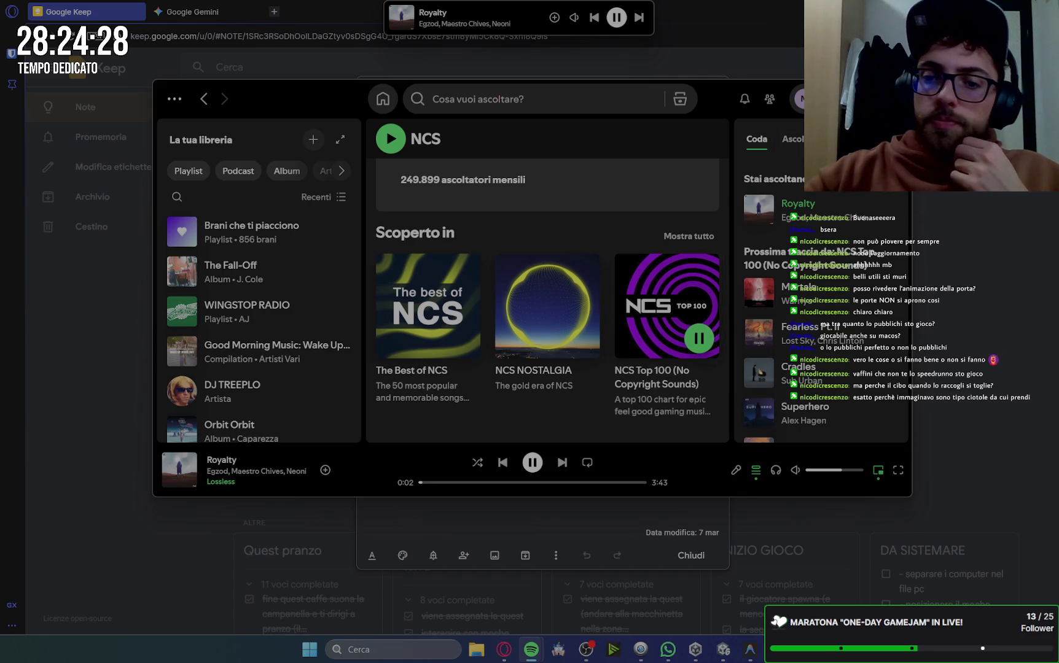
pyautogui.hotkey('alt', 'Tab')
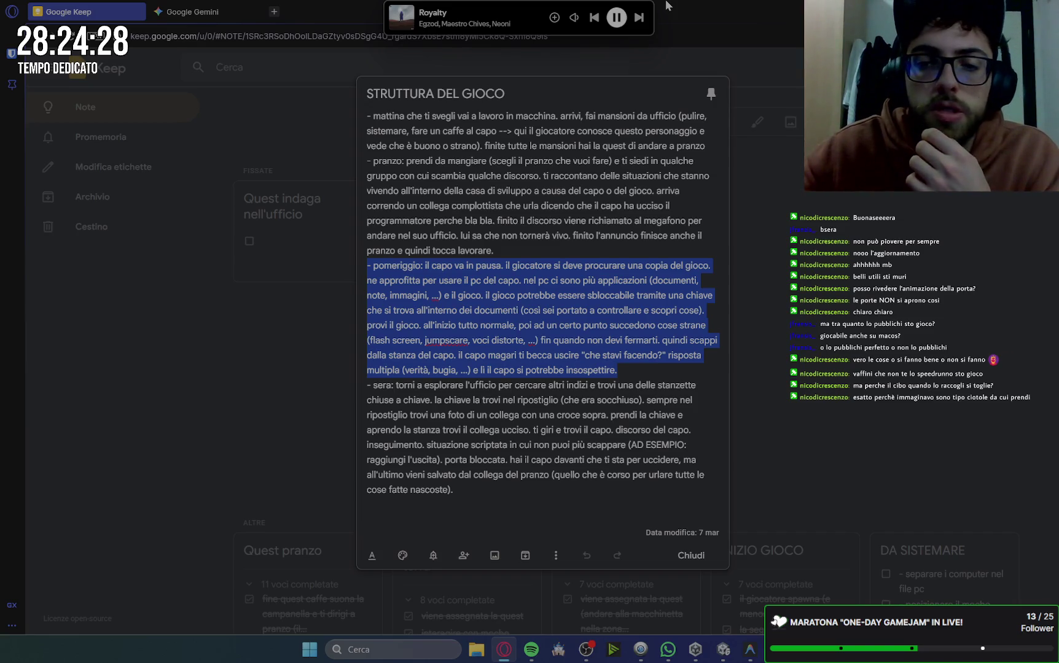
# Close the STRUTTURA DEL GIOCO note and open the 'Quest indaga nell'ufficio' checklist.
pyautogui.click(770, 228)
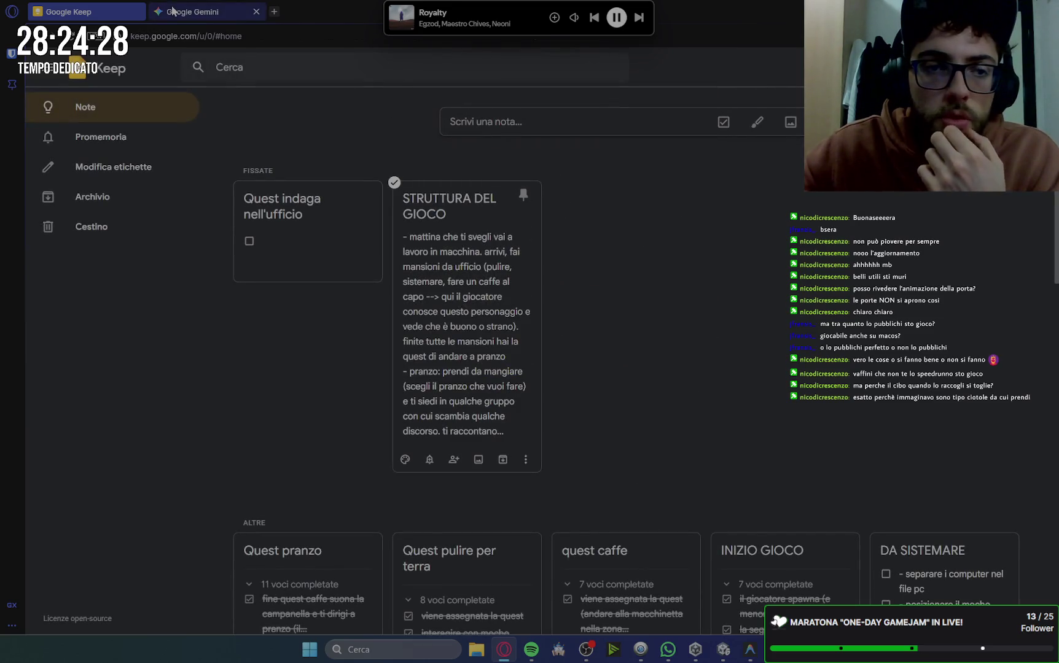
pyautogui.click(362, 258)
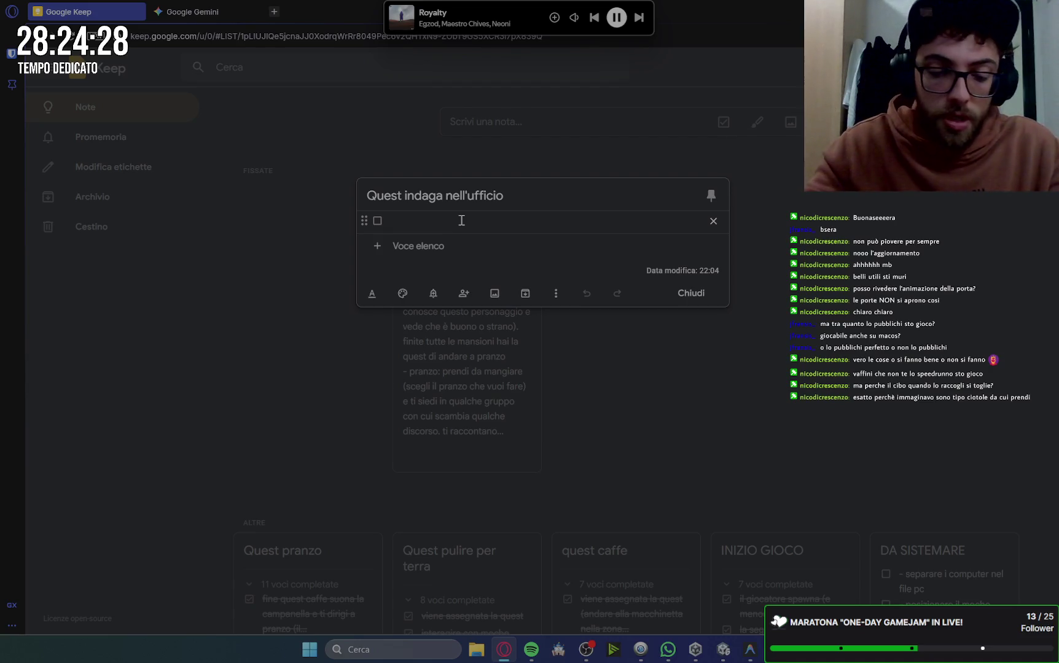
# Write the item 'il pov avrà lo schermo del pc (quindi pannello aperto)'.
pyautogui.write('(interagisce con il computer')
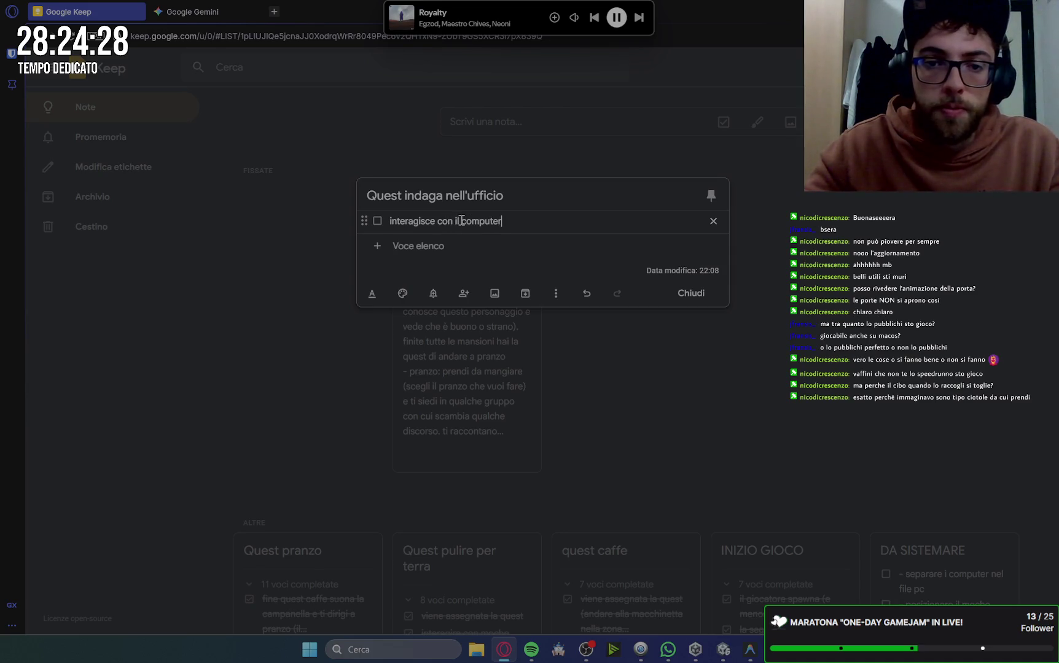
pyautogui.press('Return')
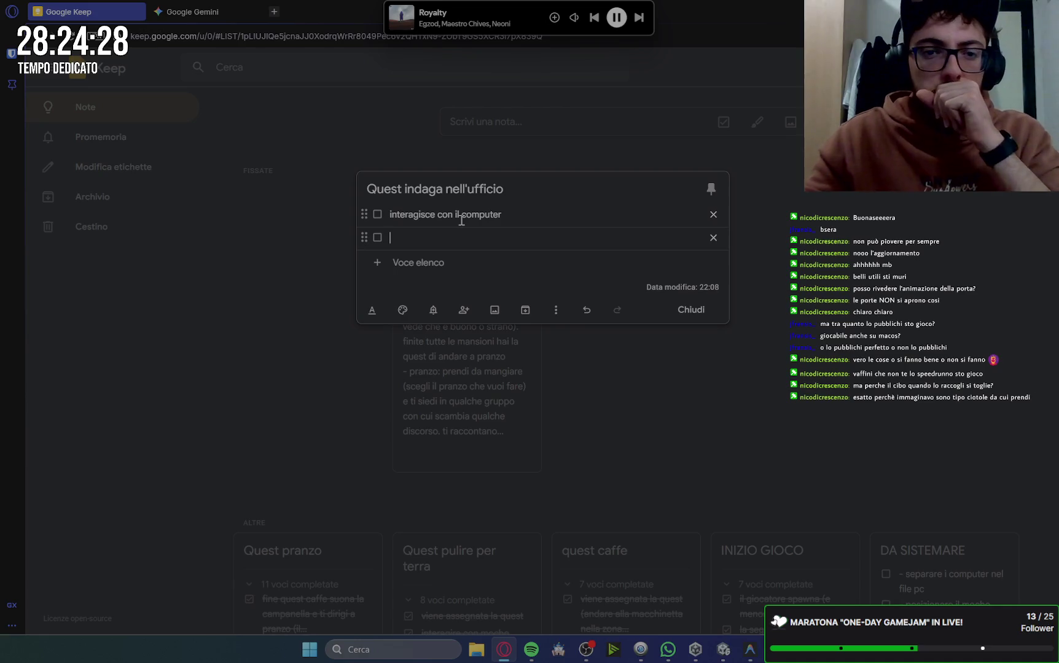
pyautogui.write('i')
pyautogui.write('v avrà lo')
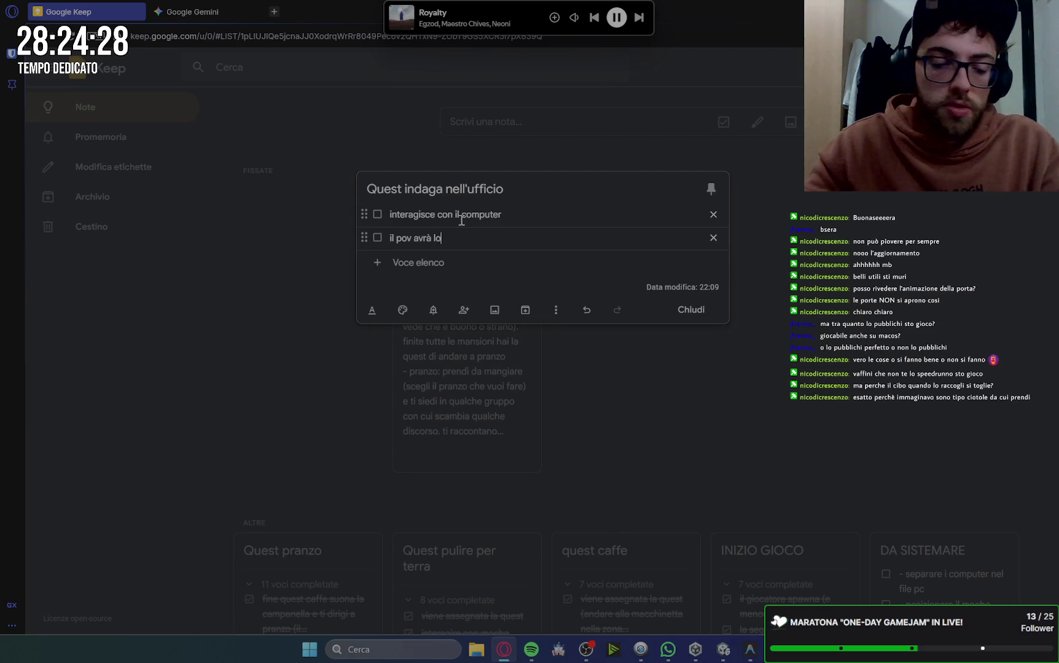
pyautogui.write(' schermo del p')
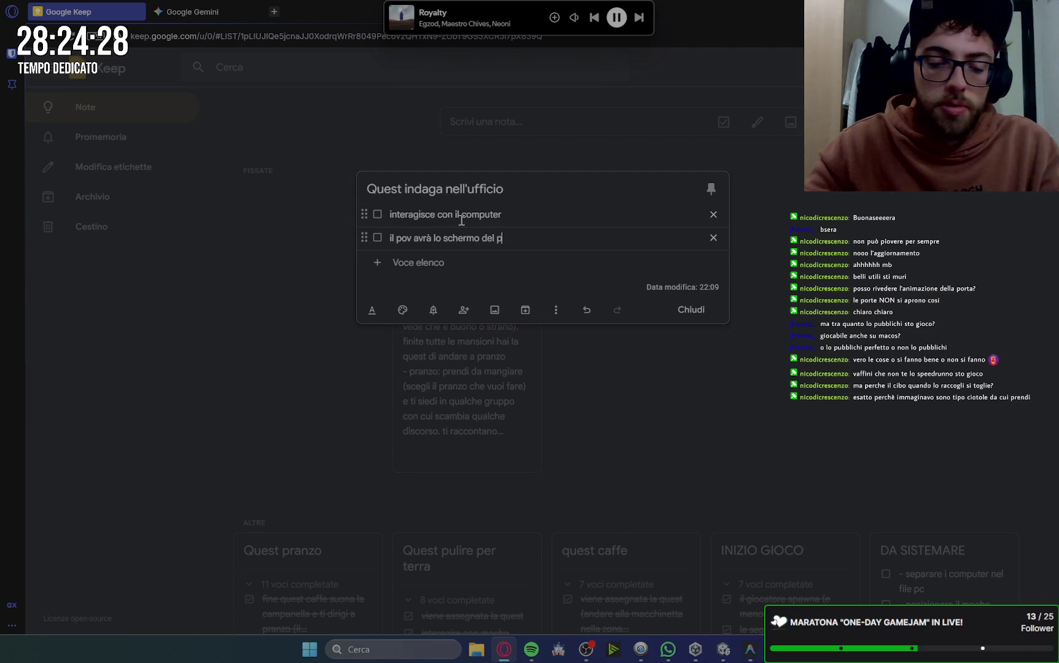
pyautogui.write('tu')
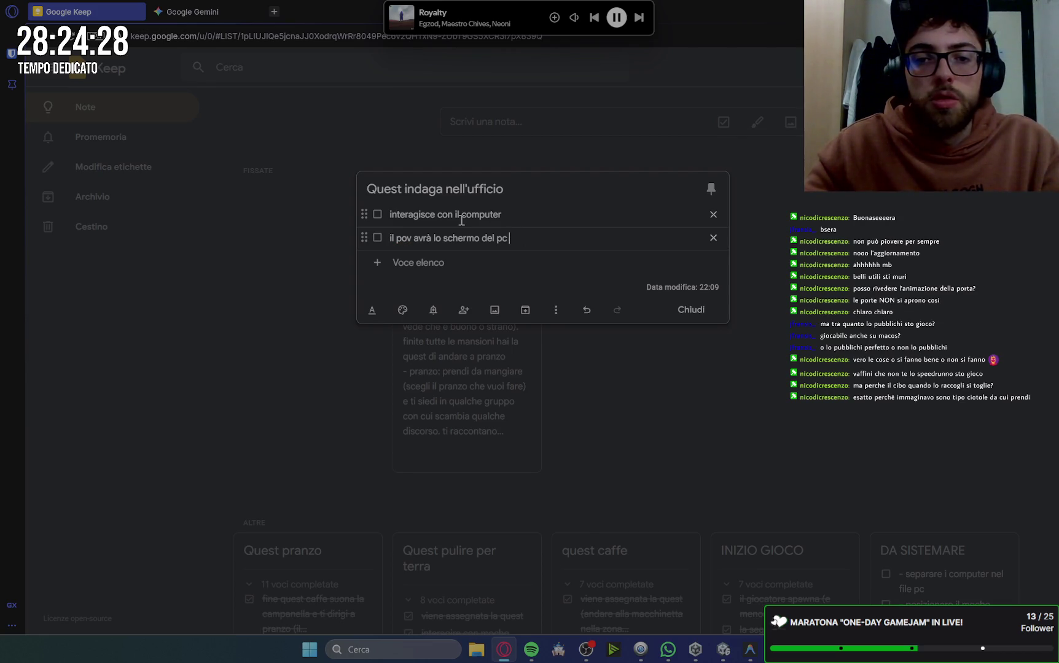
pyautogui.write('()')
pyautogui.write('ui')
pyautogui.write('ndi pannello aperto')
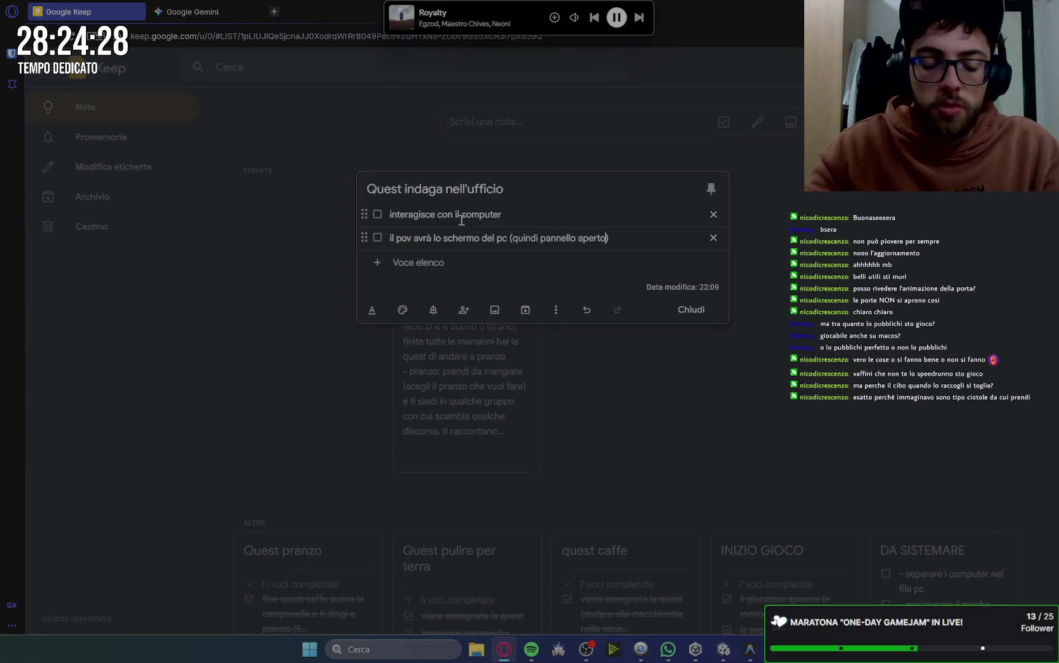
pyautogui.write(' ulare')
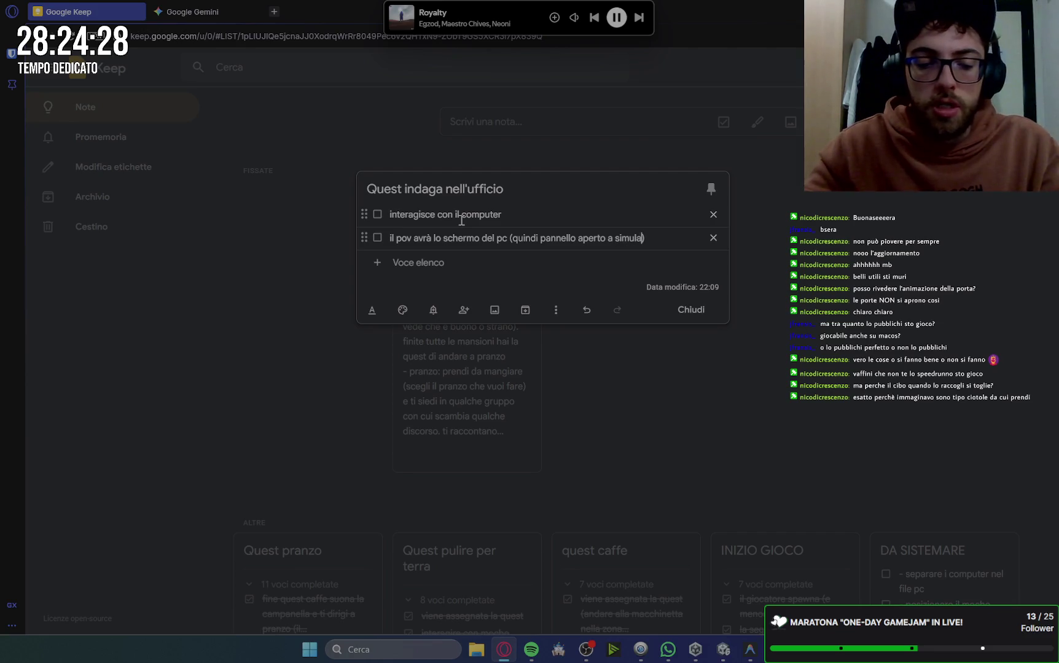
pyautogui.moveTo(580, 25)
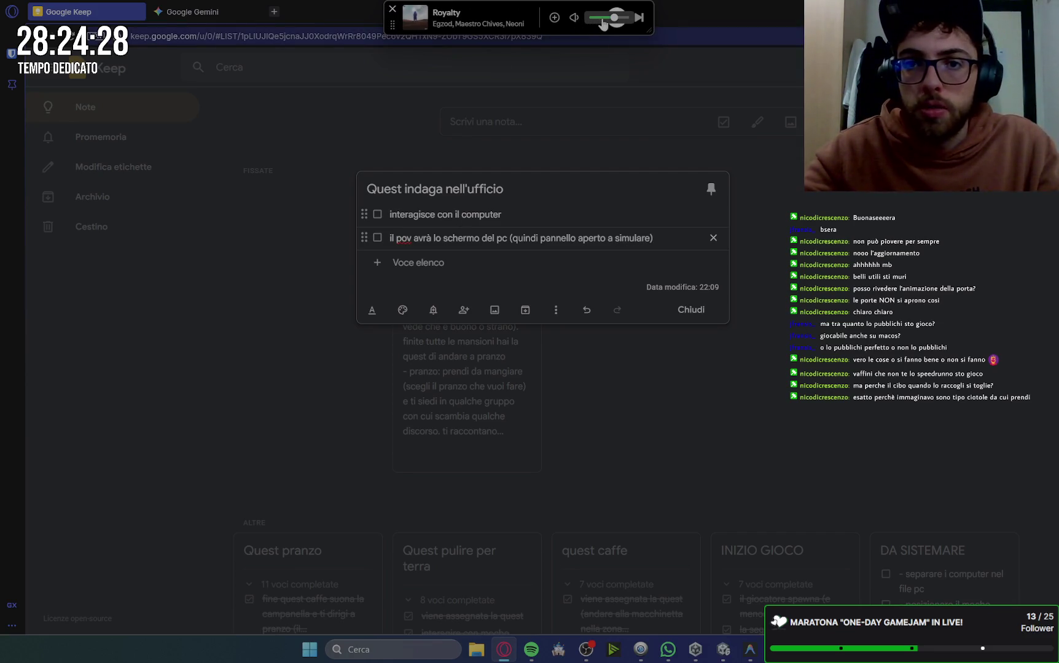
pyautogui.click(658, 238)
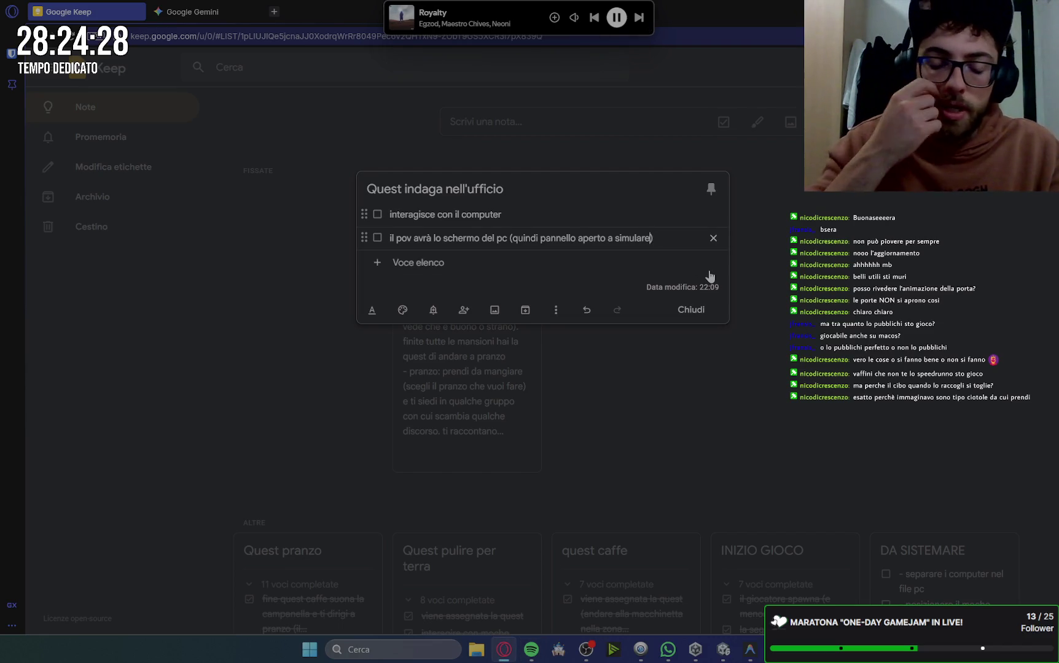
pyautogui.write('la')
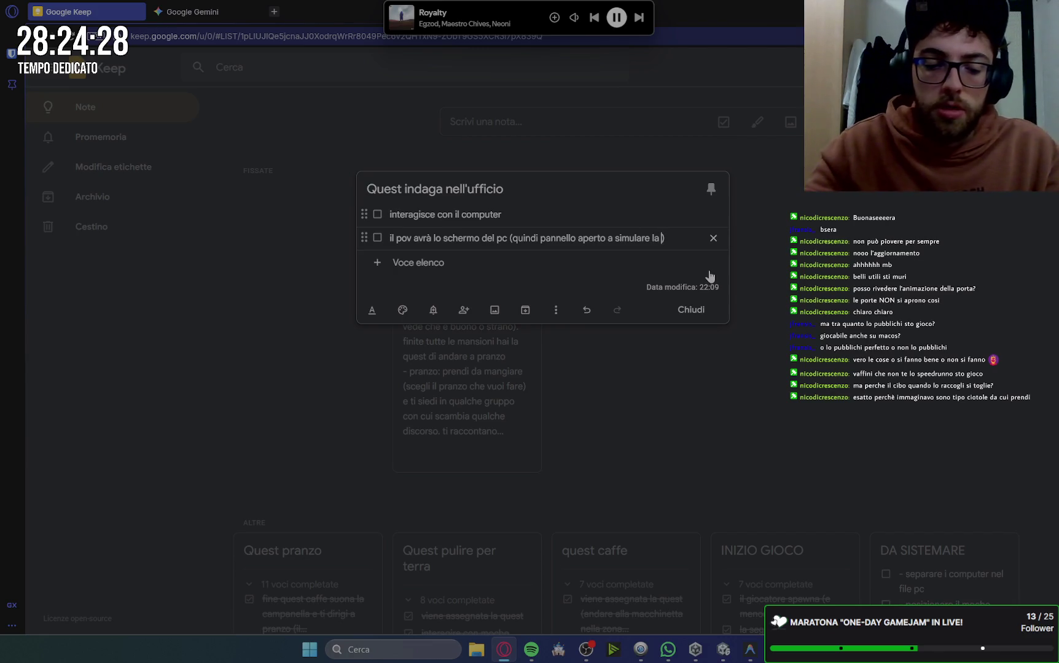
pyautogui.press('BackSpace')
pyautogui.press('BackSpace')
pyautogui.press('BackSpace')
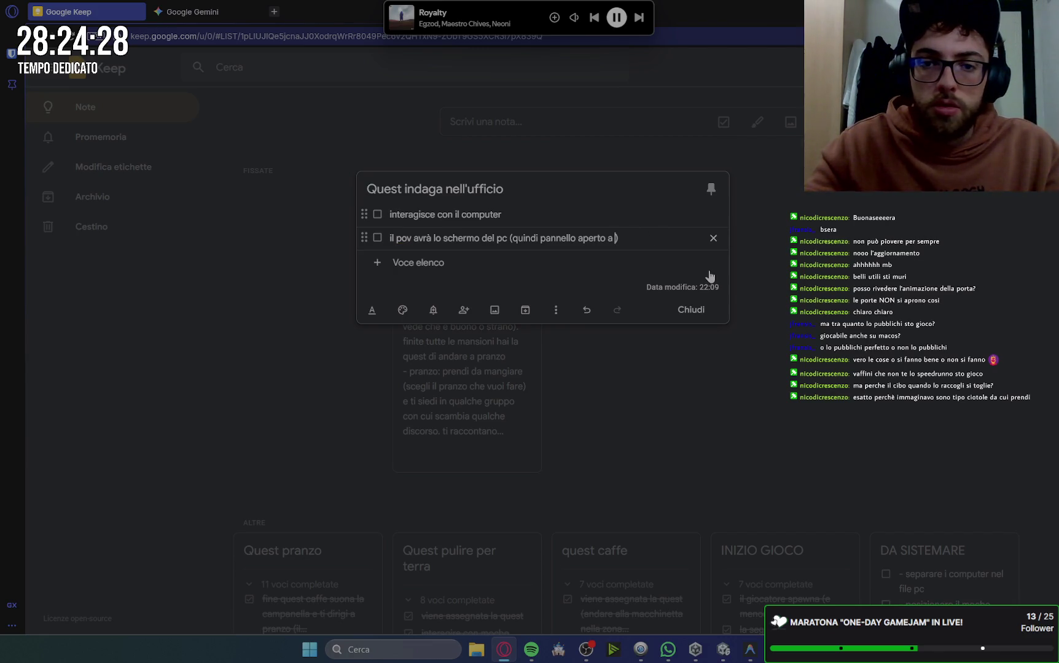
pyautogui.press('Right')
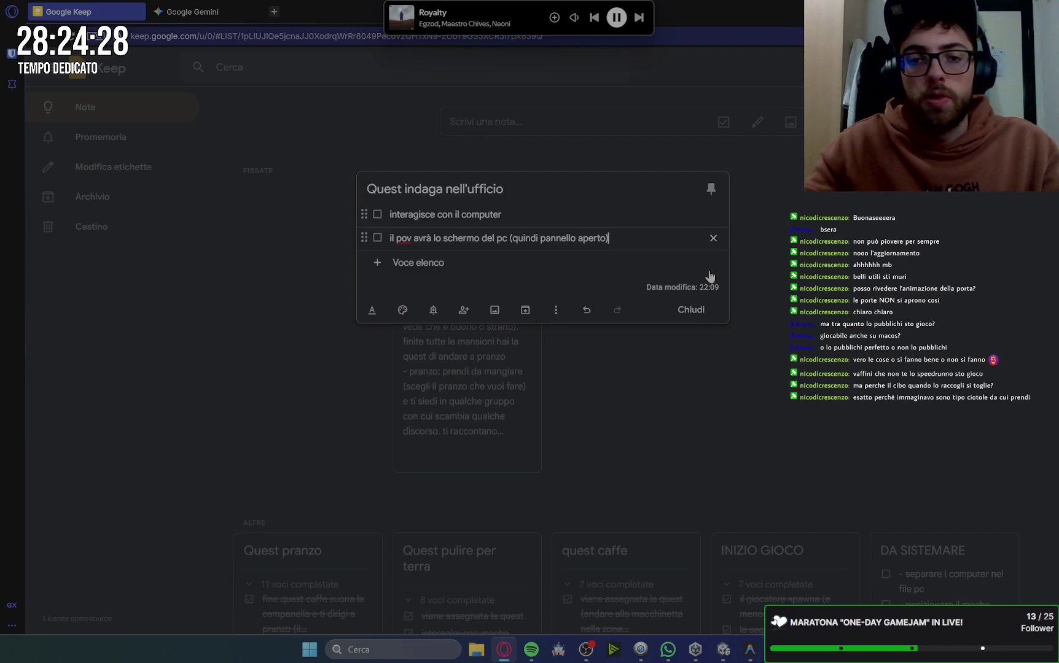
# Add the item 'sul desktop ci saranno delle icone' followed by a blank item.
pyautogui.press('Return')
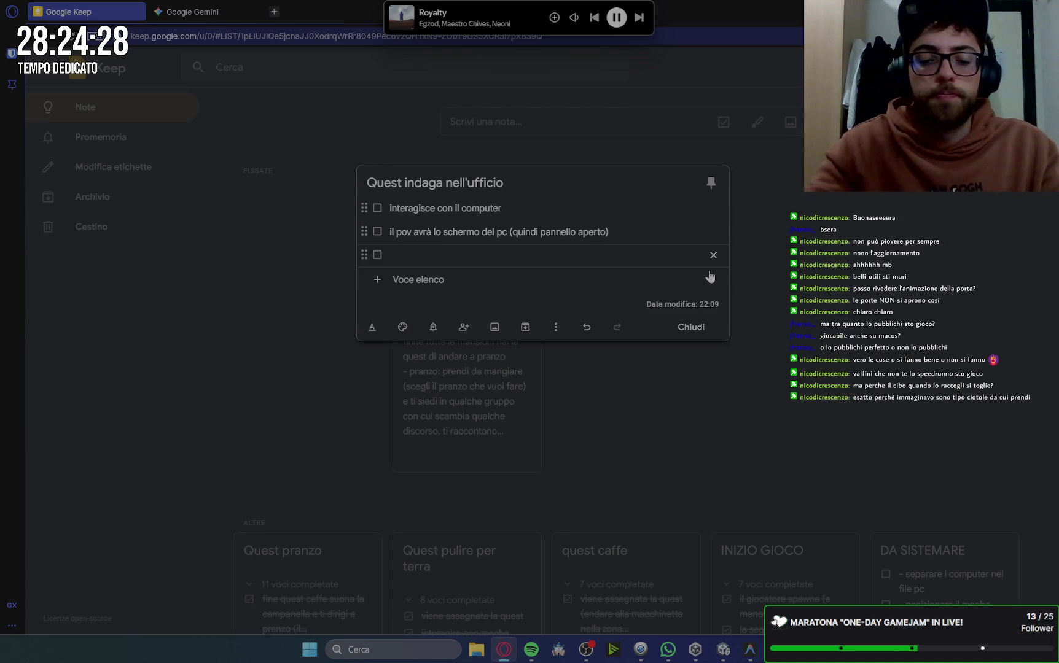
pyautogui.write('suldes')
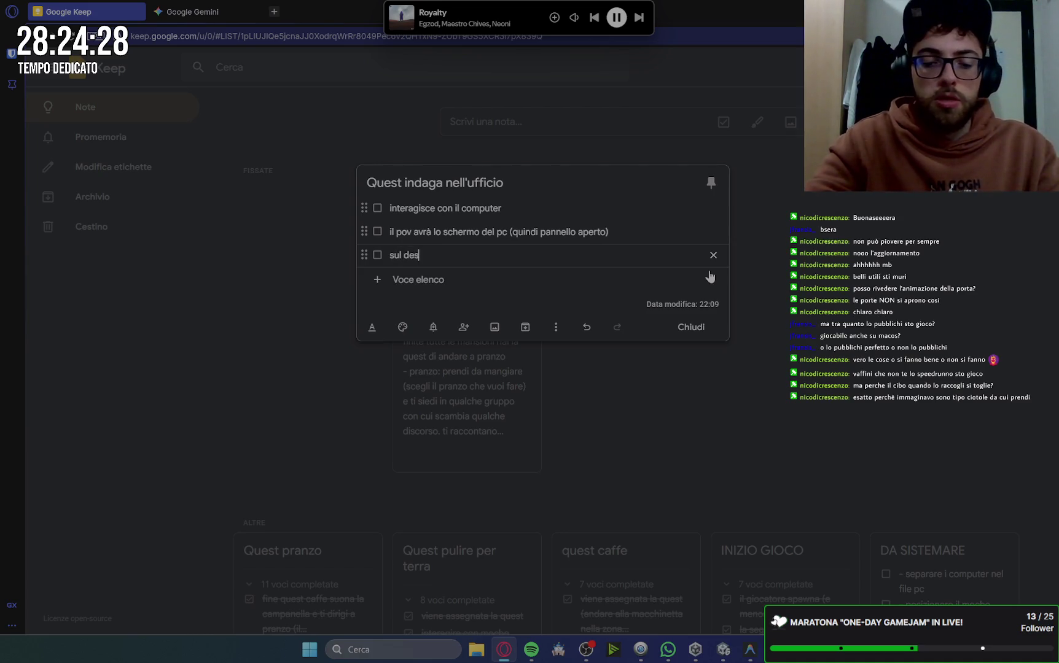
pyautogui.write('ktop ci s')
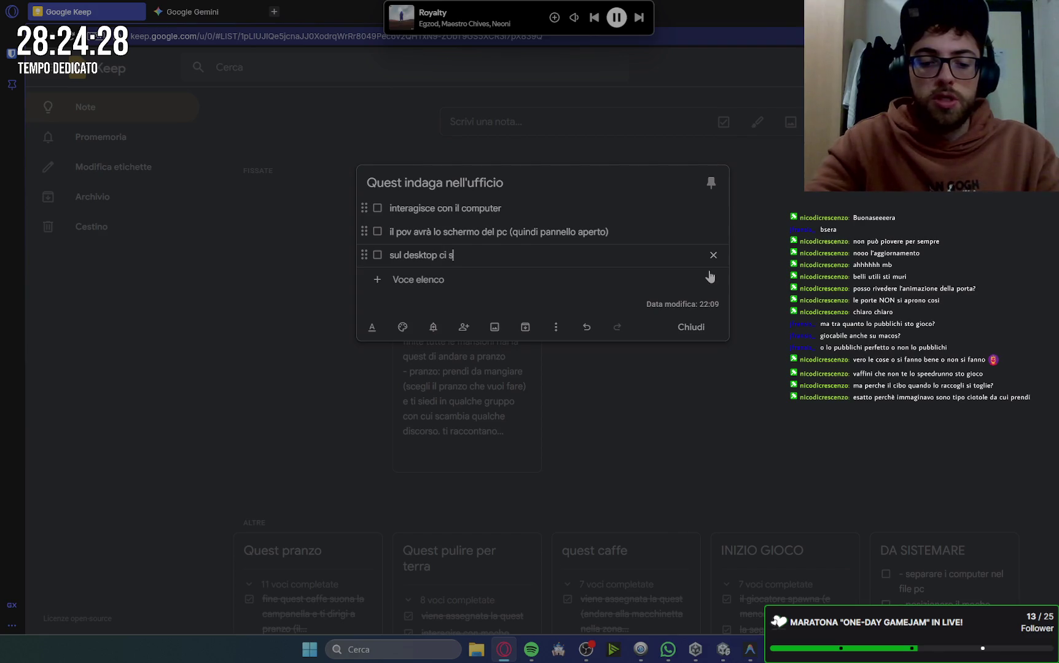
pyautogui.write('icone')
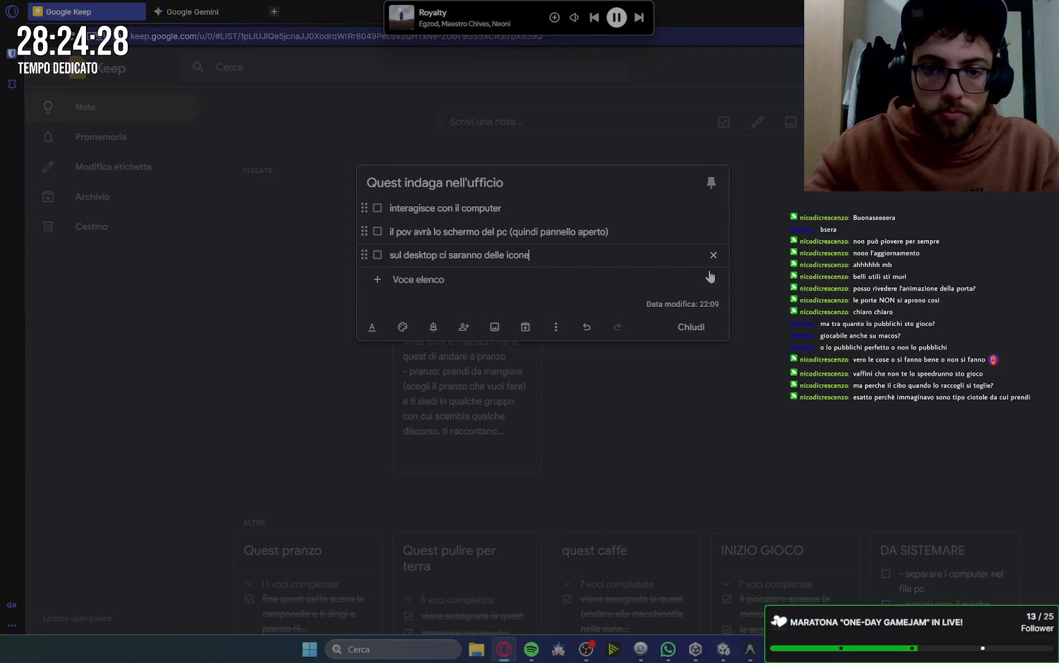
pyautogui.press('Return')
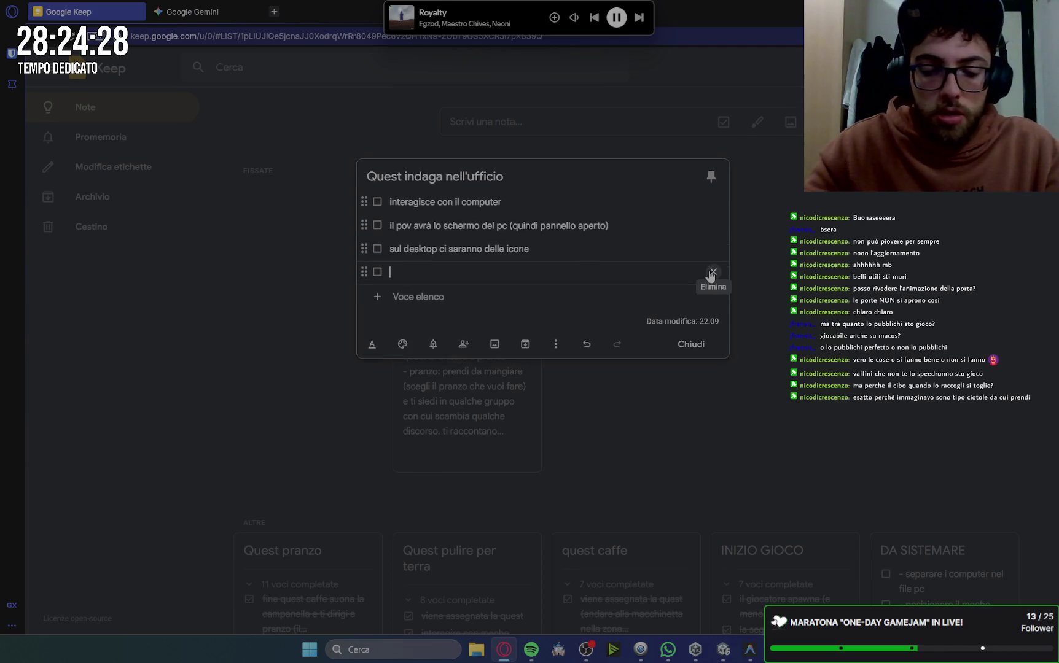
# In the fourth item, describe a scrolling photo list ending '(magari in fila per 2))'.
pyautogui.write('una è immagini')
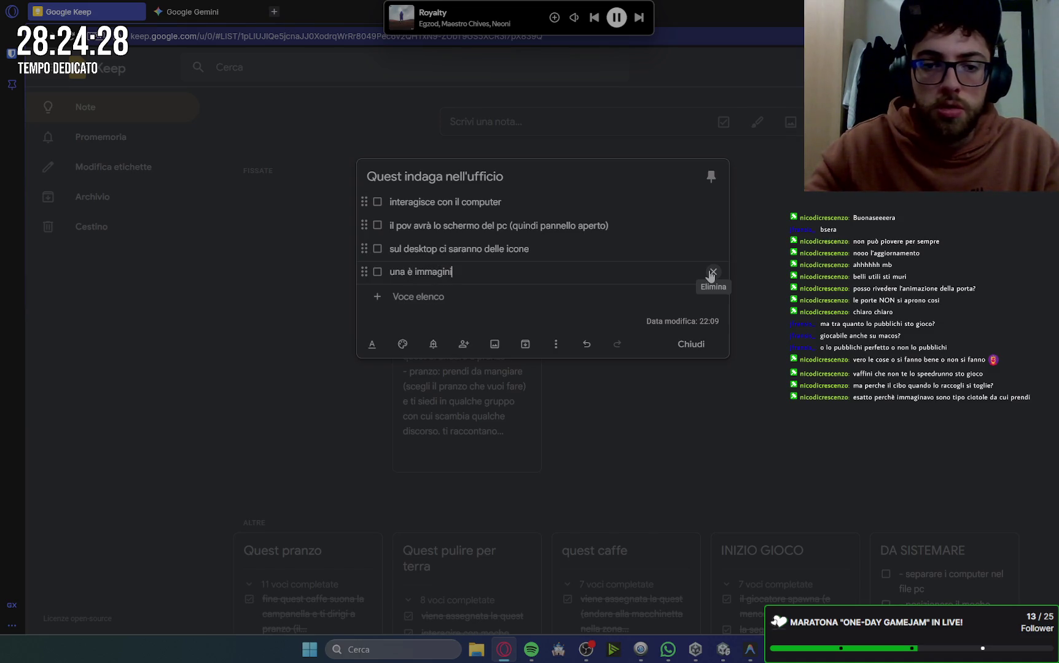
pyautogui.write('(s)')
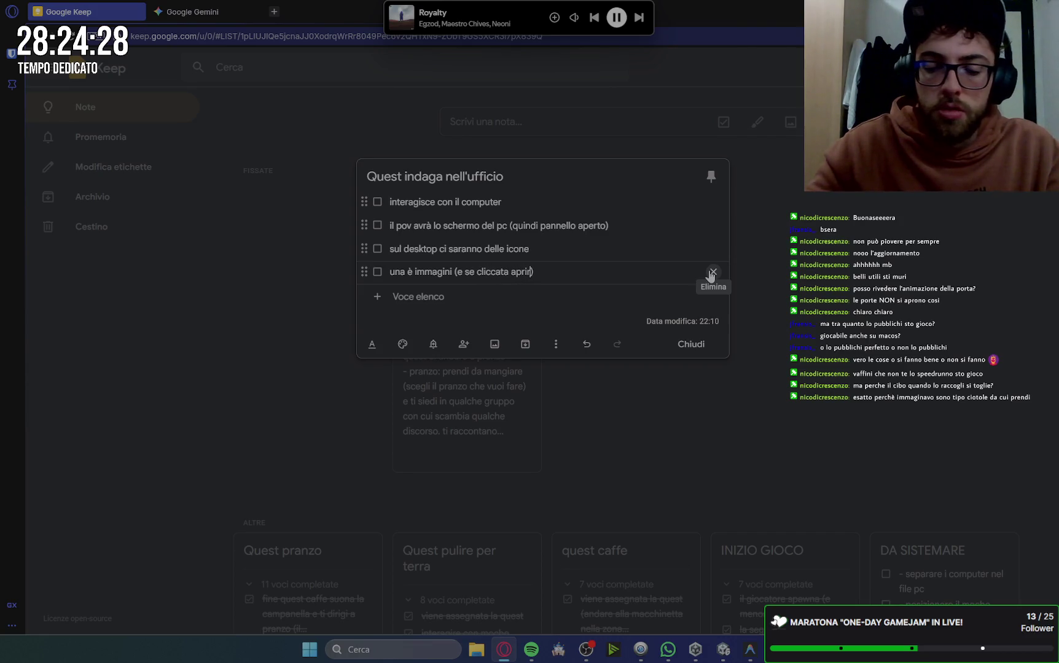
pyautogui.write('una')
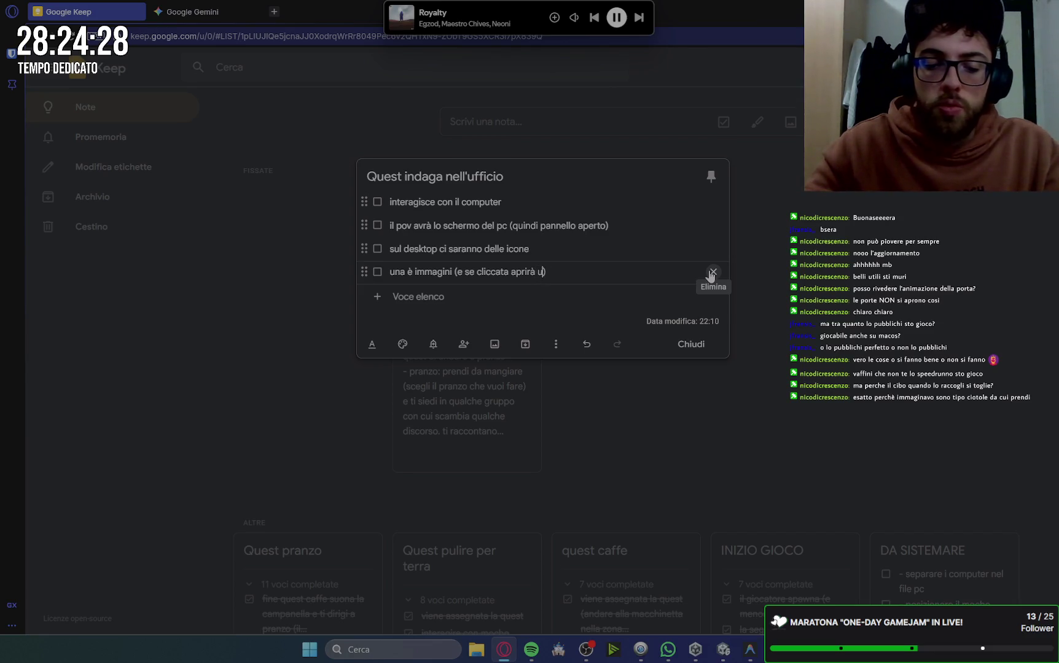
pyautogui.write('ar')
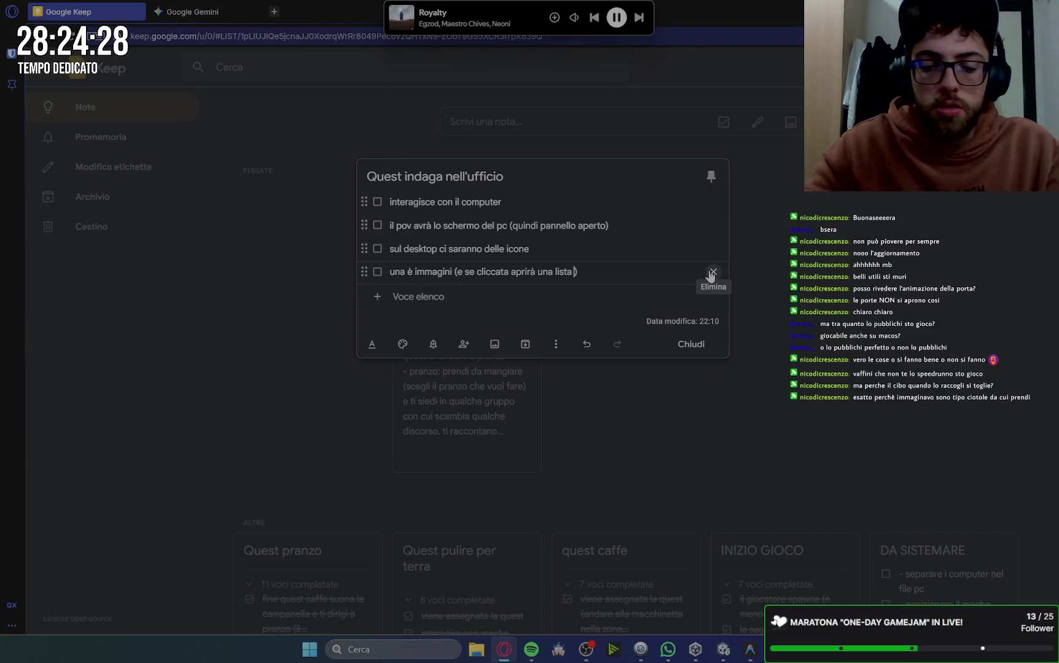
pyautogui.write('ga 2 foto')
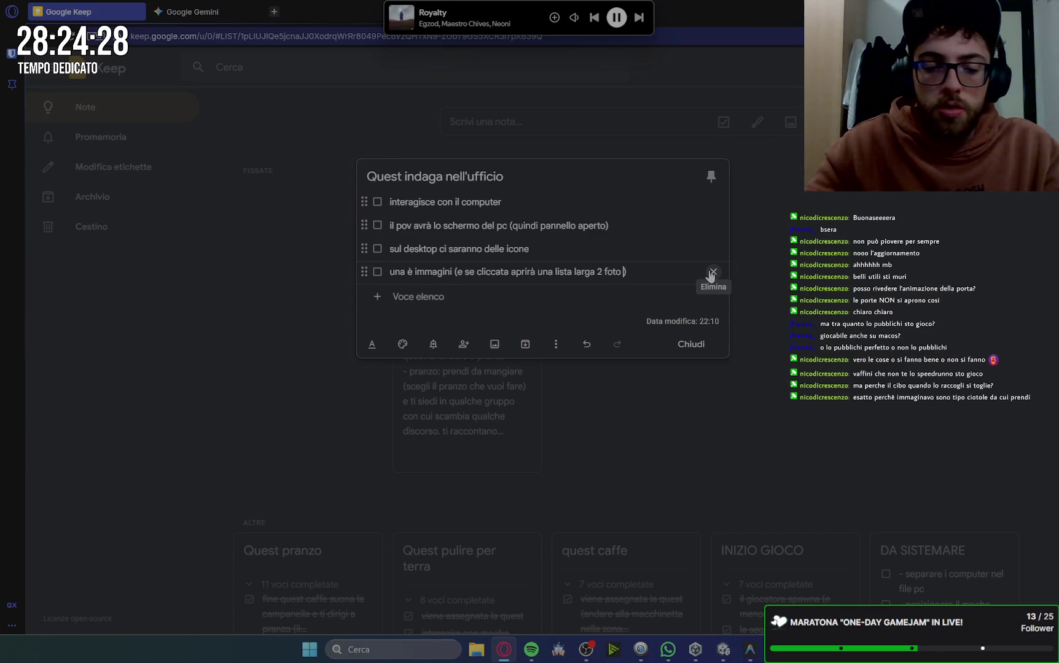
pyautogui.press('BackSpace')
pyautogui.press('BackSpace')
pyautogui.press('BackSpace')
pyautogui.write('di')
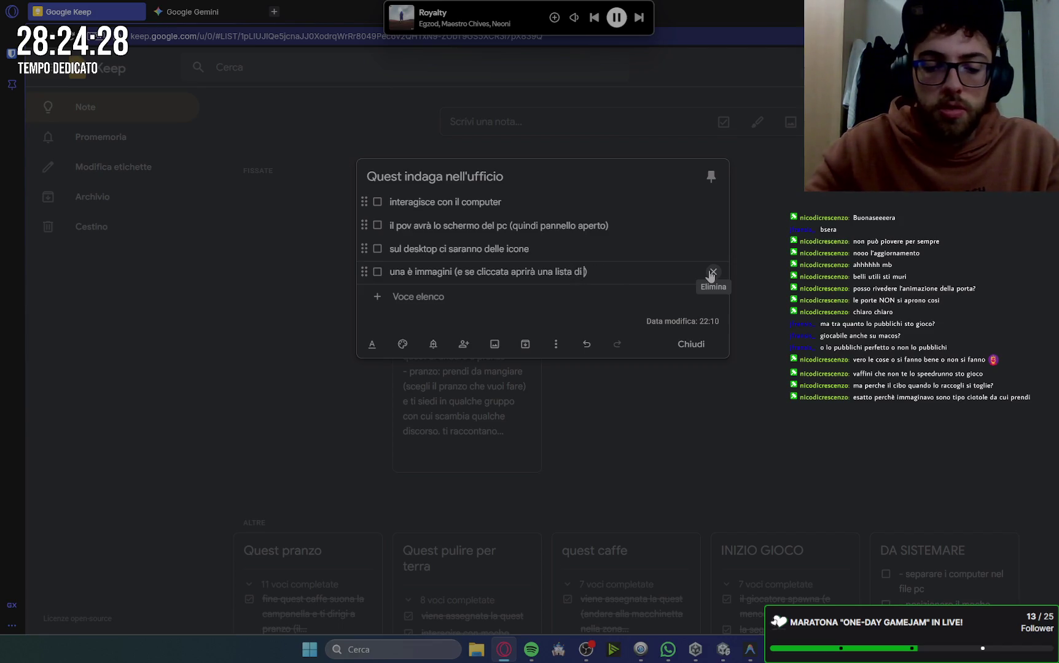
pyautogui.press('BackSpace')
pyautogui.press('BackSpace')
pyautogui.press('BackSpace')
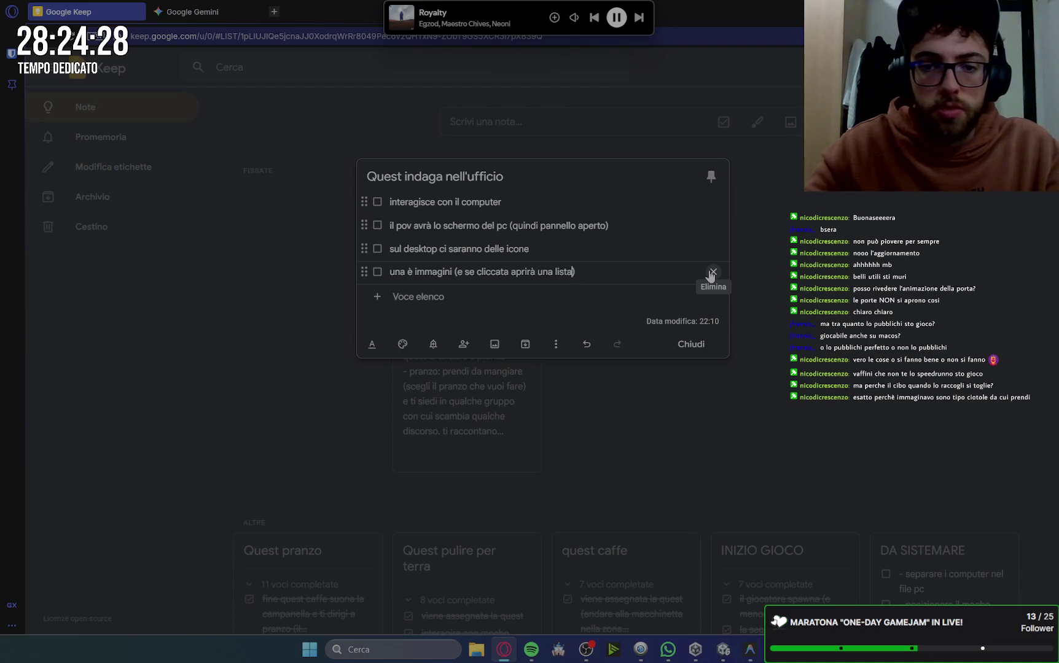
pyautogui.write('a scorriment')
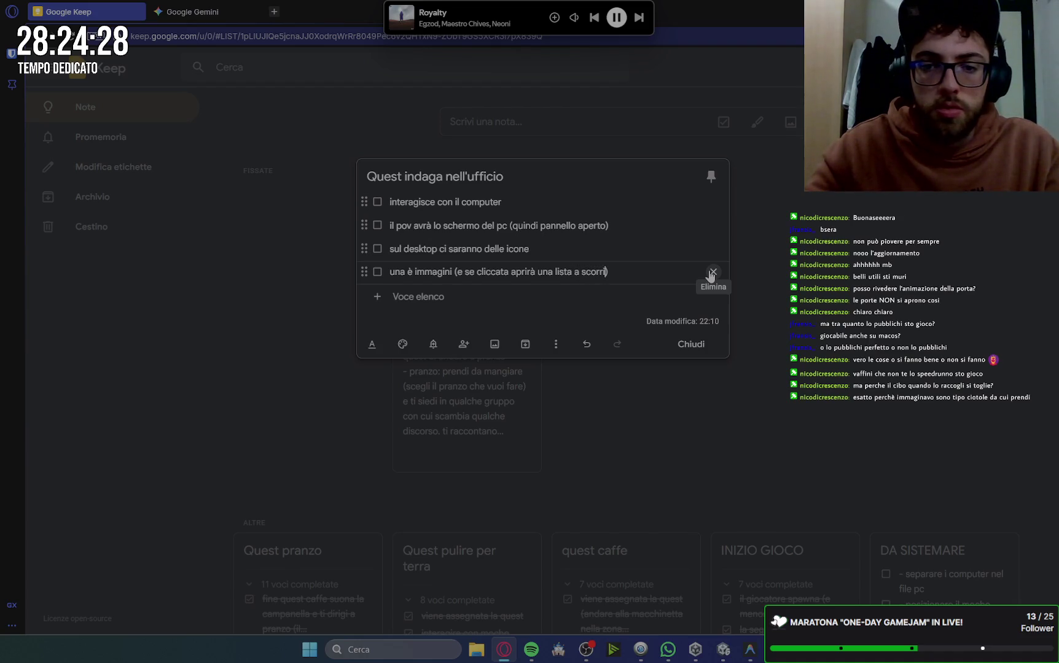
pyautogui.write('o di foto')
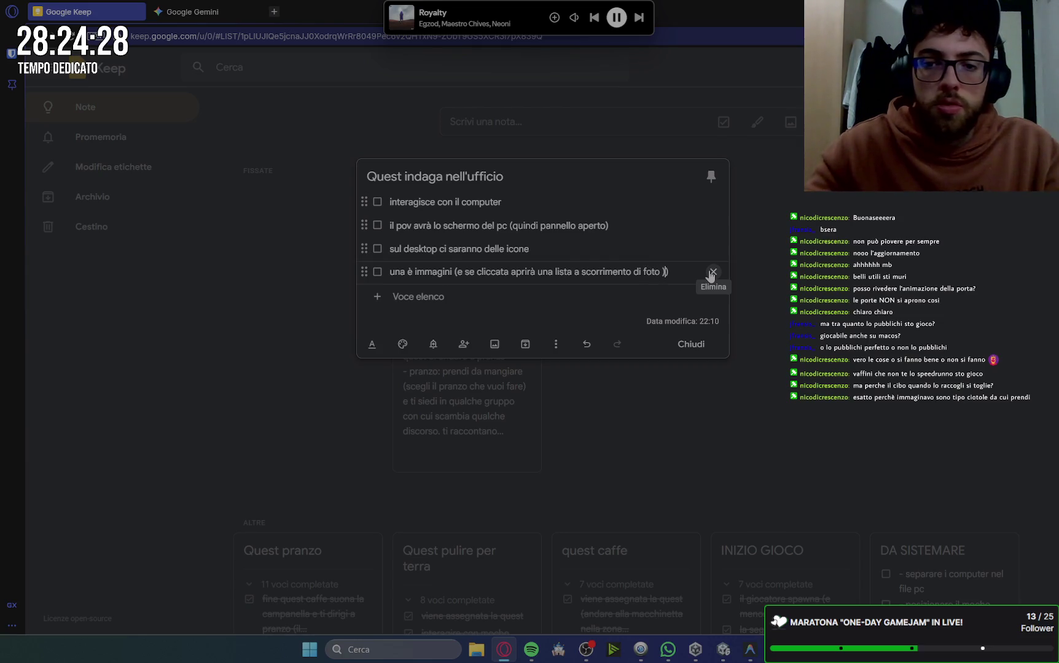
pyautogui.write(' (magar')
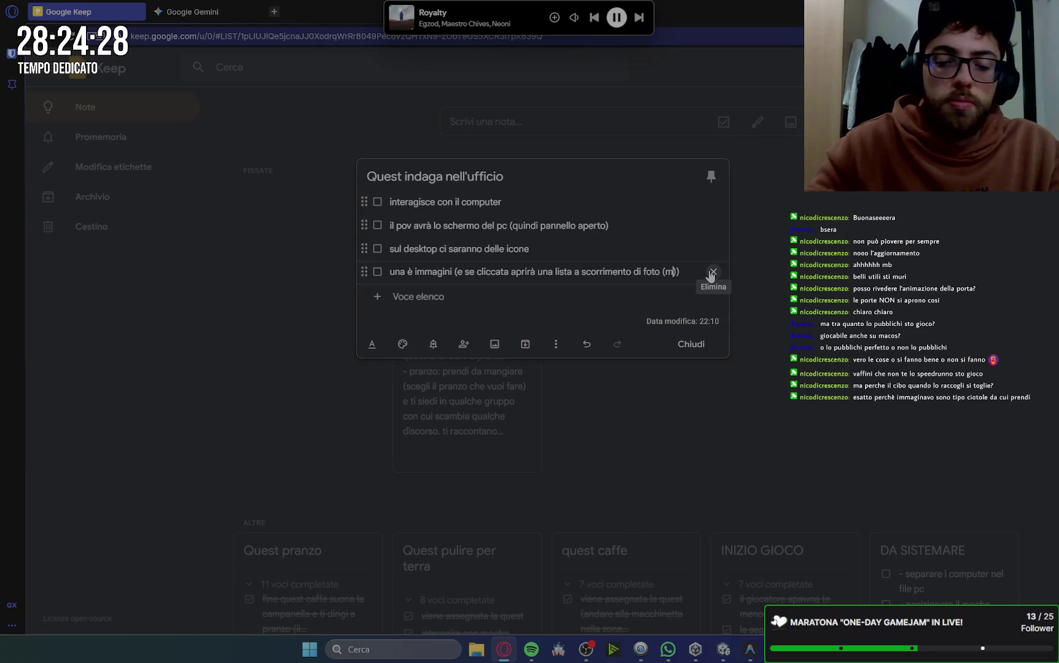
pyautogui.write('i 2 ')
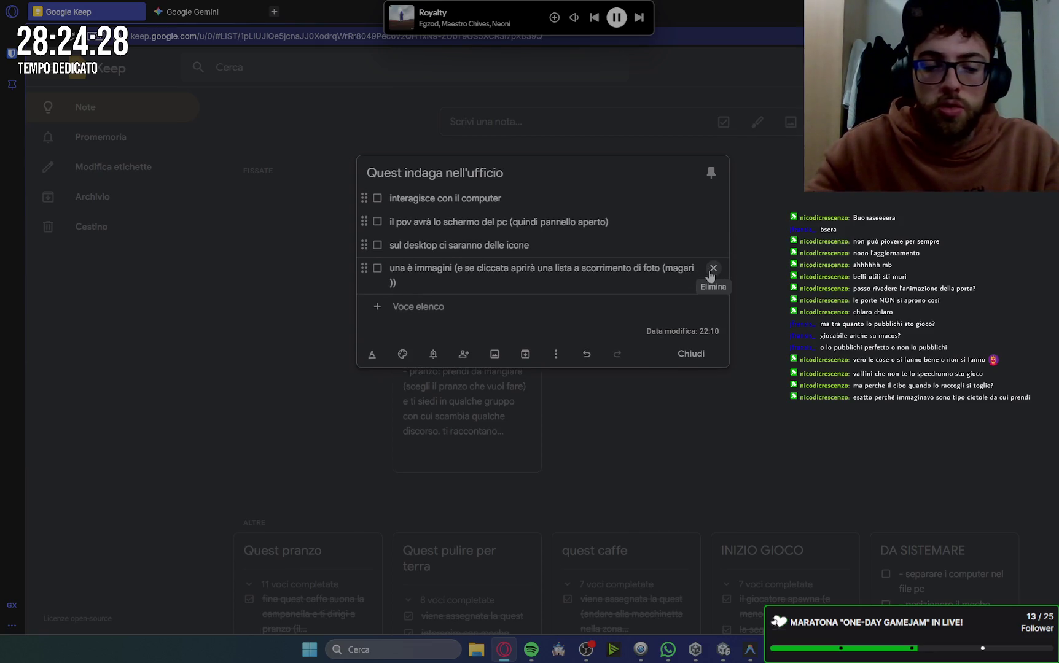
pyautogui.write('affia')
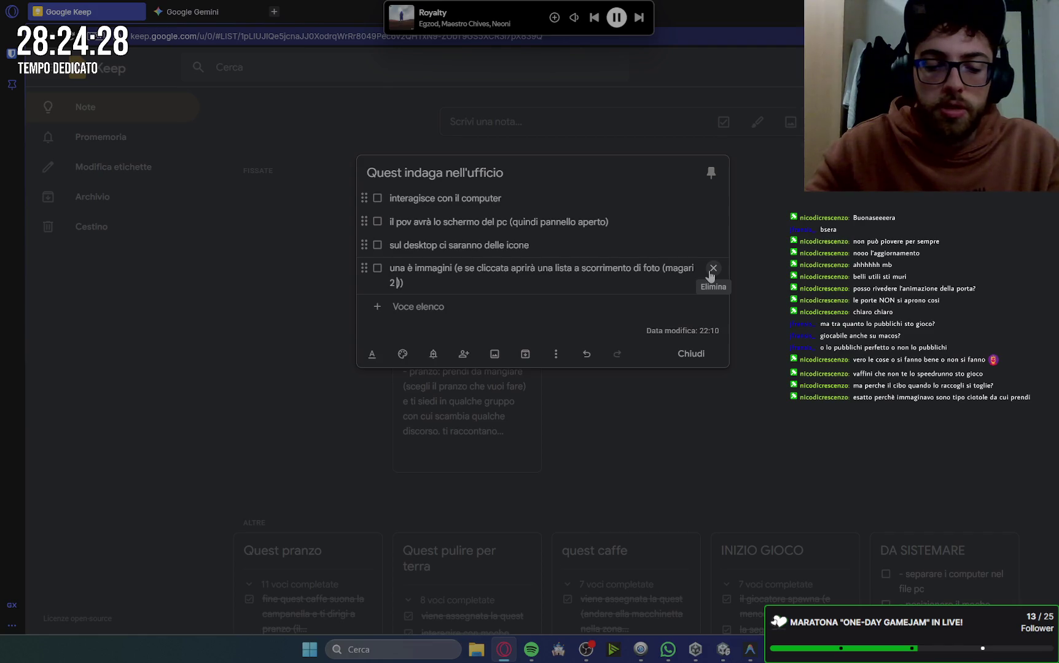
pyautogui.write('ncate')
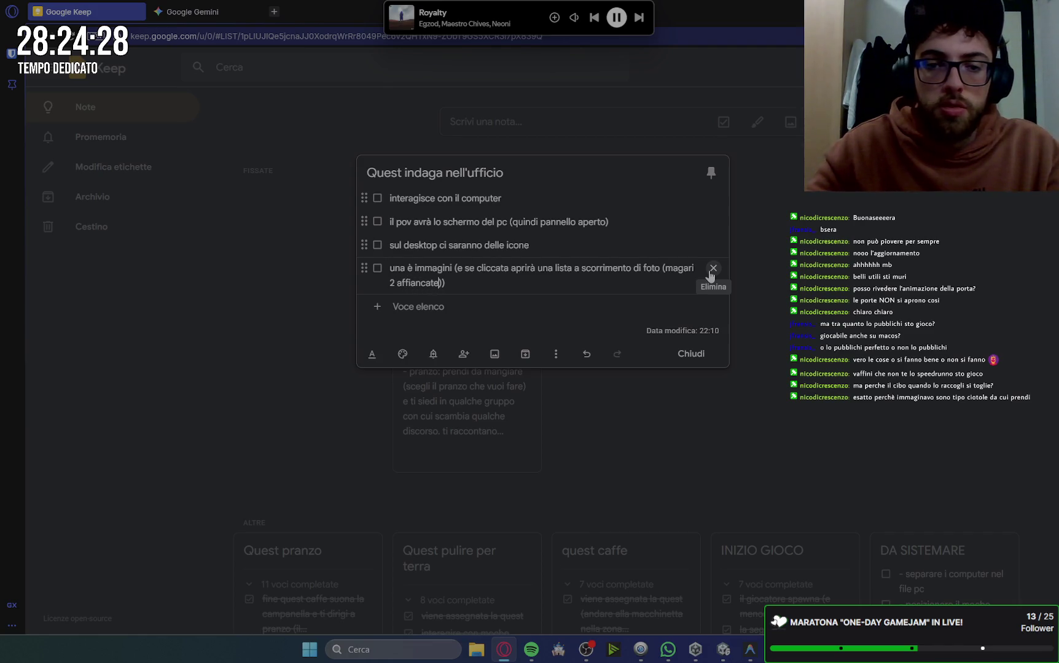
pyautogui.press('BackSpace')
pyautogui.press('BackSpace')
pyautogui.press('BackSpace')
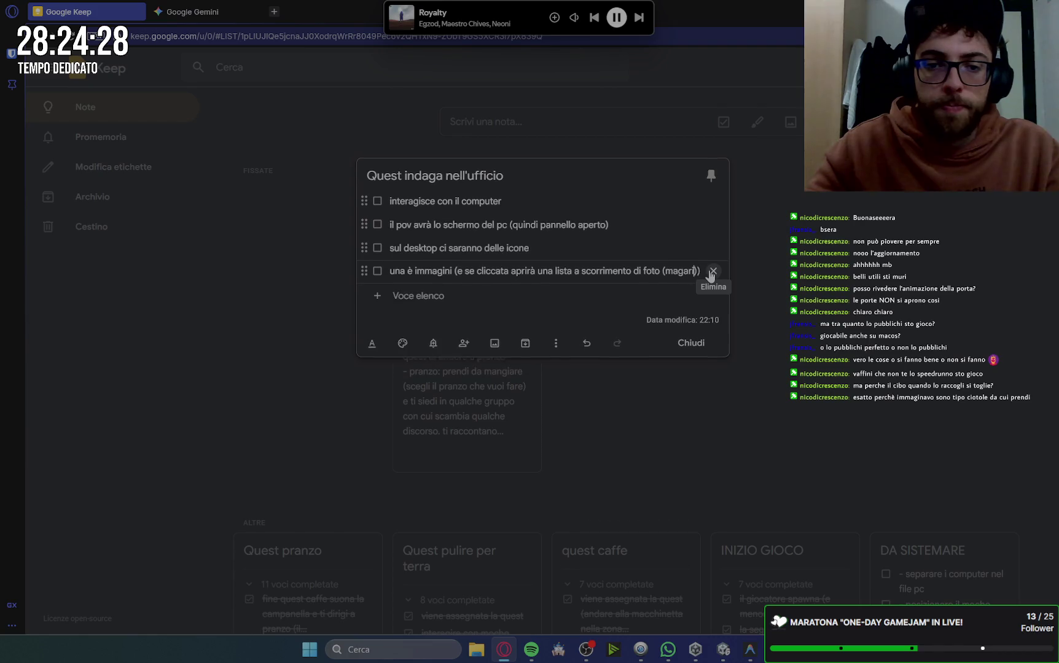
pyautogui.write('in fila per ')
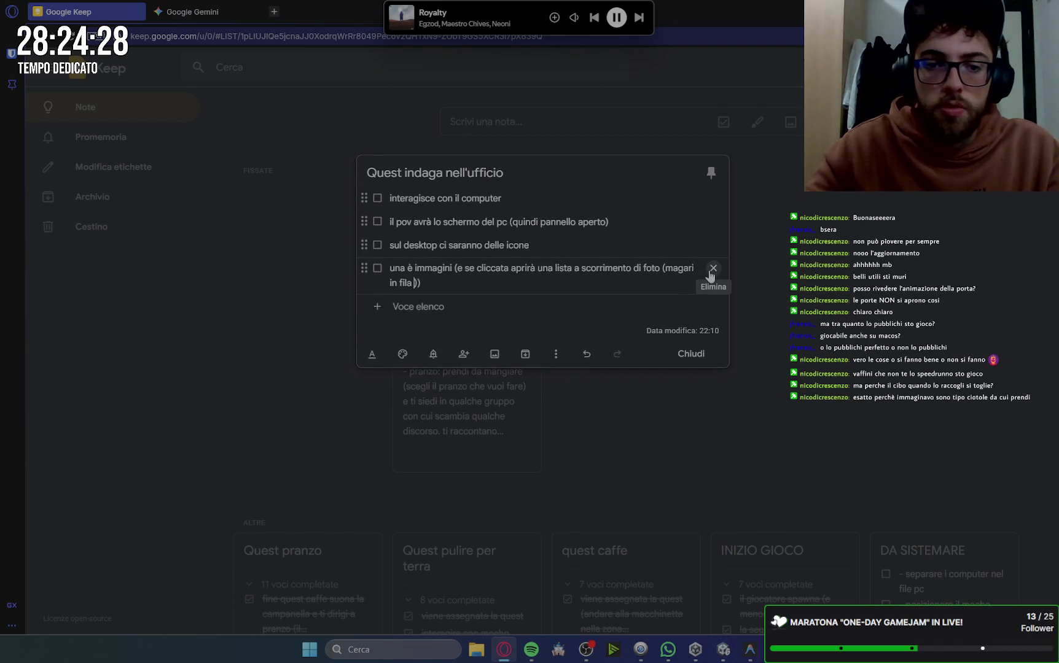
pyautogui.write('2')
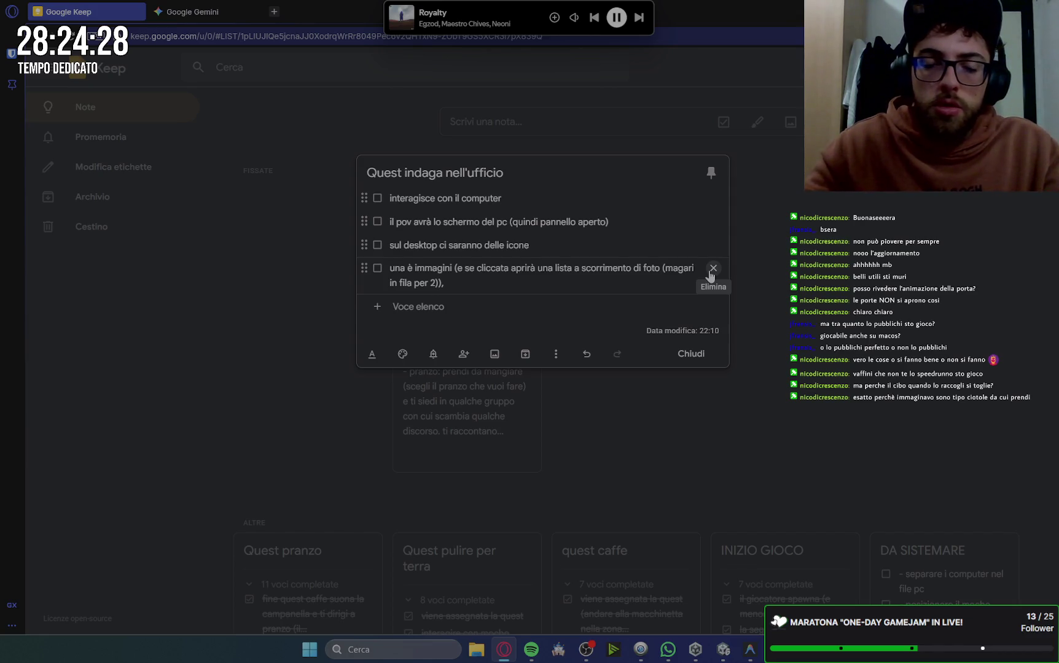
# Add 'una è documenti', which opens clickable document names that each reveal a text file.
pyautogui.write('una è doc')
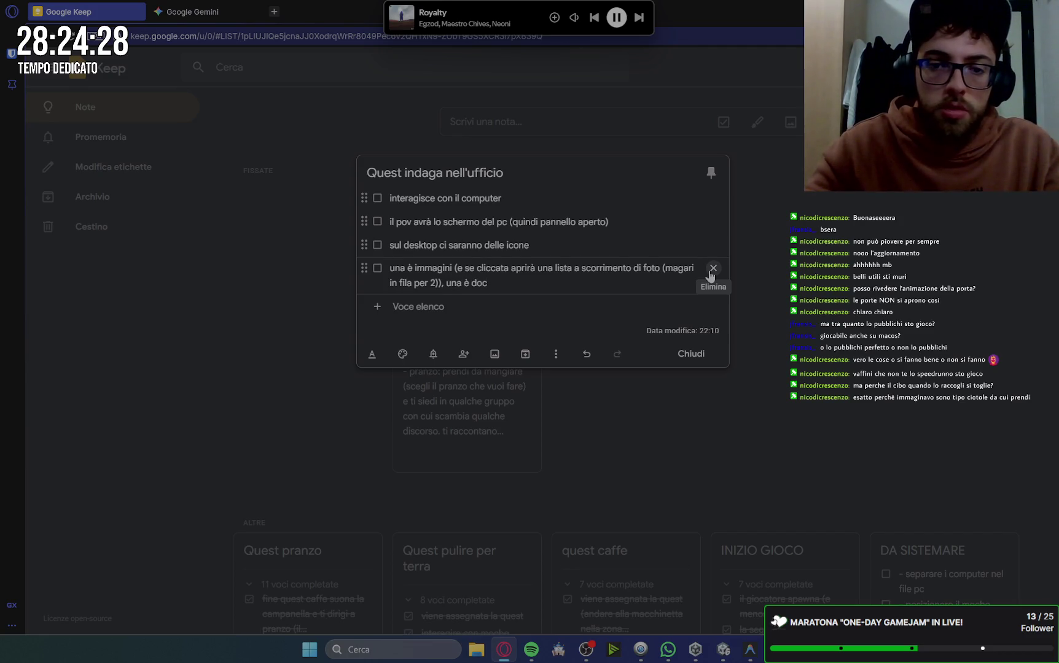
pyautogui.write('umenti ')
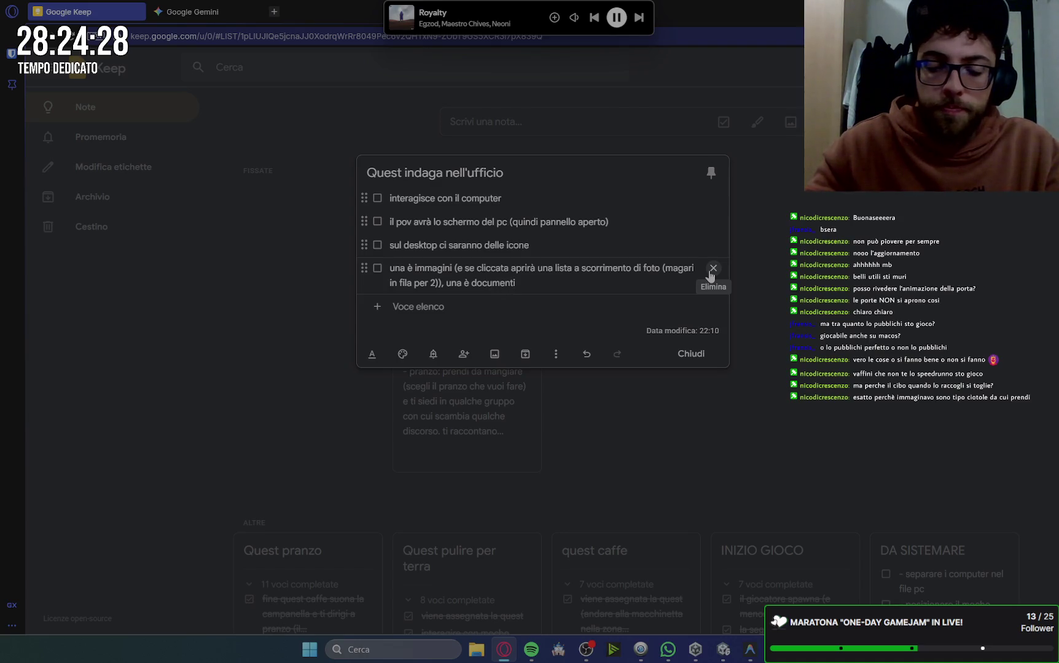
pyautogui.write('(se cl')
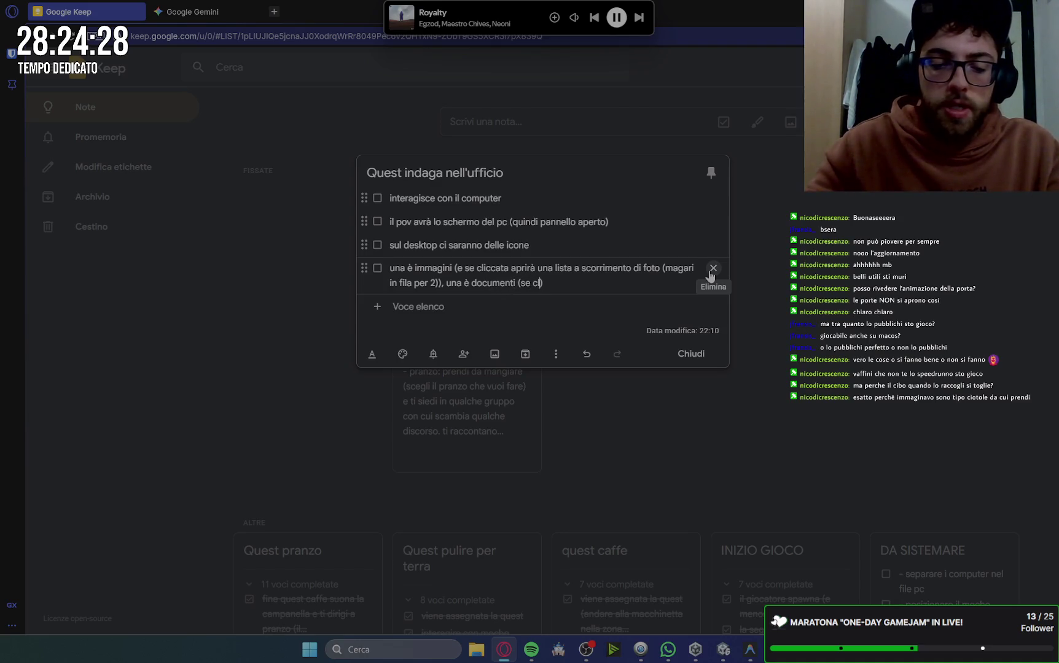
pyautogui.write('icca)ta apri')
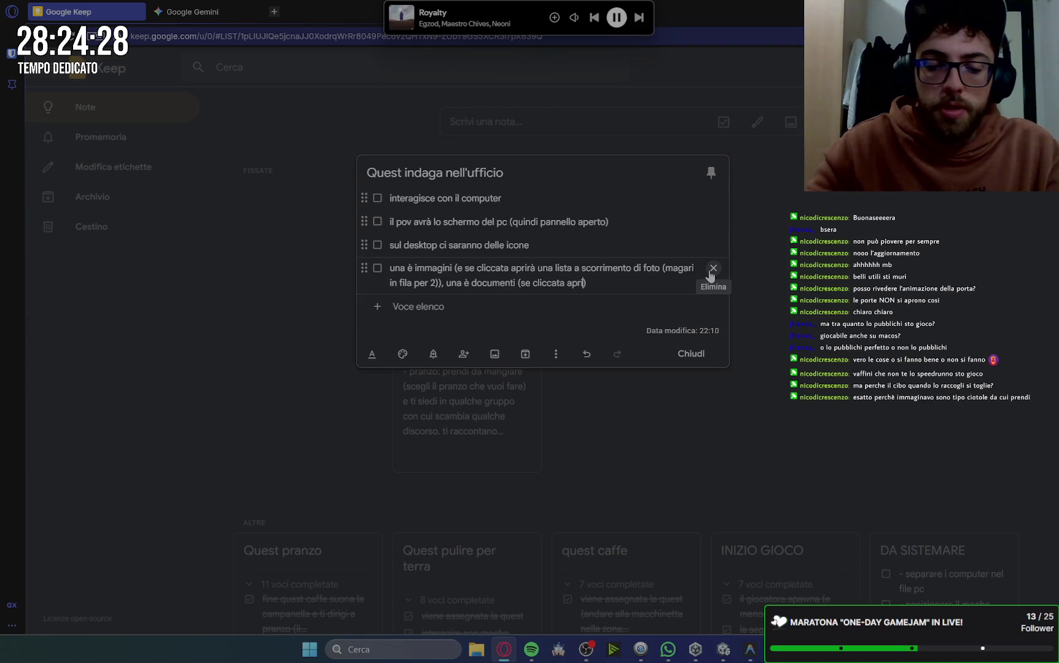
pyautogui.write('à una lista')
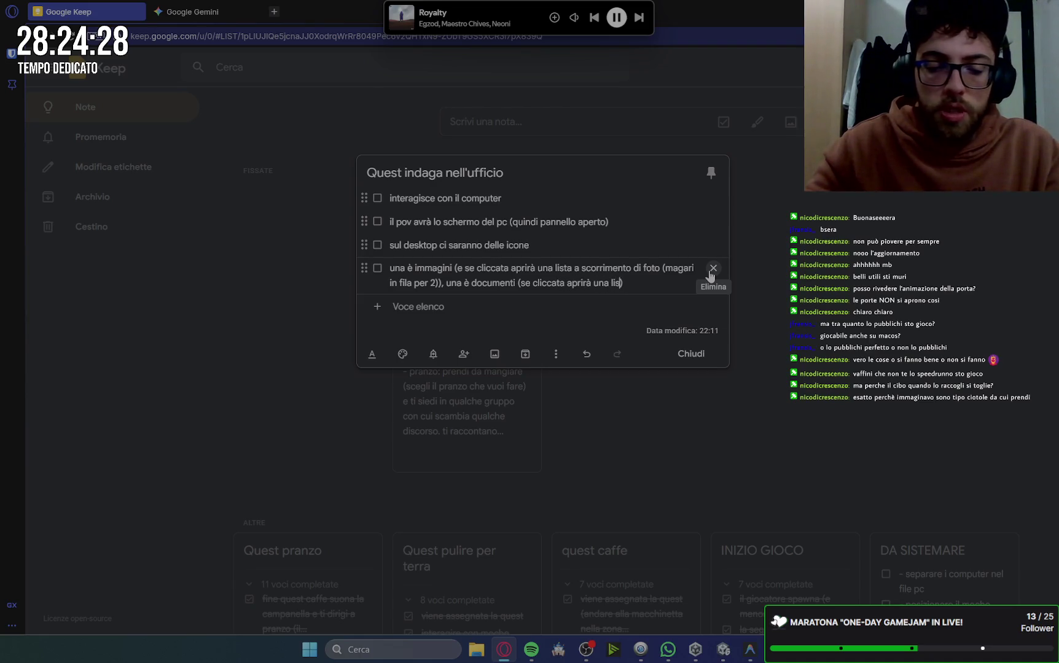
pyautogui.write(' di nomi di')
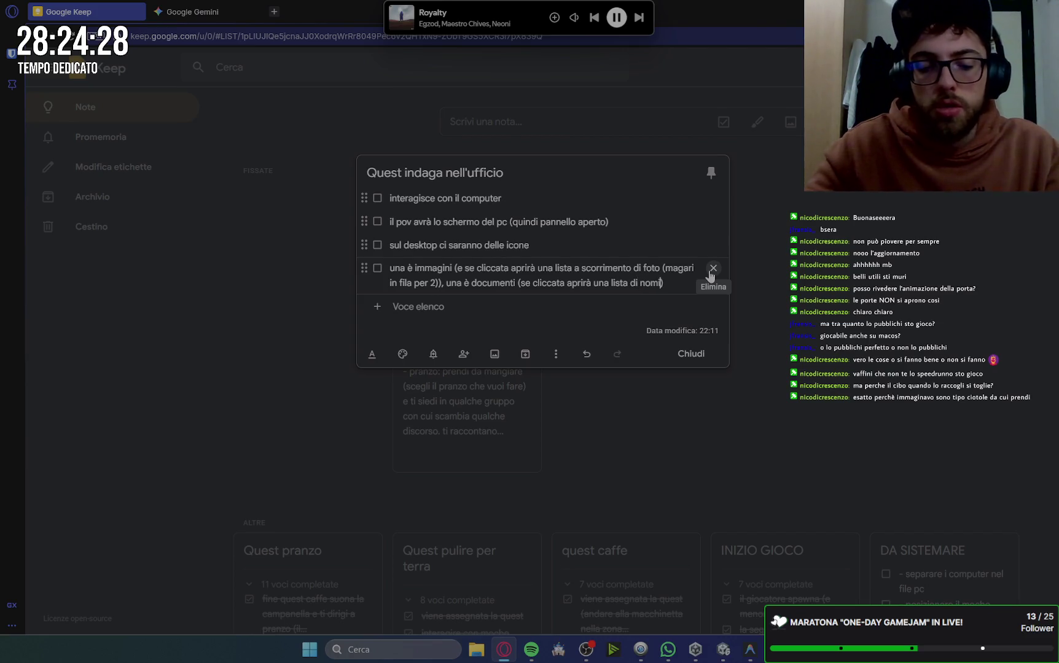
pyautogui.write(' documenti')
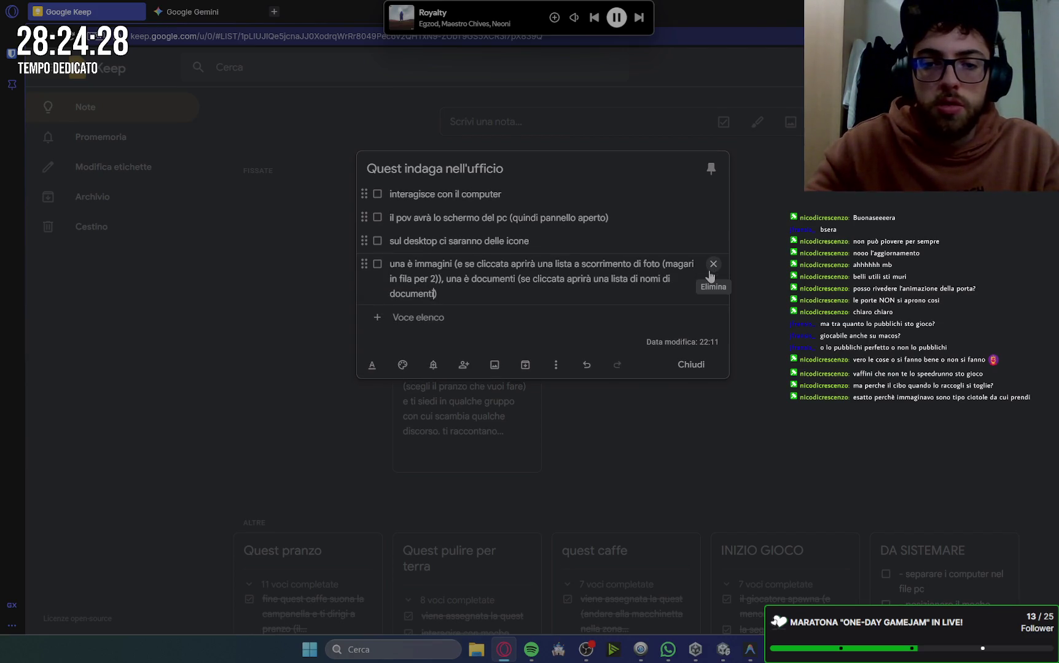
pyautogui.write('e ognuno')
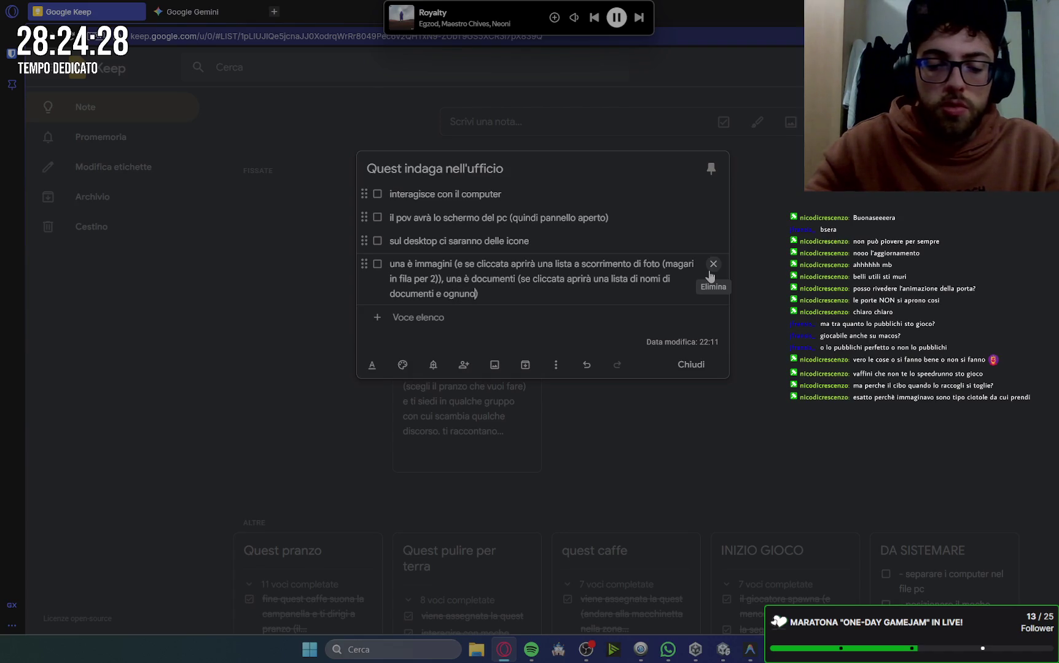
pyautogui.write(' sarà clicc')
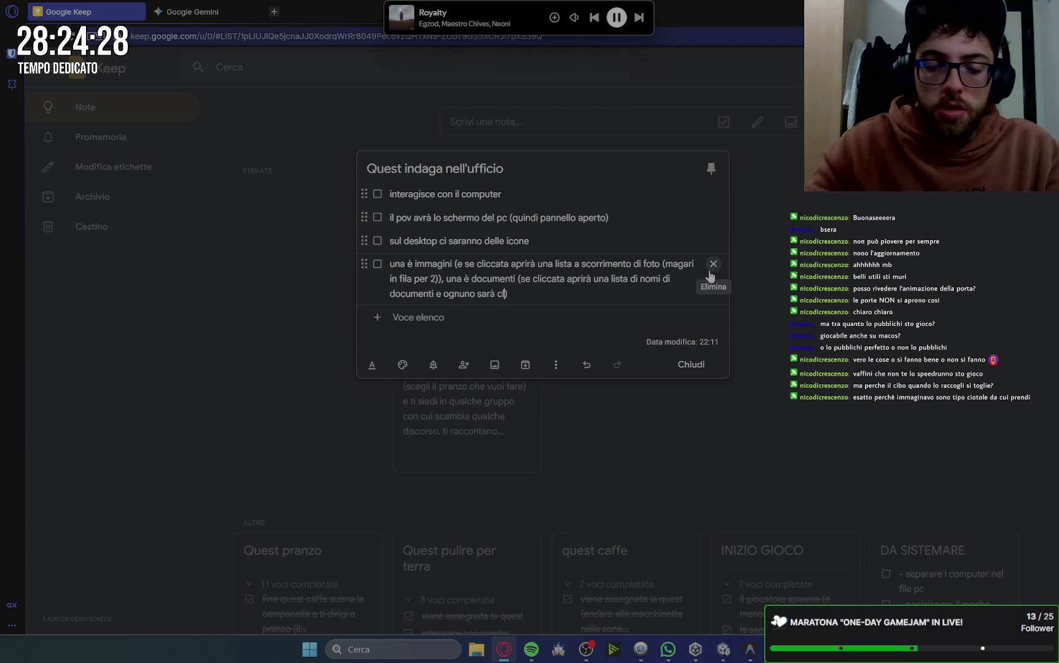
pyautogui.write('abile ')
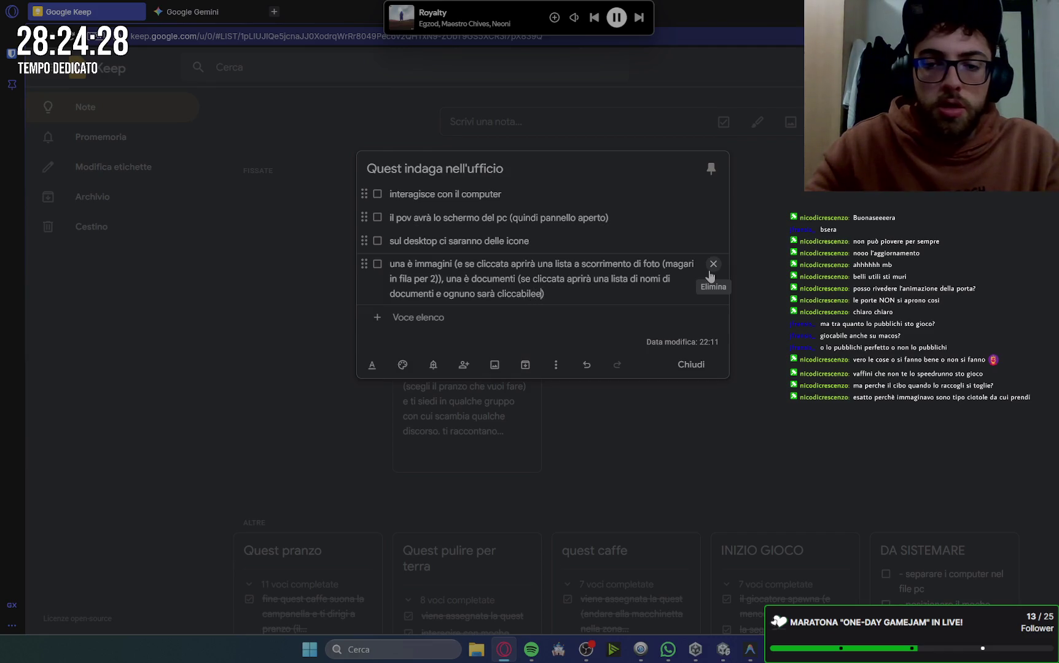
pyautogui.write('e')
pyautogui.write('ivelerà')
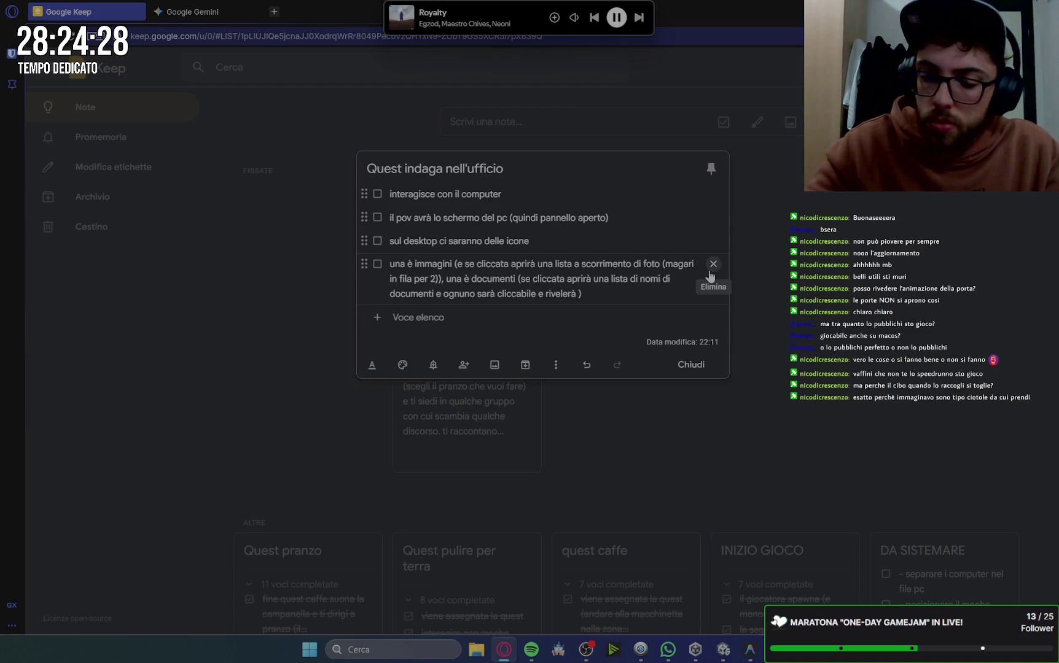
pyautogui.write(' ognuno una')
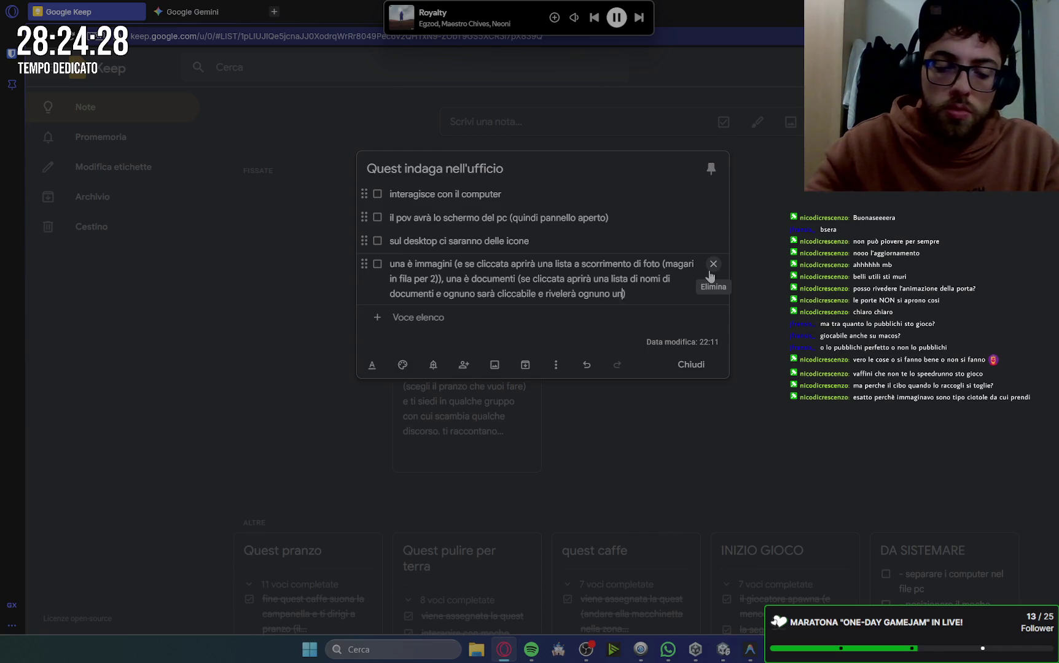
pyautogui.press('BackSpace')
pyautogui.press('BackSpace')
pyautogui.write('file testuale')
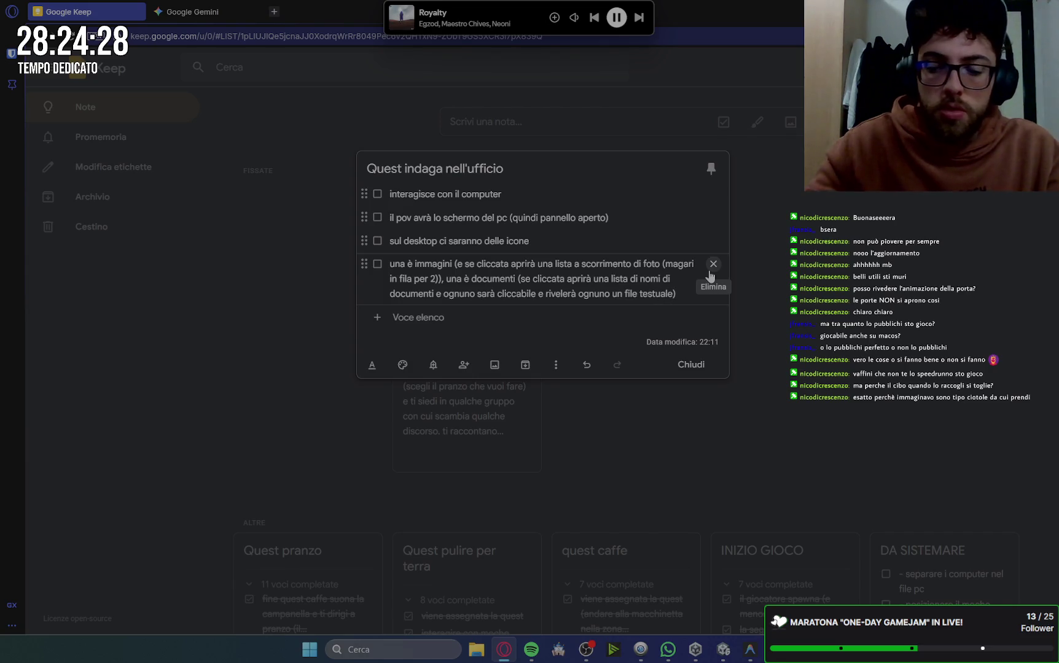
pyautogui.press('End')
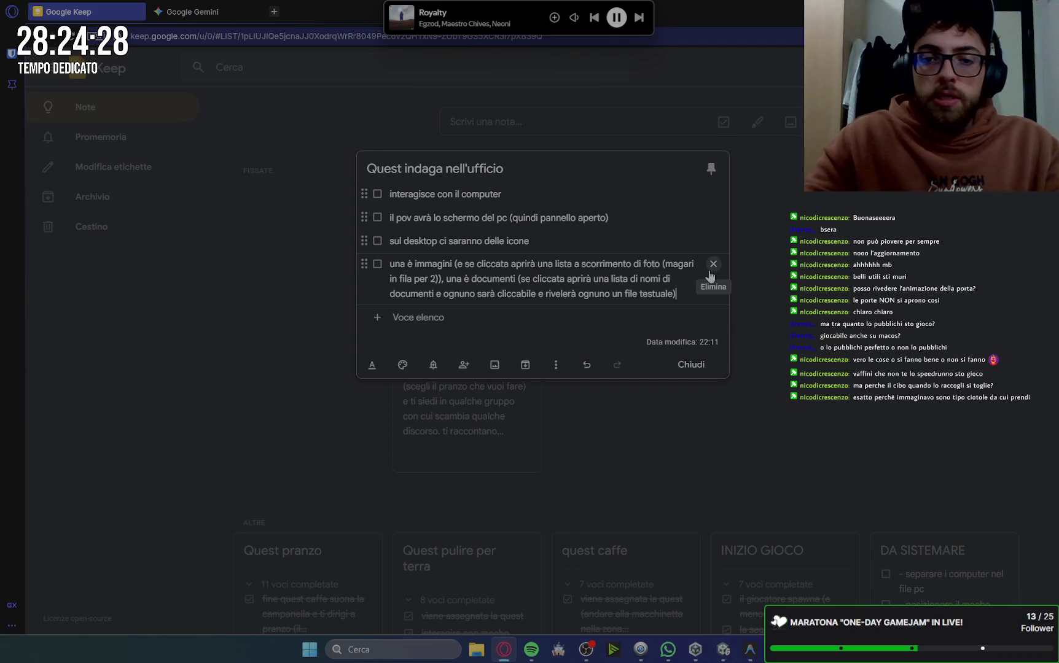
pyautogui.write(',')
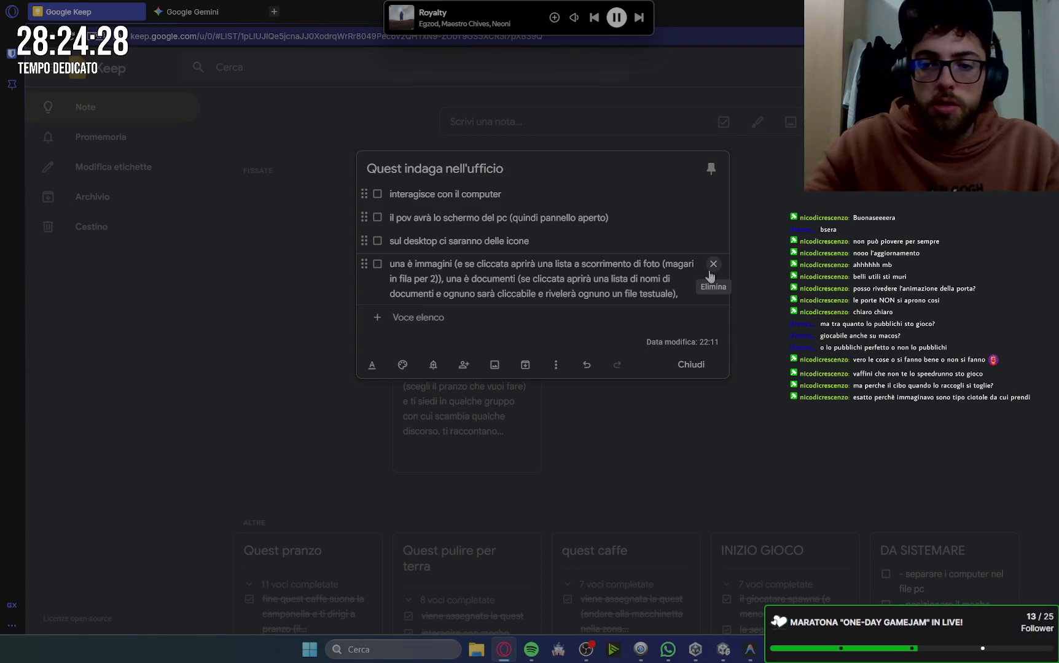